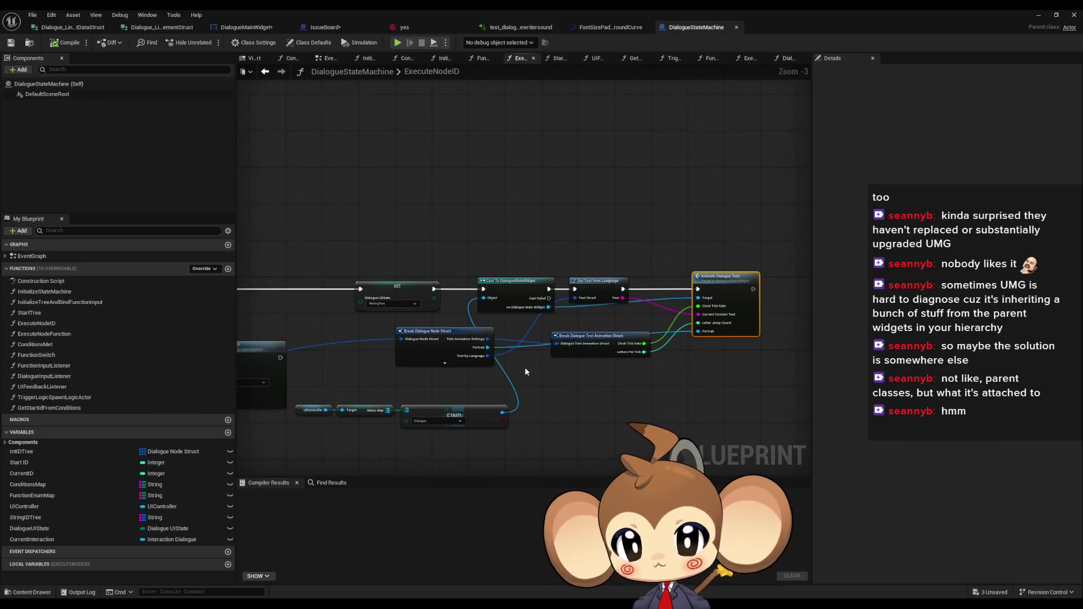
Move the overlapping Make Array and Function Switch nodes lower in the ExecuteNodeID graph
left_click_drag(519, 365, 904, 336)
mouse_move(609, 316)
left_mouse_down()
mouse_move(626, 308)
mouse_move(581, 336)
mouse_move(567, 330)
left_mouse_up()
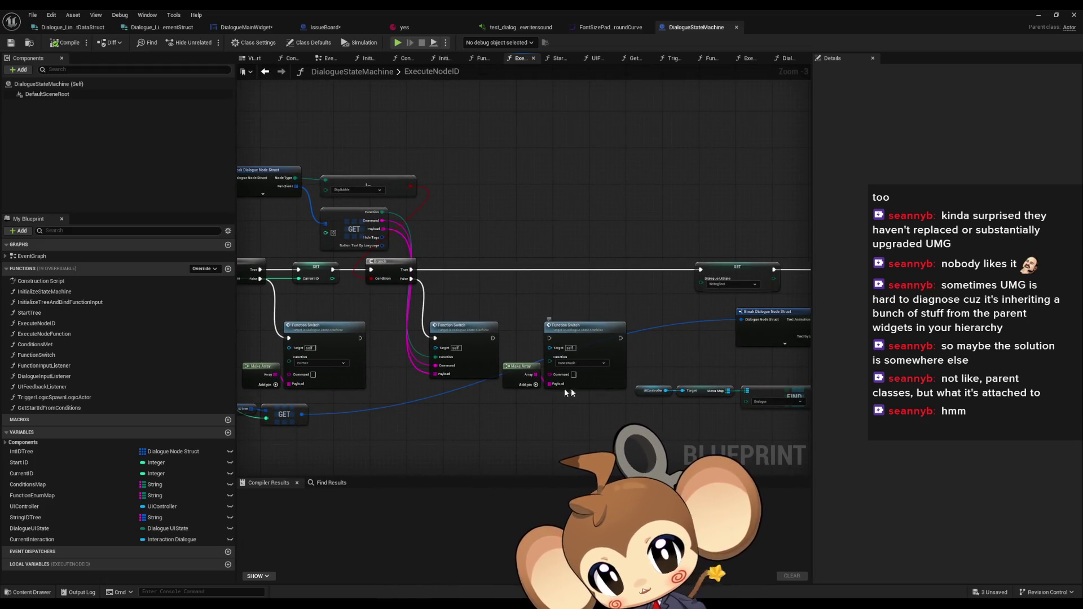
left_click_drag(570, 388, 478, 355)
left_click_drag(425, 280, 484, 364)
left_click_drag(497, 339, 491, 435)
left_click_drag(533, 400, 438, 378)
left_click(438, 378)
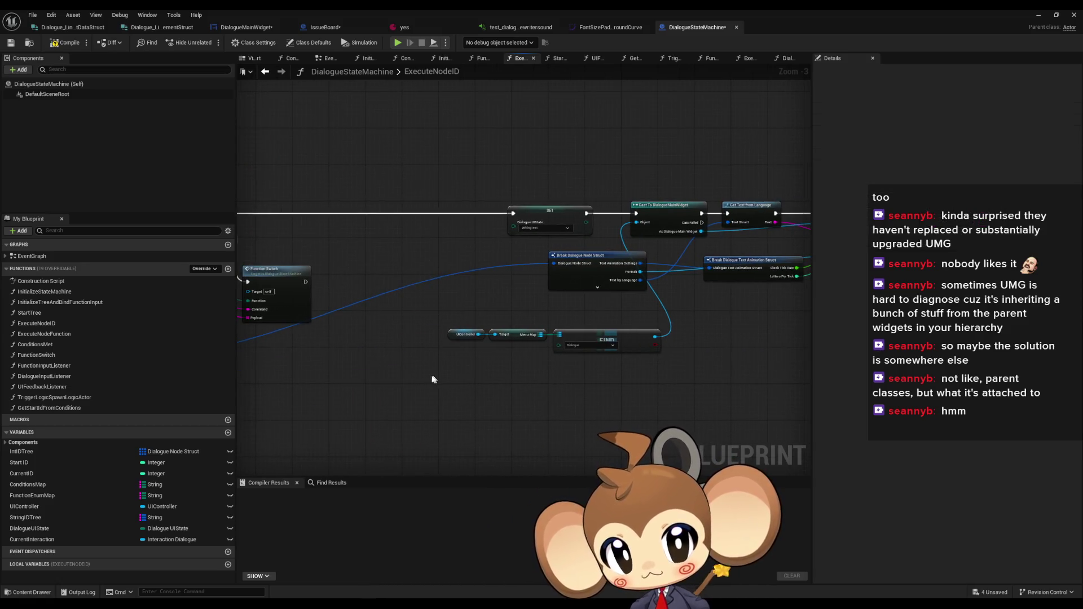
mouse_move(481, 466)
left_mouse_down()
mouse_move(564, 390)
mouse_move(625, 376)
left_mouse_up()
scroll(626, 379, "up", 1)
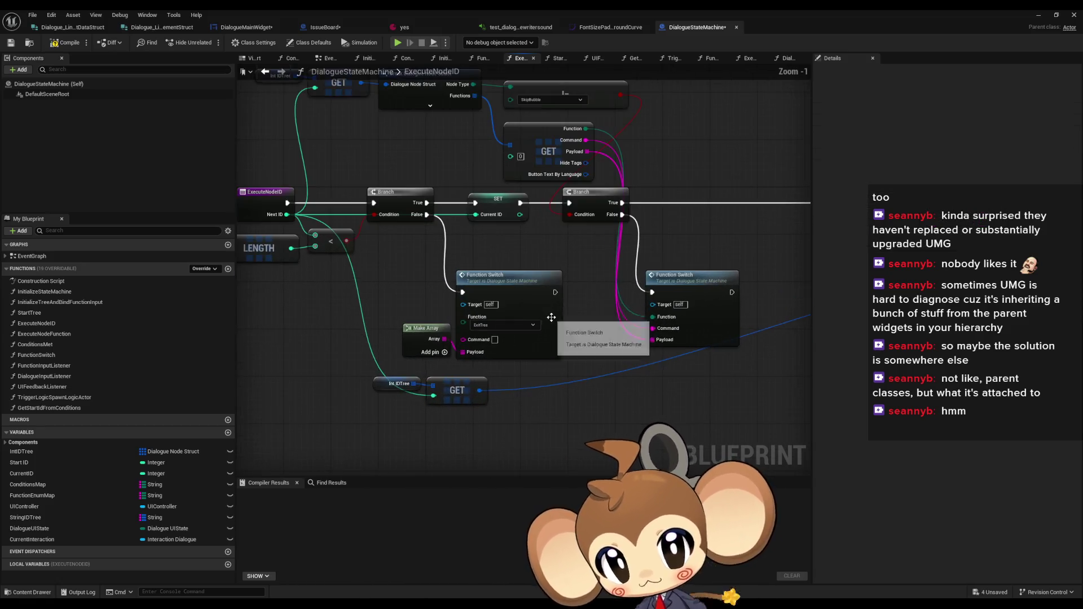
Separate the Break Dialogue Node Struct node from the UIController, Target and Find nodes
left_click(671, 282)
scroll(712, 373, "up", 1)
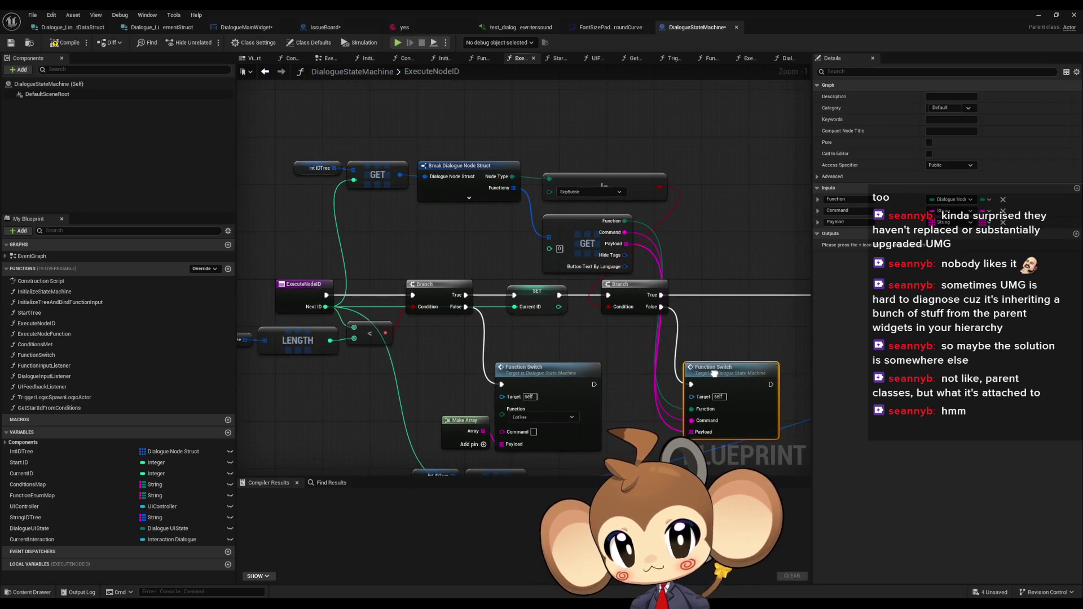
scroll(714, 374, "up", 1)
mouse_move(714, 374)
left_mouse_down()
mouse_move(381, 293)
mouse_move(486, 302)
mouse_move(545, 330)
left_mouse_up()
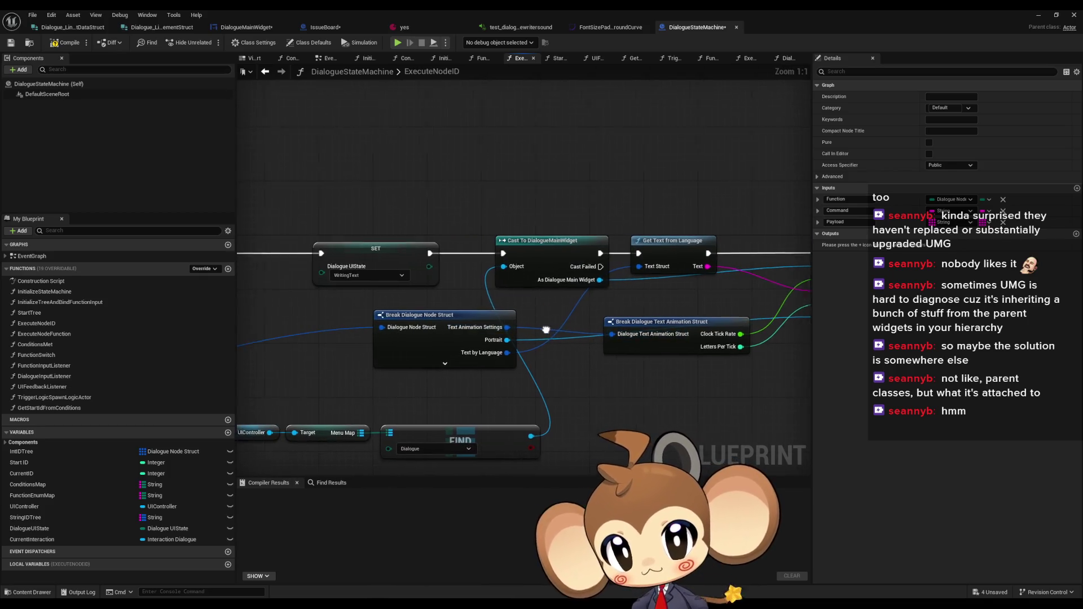
left_click(452, 320)
mouse_move(425, 361)
left_mouse_down()
mouse_move(522, 359)
mouse_move(554, 378)
left_mouse_up()
mouse_move(321, 409)
left_mouse_down()
mouse_move(564, 449)
mouse_move(503, 317)
mouse_move(479, 296)
left_mouse_up()
left_click_drag(410, 357, 499, 363)
left_click(499, 363)
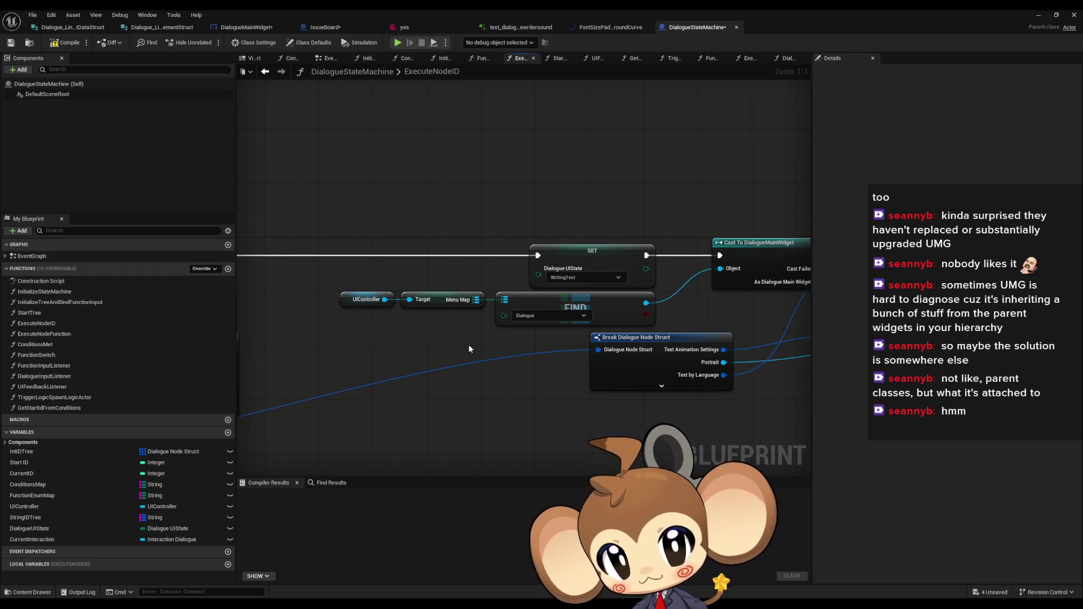
left_click_drag(555, 338, 371, 345)
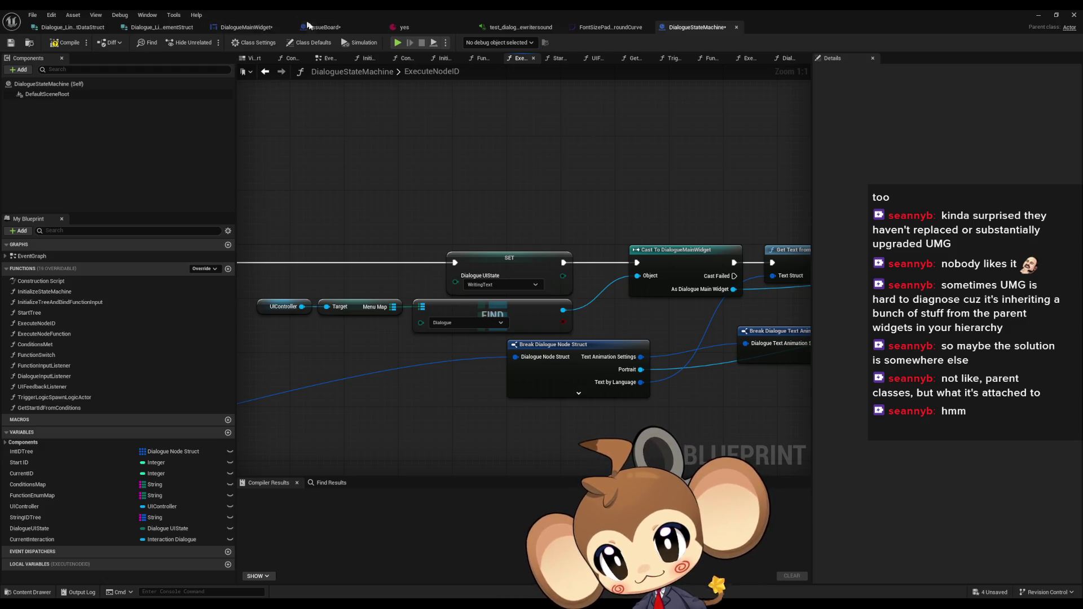
left_click(247, 27)
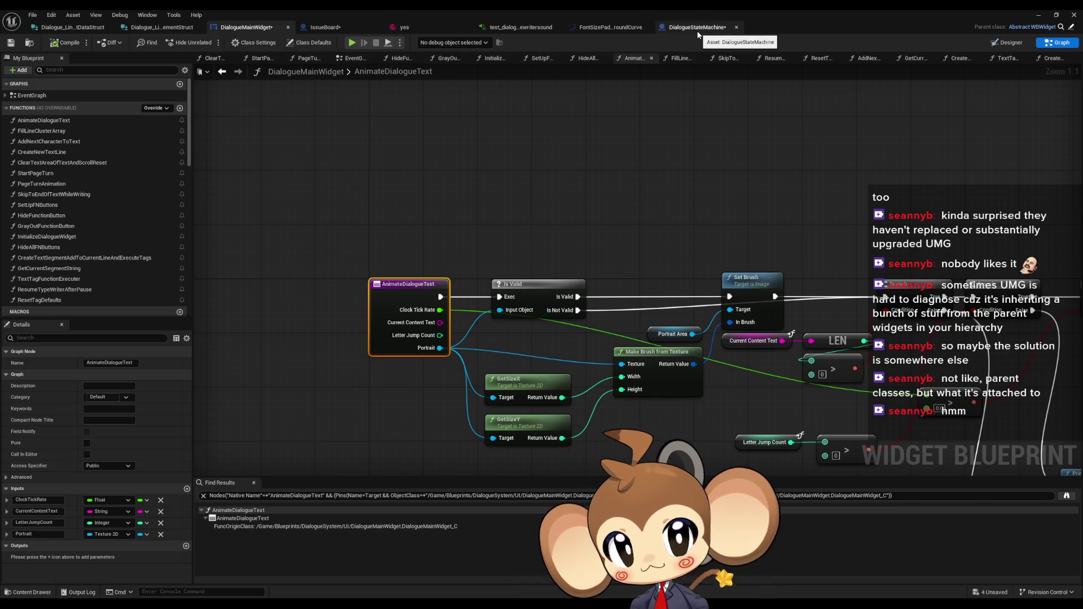
Open the DialogueMainWidget EventGraph, then glance back at the DialogueStateMachine blueprint
double_click(61, 96)
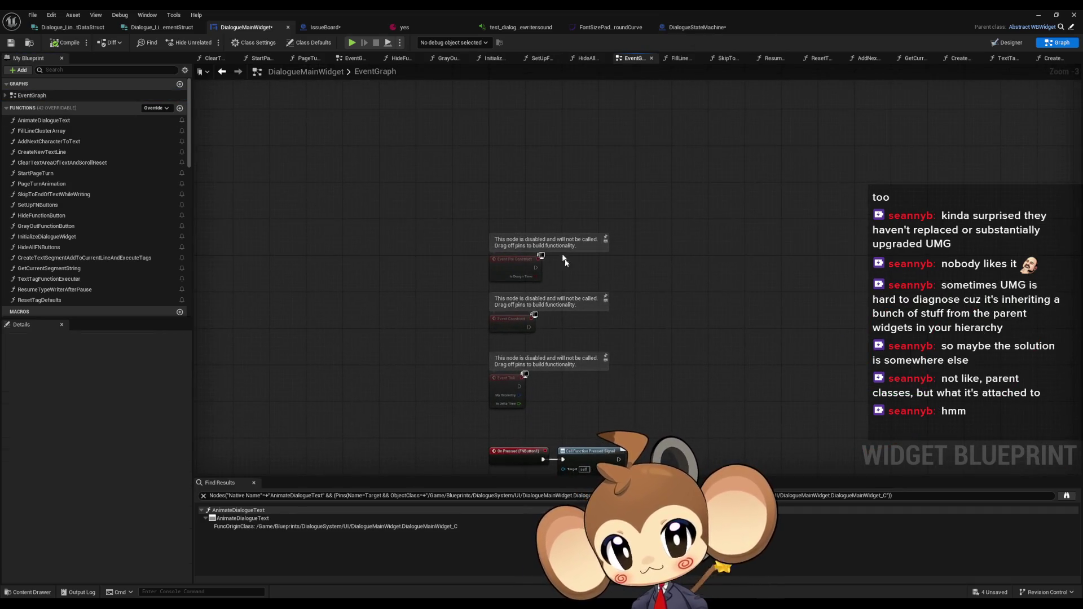
scroll(558, 274, "up", 3)
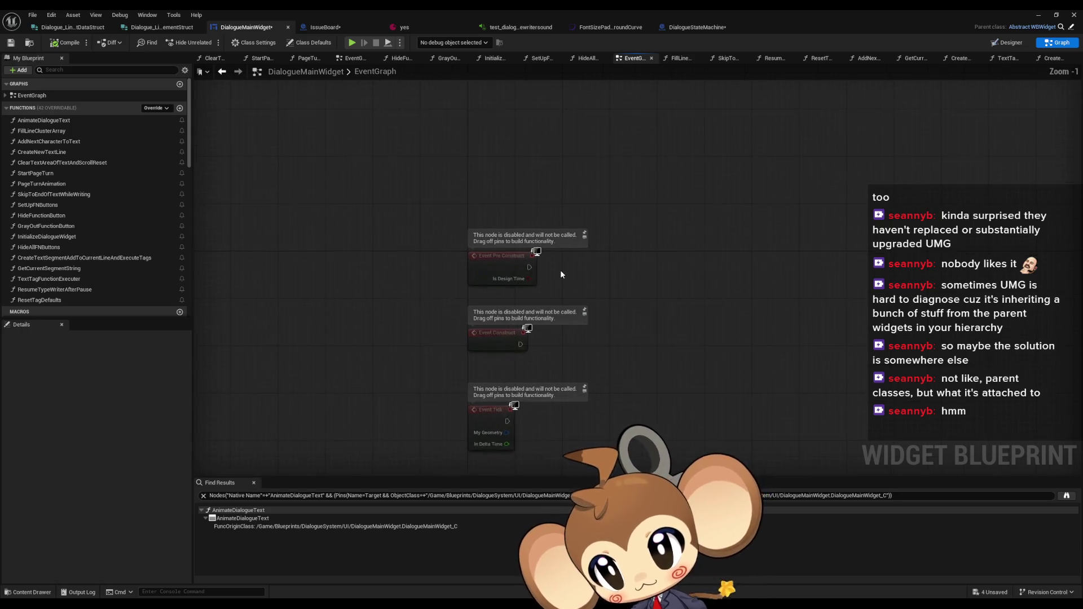
left_click(697, 28)
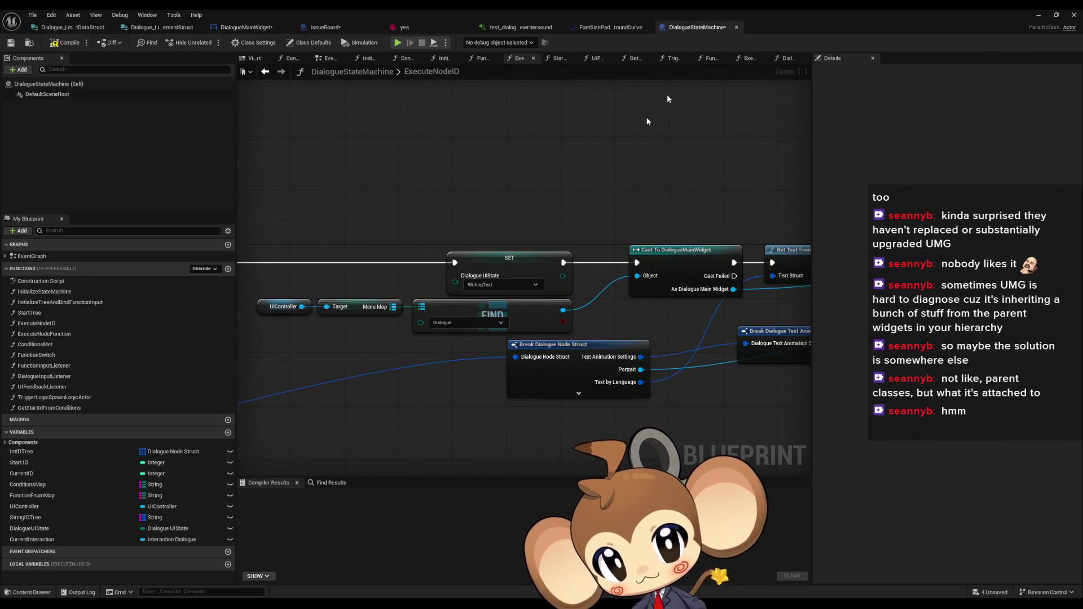
scroll(537, 280, "down", 5)
scroll(579, 258, "up", 5)
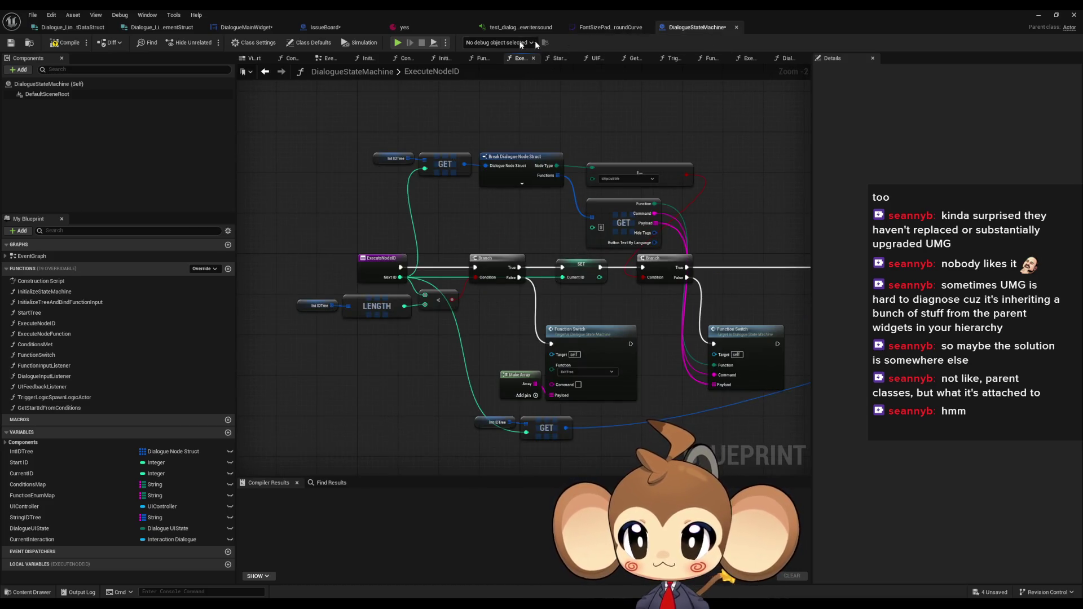
Open DialogueMainWidget's AnimateDialogueText function graph and centre its nodes
left_click(263, 27)
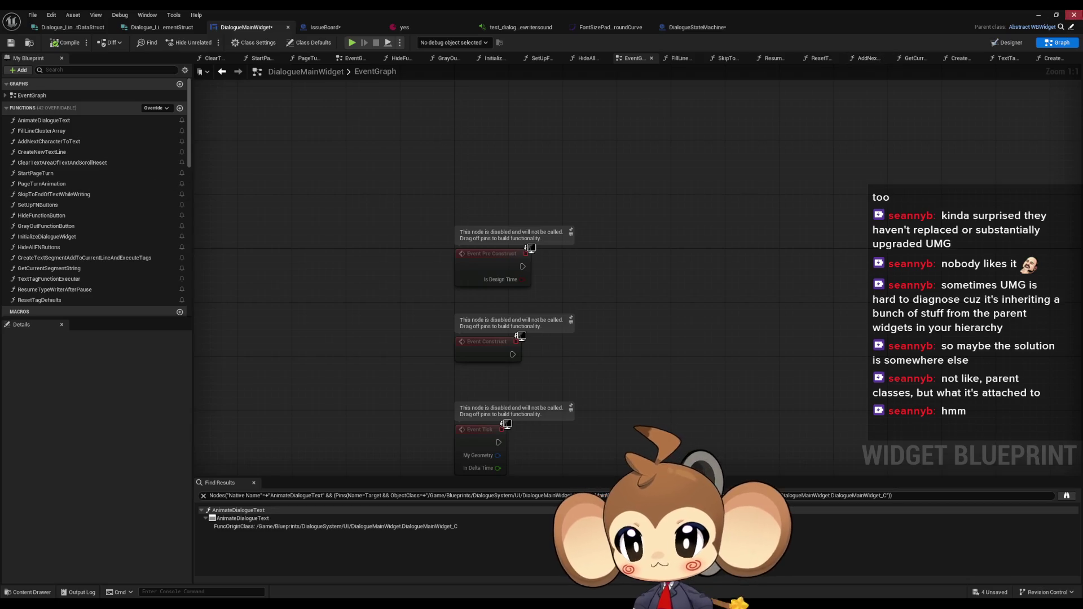
double_click(50, 120)
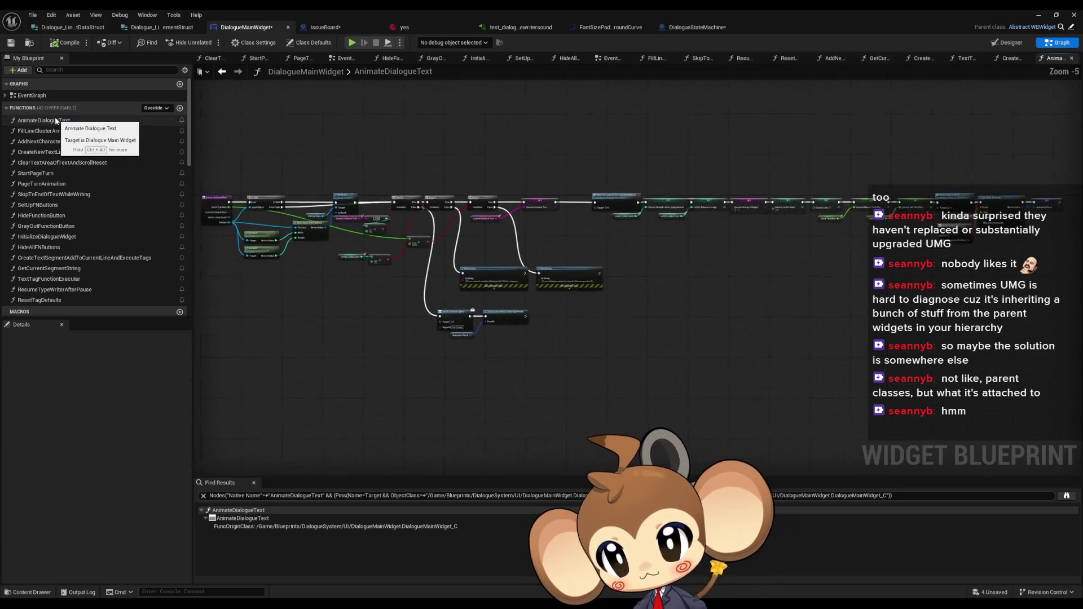
left_click_drag(410, 166, 477, 217)
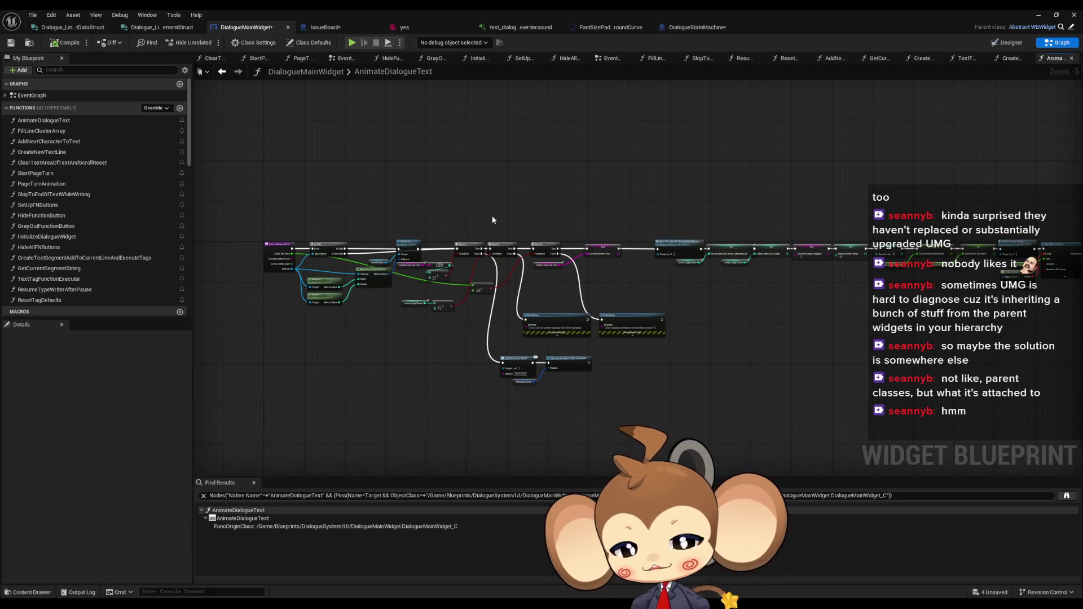
scroll(454, 313, "up", 4)
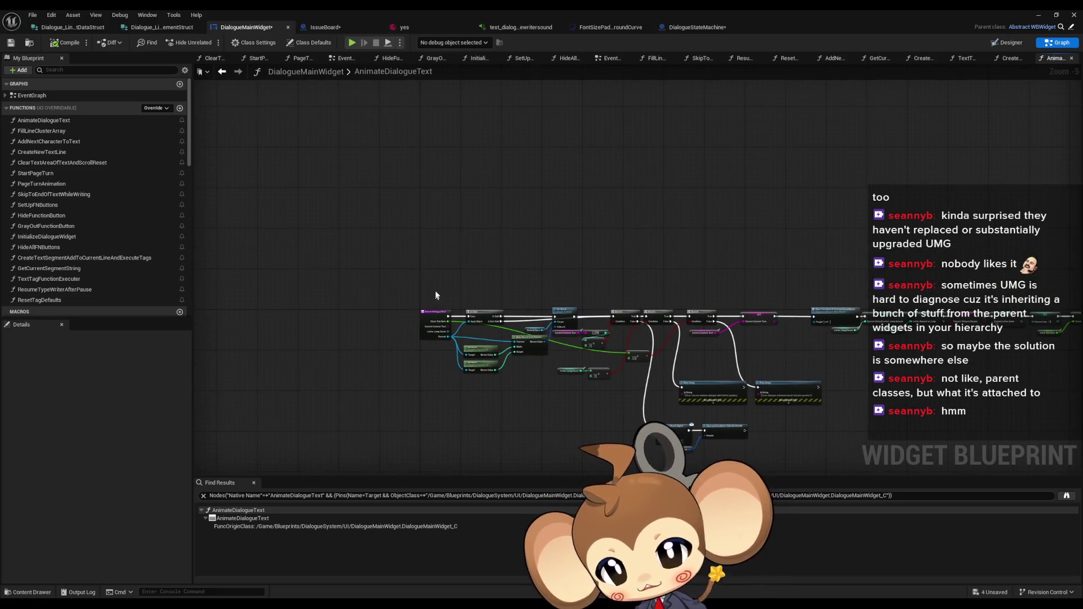
scroll(454, 313, "up", 1)
scroll(68, 265, "down", 5)
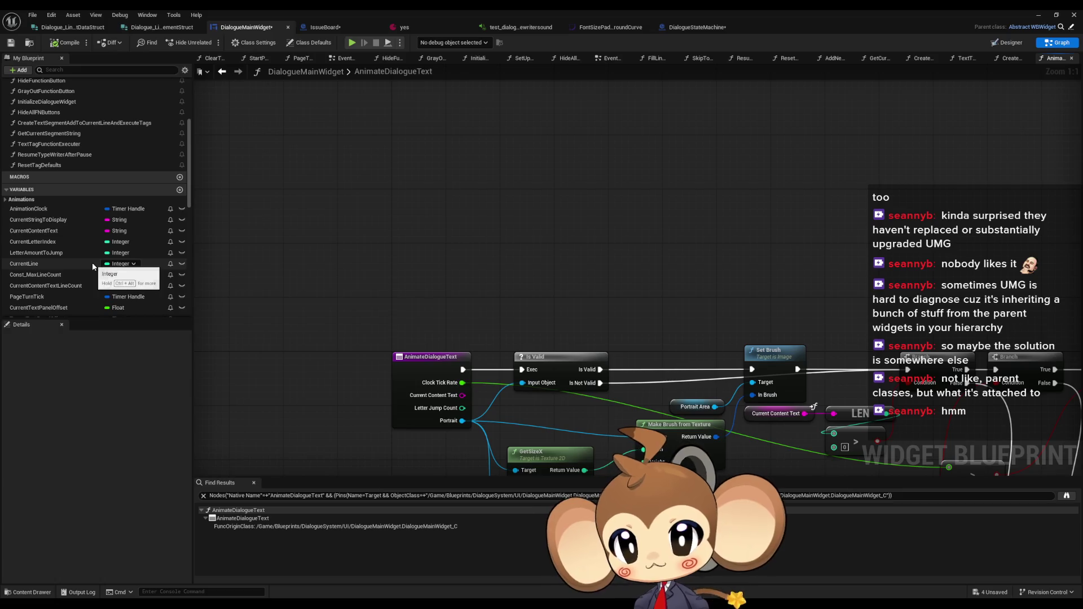
Add a Play Animation node fed by a CursorBlinkingAnimation getter, with Num Loops to Play 0
left_click(21, 199)
mouse_move(43, 208)
left_mouse_down()
mouse_move(285, 219)
mouse_move(377, 237)
mouse_move(468, 214)
left_mouse_up()
left_click(376, 238)
type("pl")
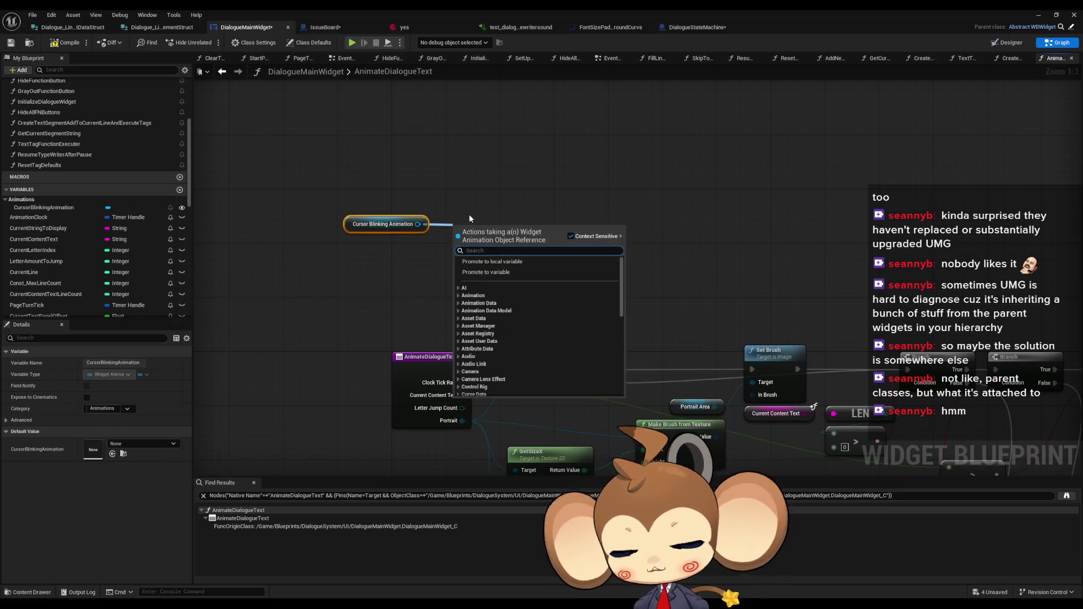
type("ay")
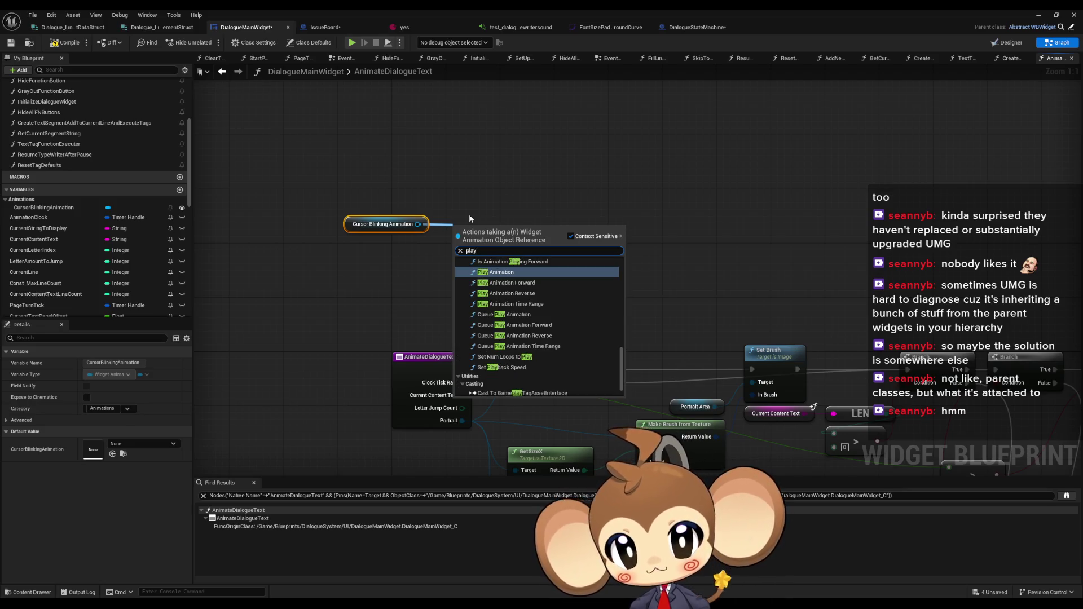
key("Return")
left_click_drag(555, 237, 588, 162)
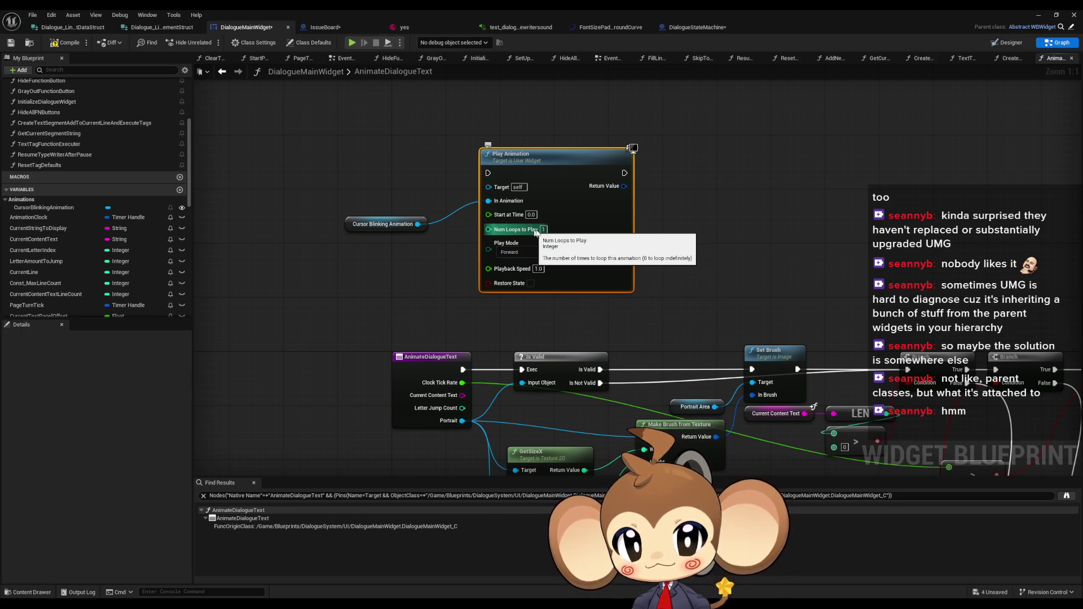
left_click(543, 229)
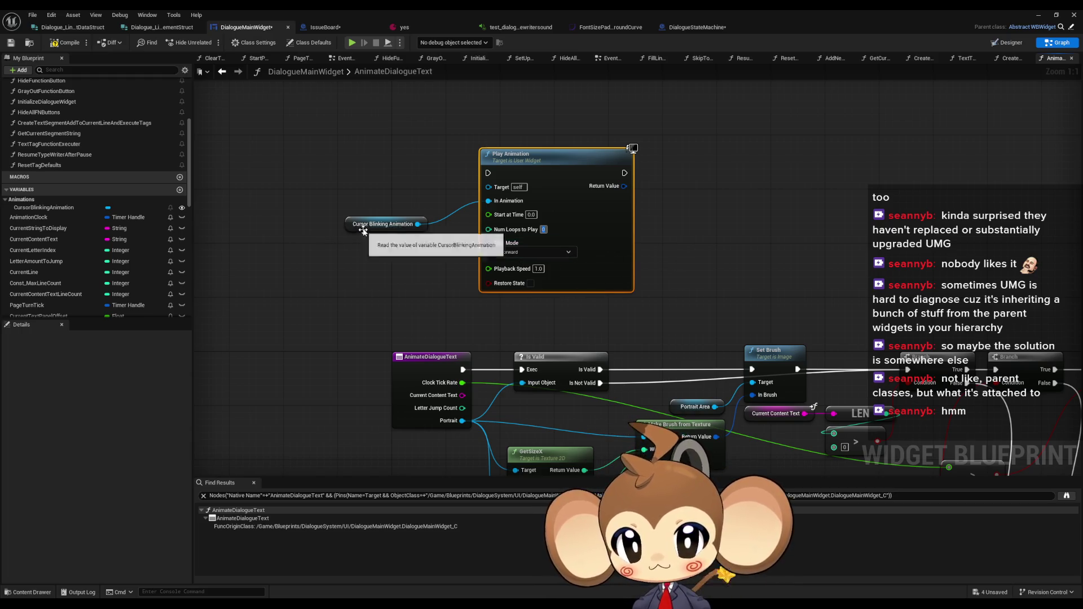
Wire Play Animation between the AnimateDialogueText entry and the Is Valid check
left_click_drag(357, 225, 404, 198)
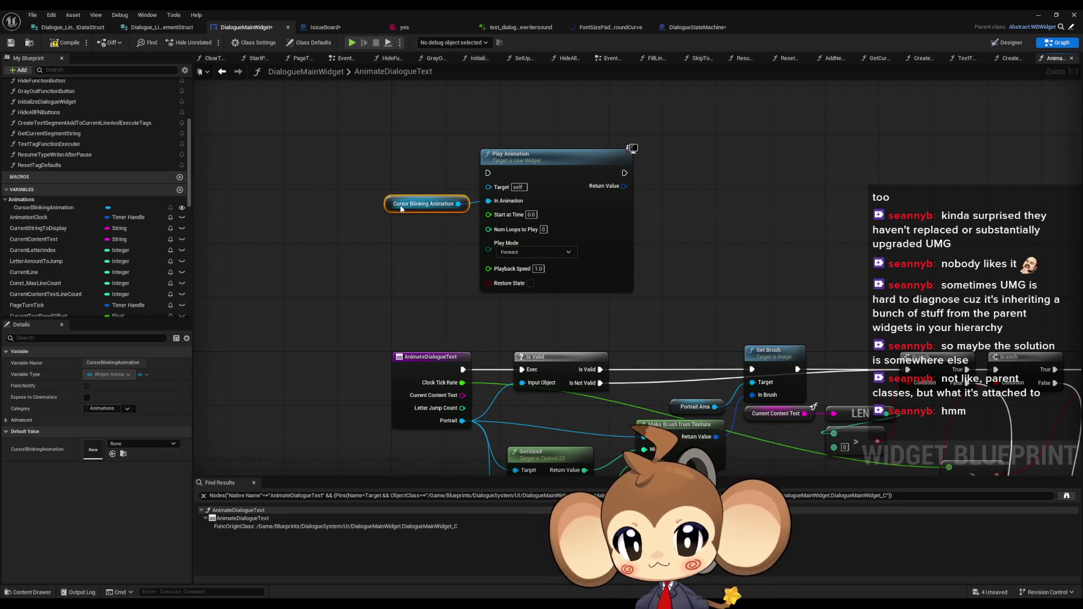
left_click_drag(656, 324, 498, 284)
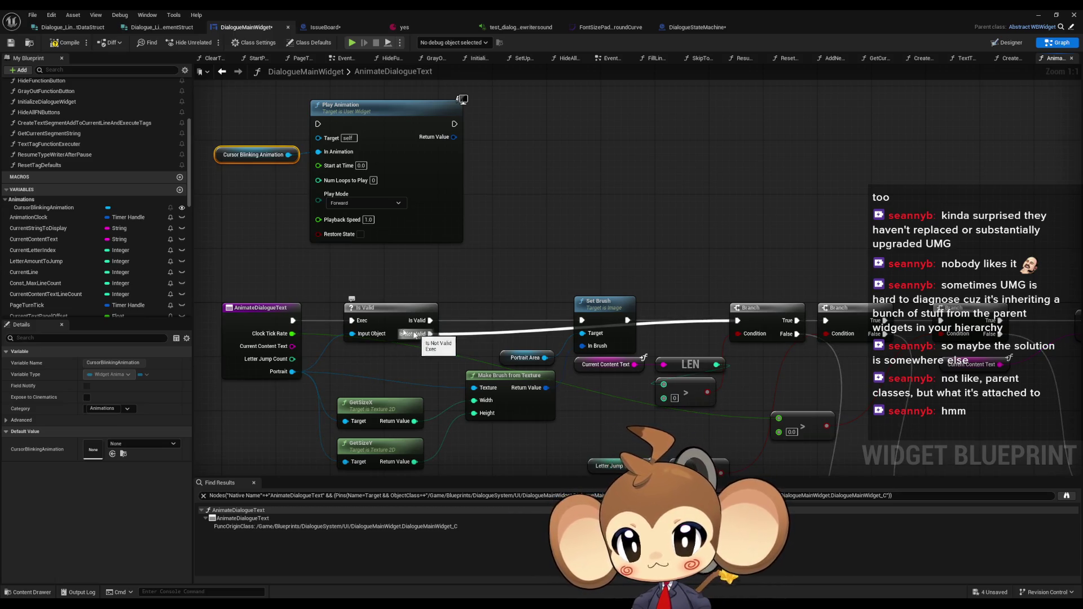
scroll(427, 337, "down", 4)
scroll(417, 325, "up", 4)
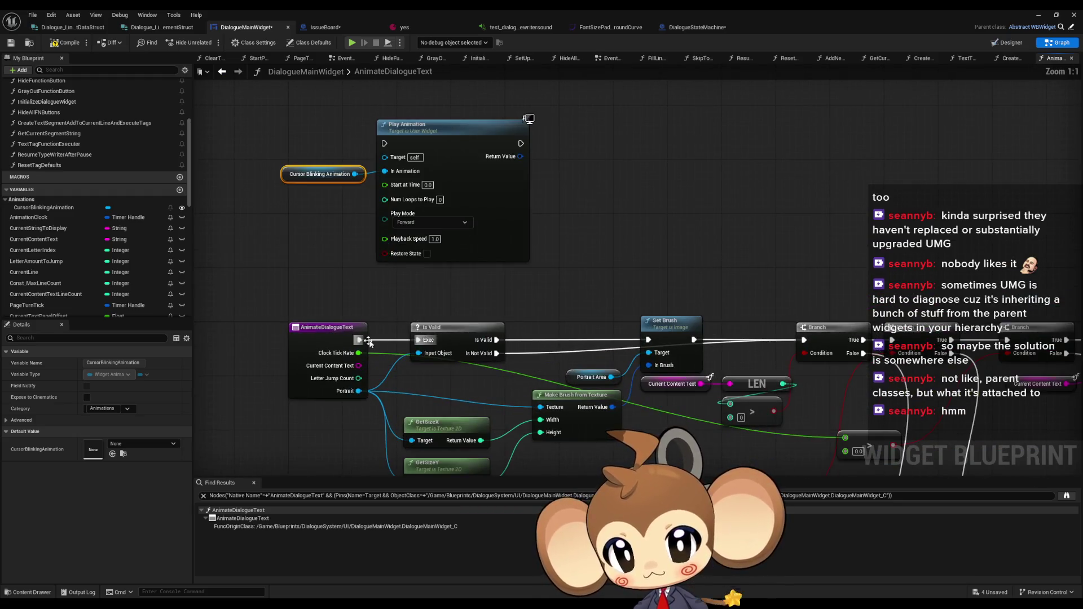
left_click_drag(393, 147, 384, 143)
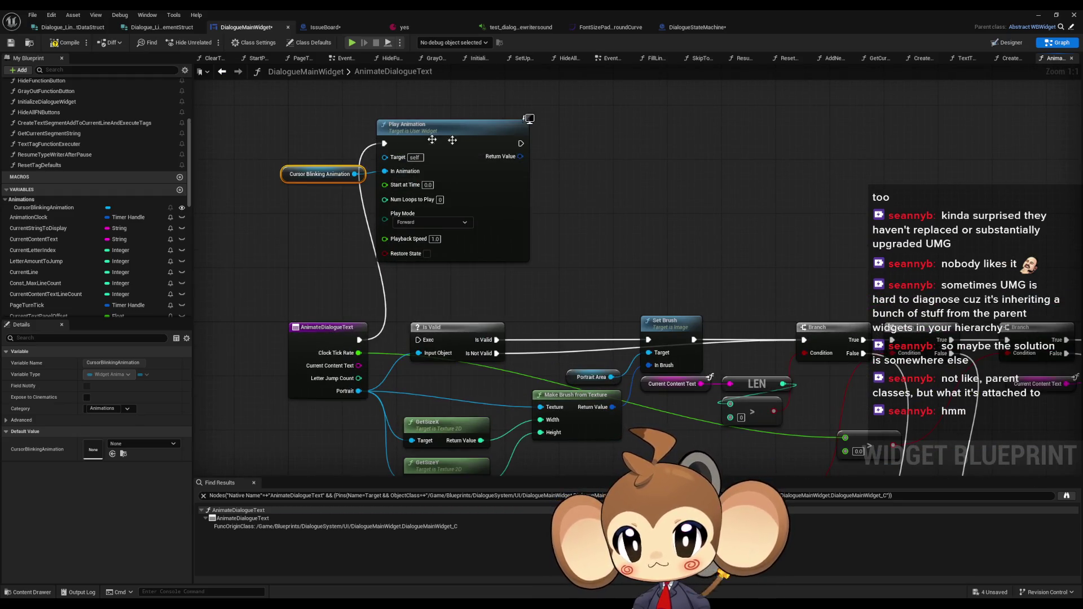
left_click_drag(521, 143, 418, 339)
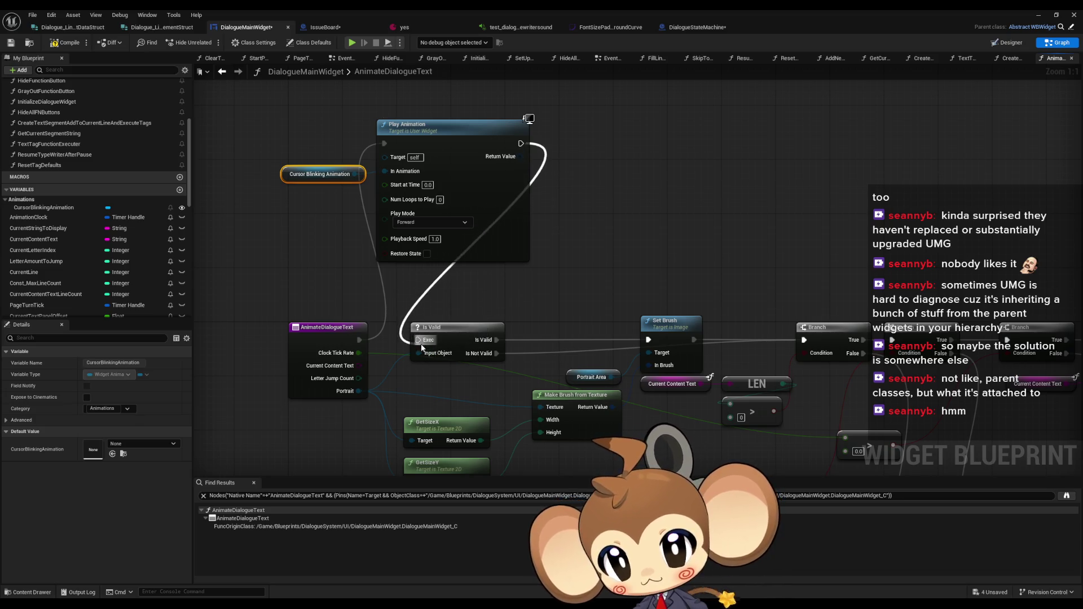
left_click(580, 251)
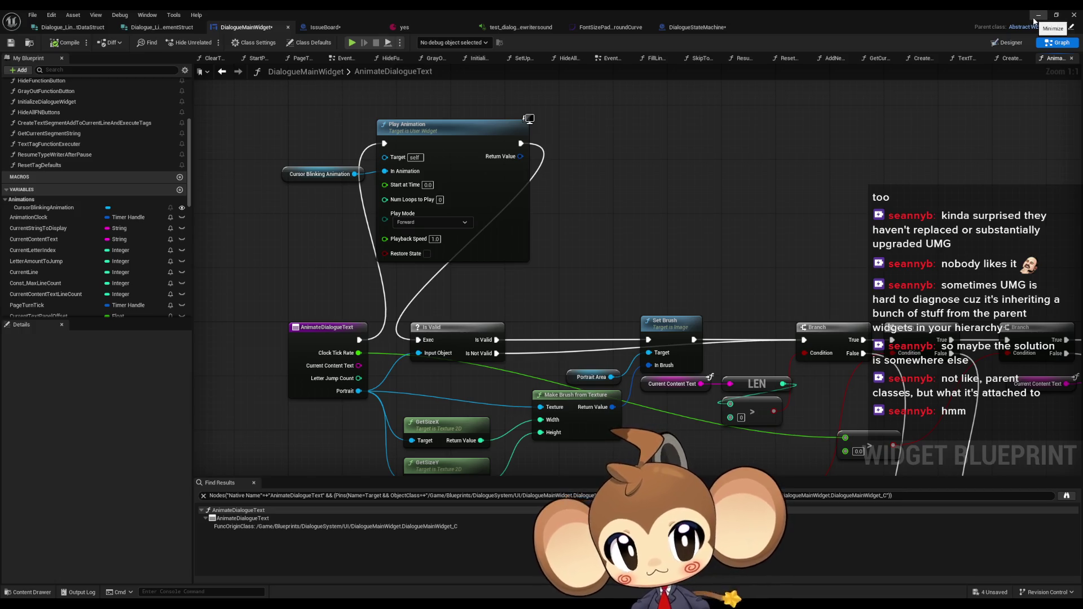
Visit the Designer view, where CursorElement is marked as a variable, then return to the Graph
scroll(496, 324, "down", 6)
scroll(63, 288, "down", 1)
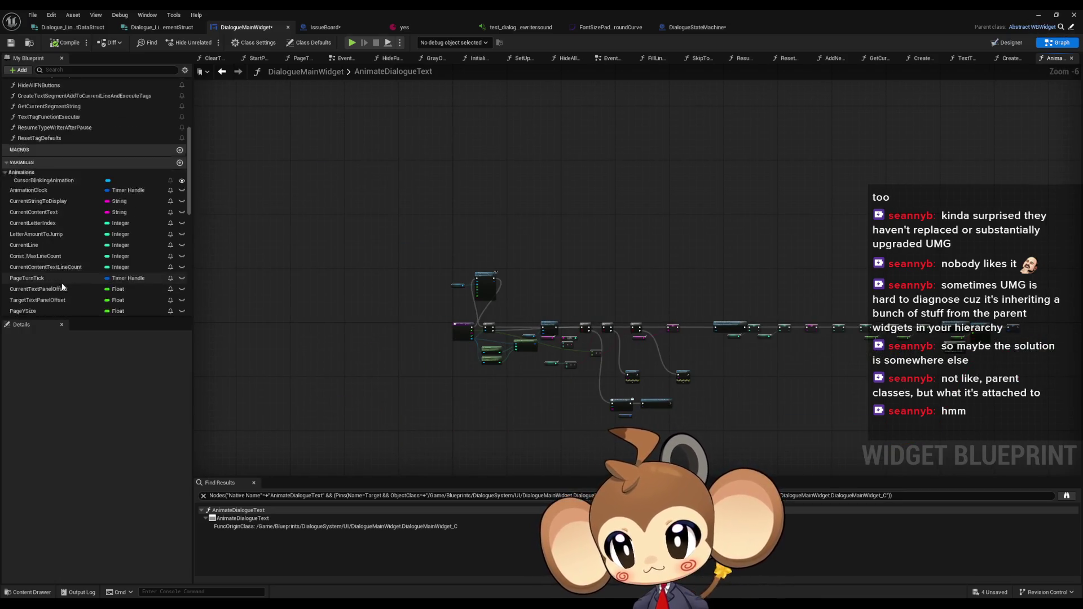
scroll(63, 287, "down", 8)
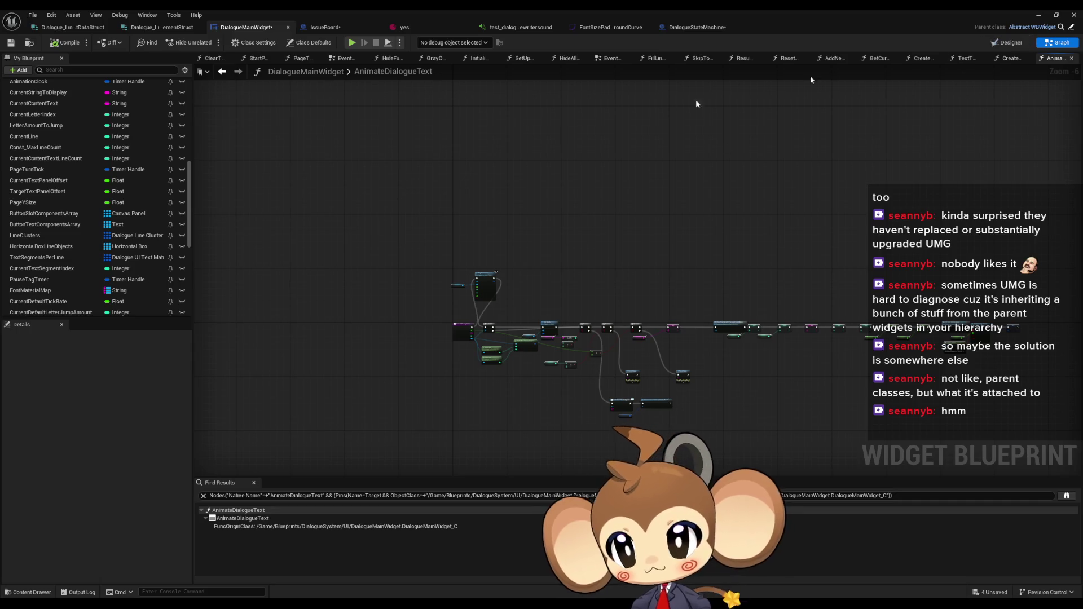
left_click(1008, 43)
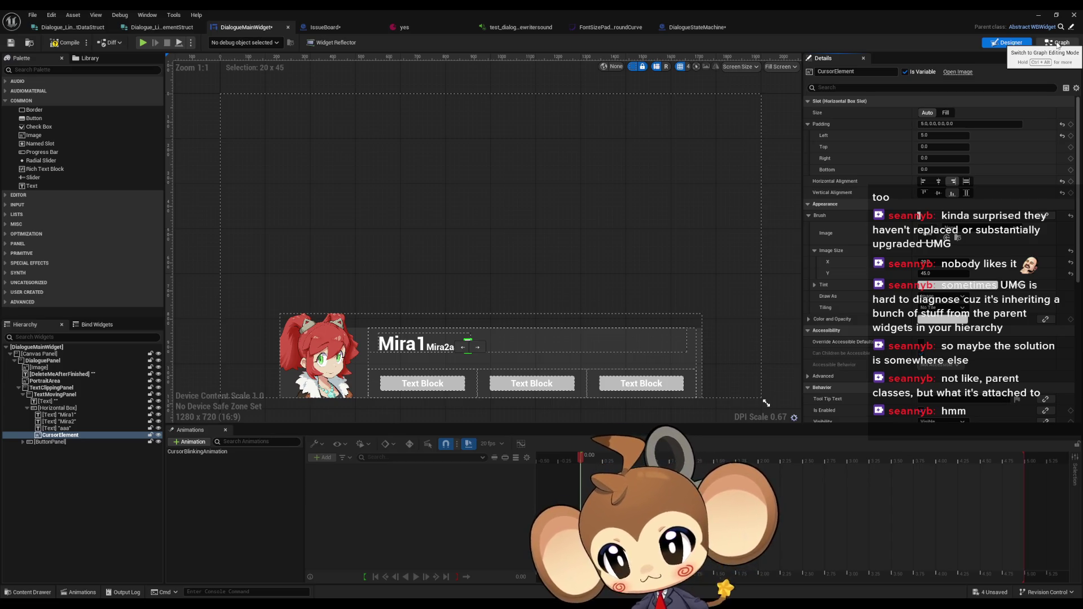
left_click(1058, 43)
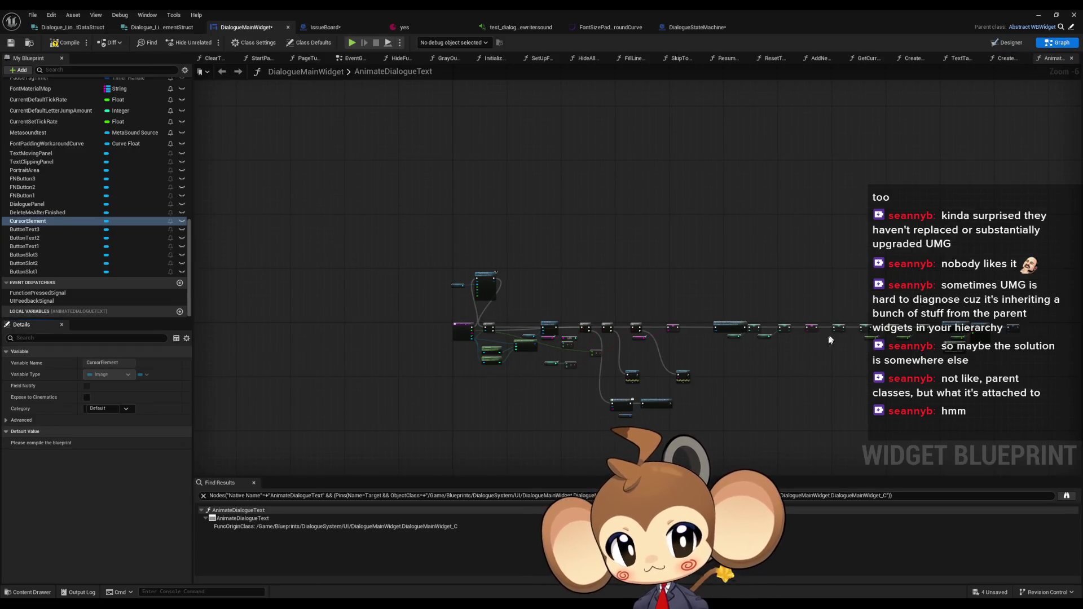
Zoom over the AnimateDialogueText nodes, then select CreateTextSegmentAddToCurrentLineAndExecuteTags in the functions list
scroll(571, 277, "up", 4)
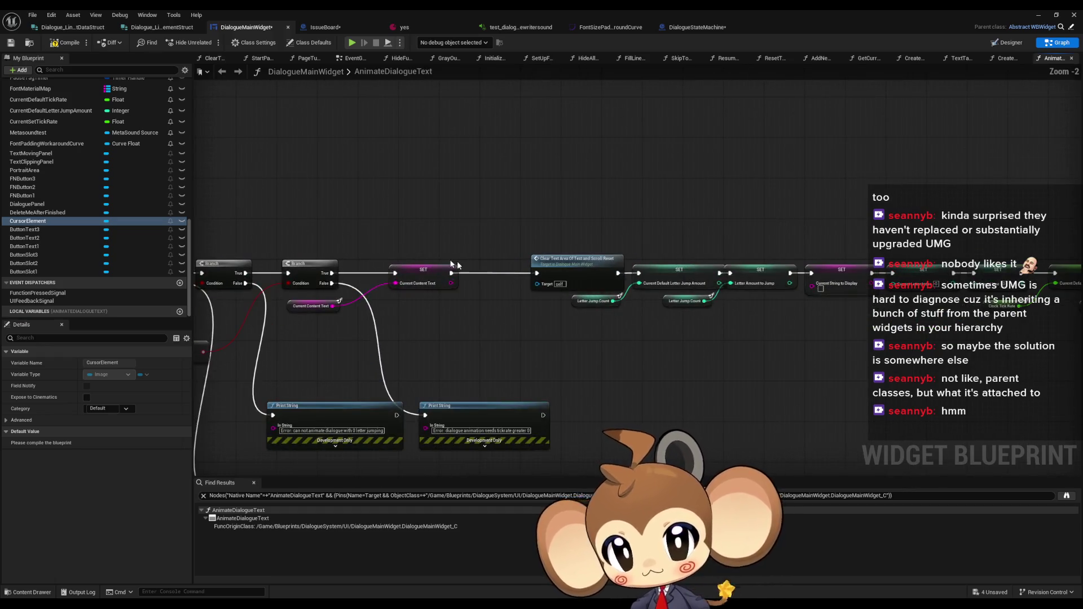
scroll(572, 277, "up", 2)
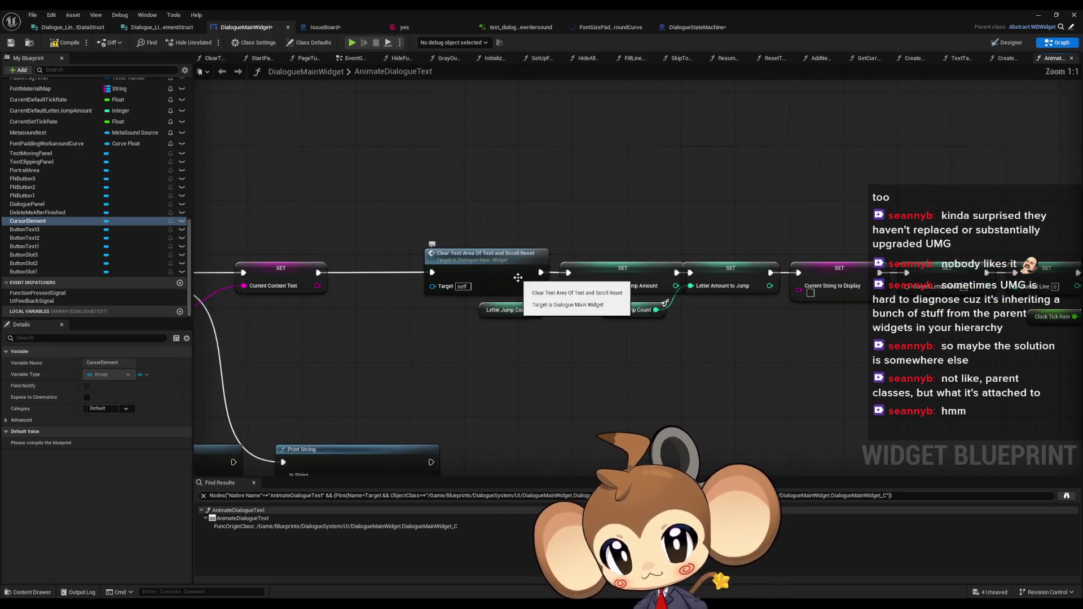
scroll(518, 278, "down", 6)
scroll(112, 232, "up", 5)
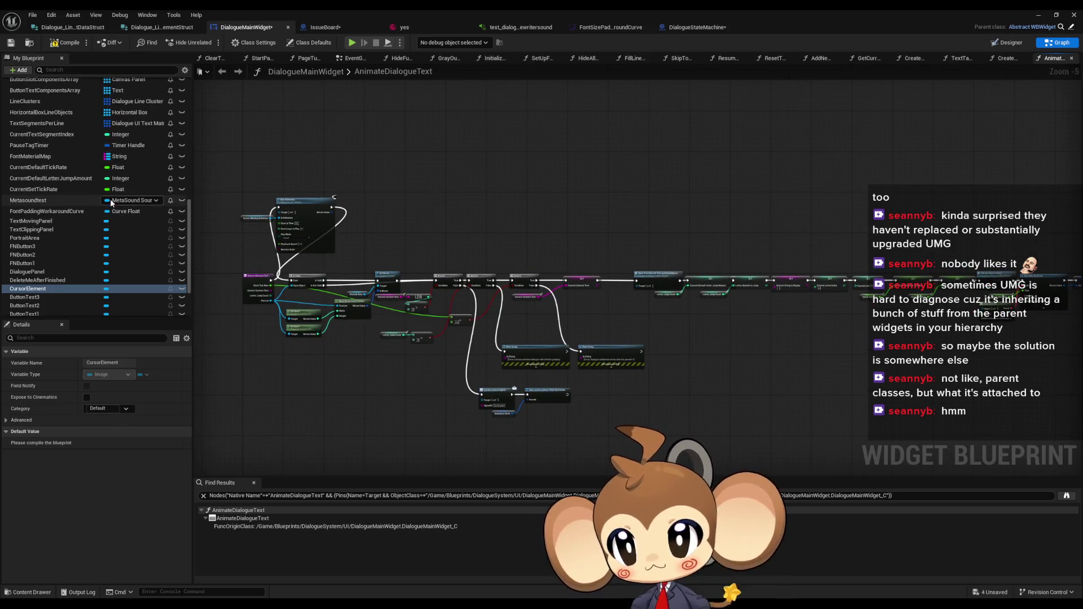
scroll(110, 234, "up", 8)
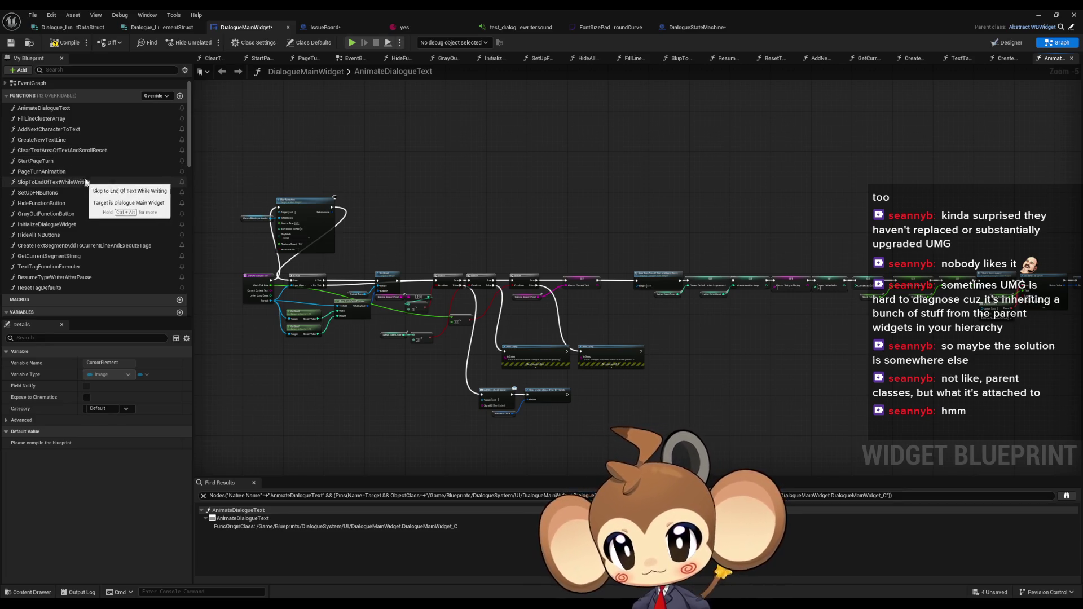
left_click(100, 246)
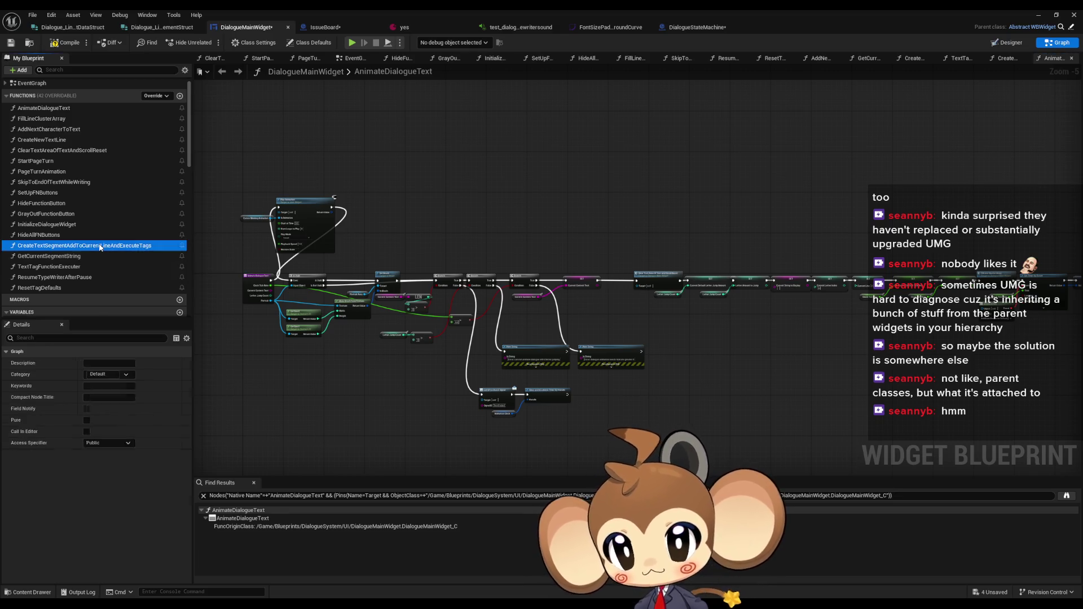
Open CreateTextSegmentAddToCurrentLineAndExecuteTags and drop a CursorElement getter below its existing nodes
double_click(100, 245)
left_click_drag(372, 272, 395, 147)
mouse_move(481, 352)
left_mouse_down()
mouse_move(479, 298)
mouse_move(524, 309)
mouse_move(427, 315)
mouse_move(436, 264)
left_mouse_up()
scroll(65, 222, "down", 10)
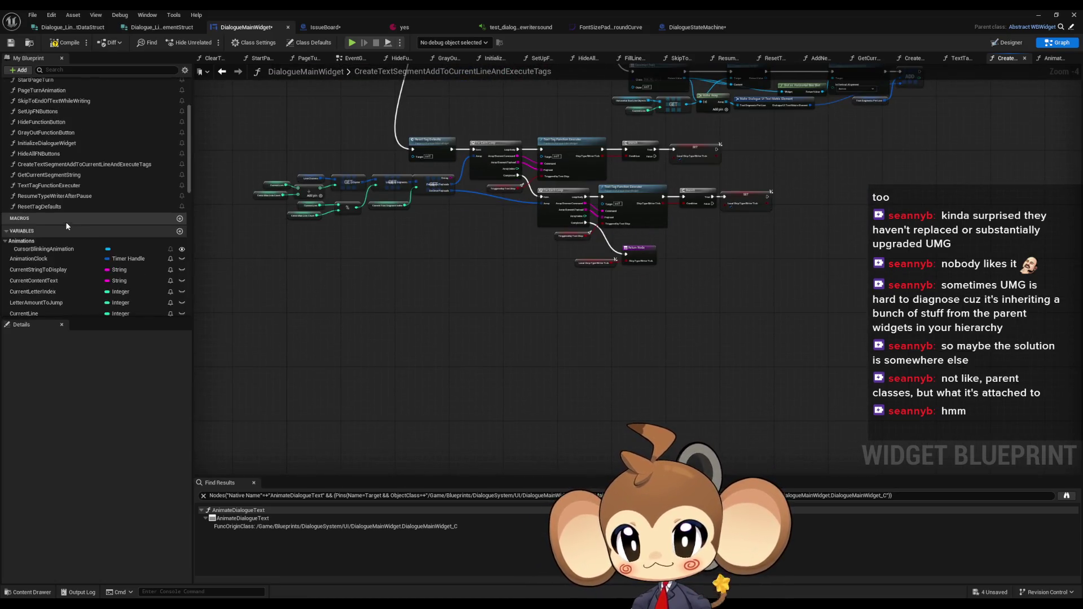
scroll(75, 195, "down", 5)
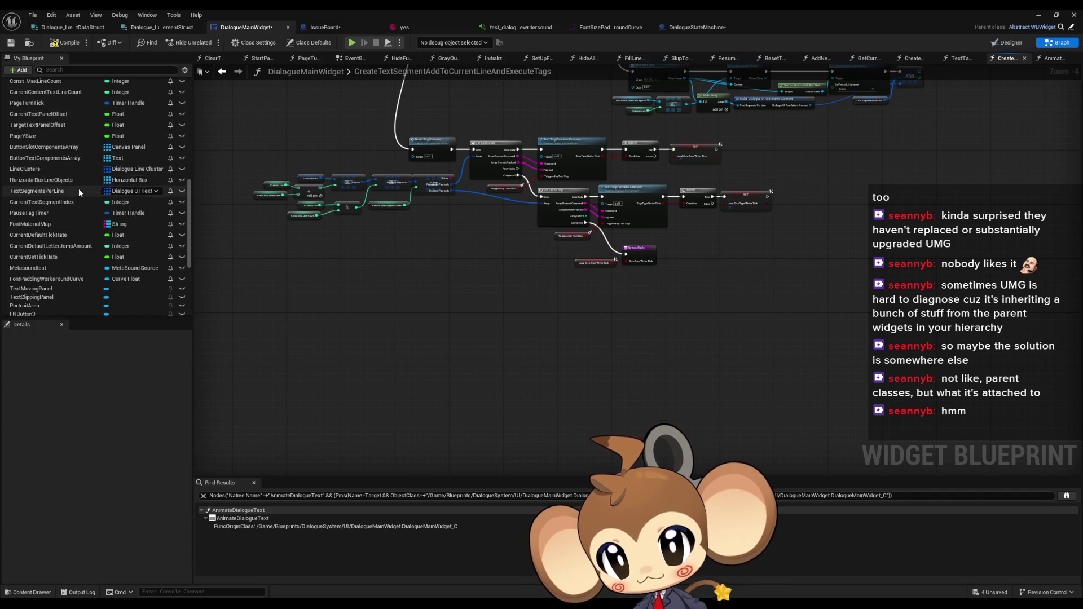
scroll(72, 214, "down", 3)
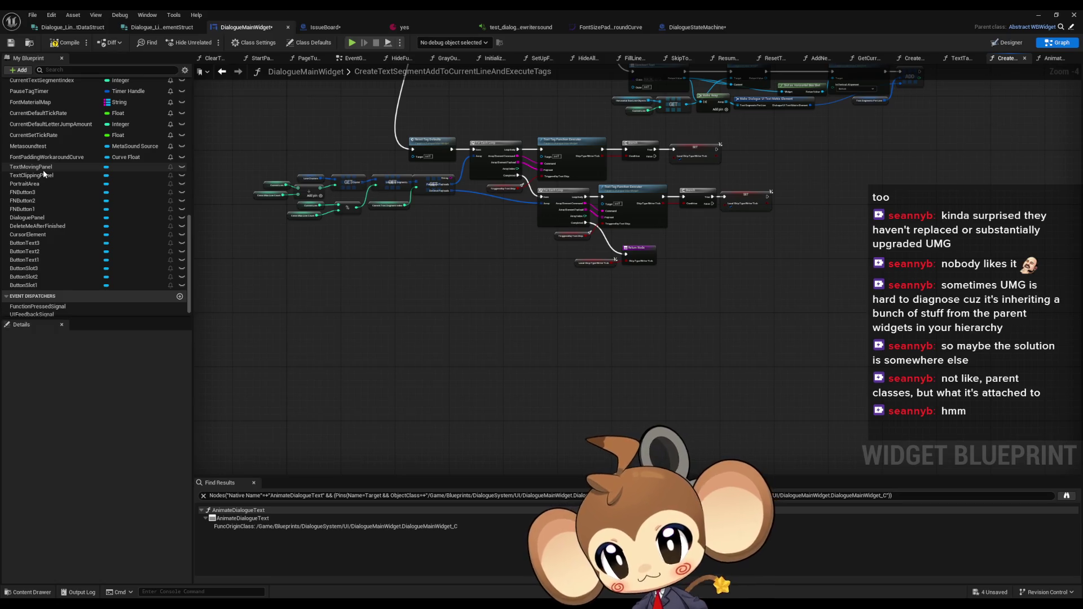
left_click(28, 234)
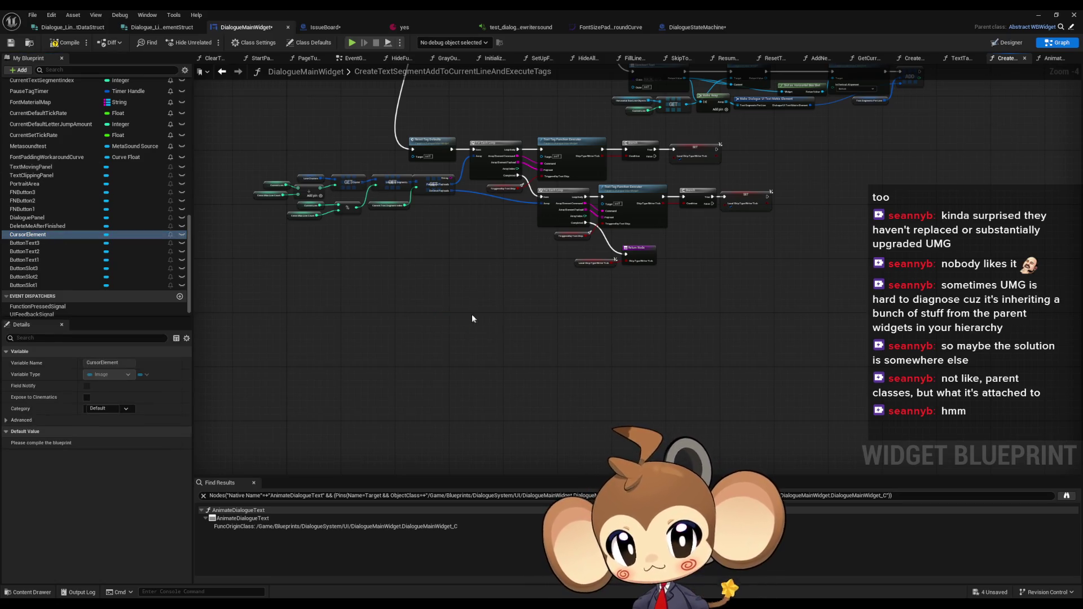
mouse_move(471, 318)
left_mouse_down()
mouse_move(449, 308)
mouse_move(439, 340)
left_mouse_up()
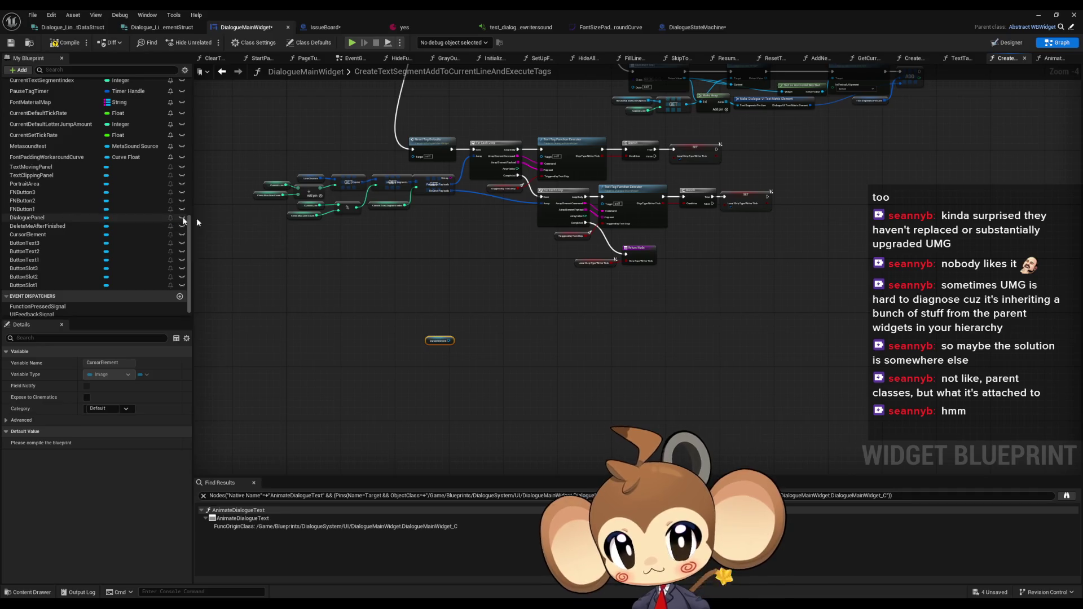
Zoom to the Horizontal Box Line Objects, Current Line and GET lookup nodes, then pan back to Cursor Element
scroll(373, 232, "up", 4)
scroll(459, 225, "down", 5)
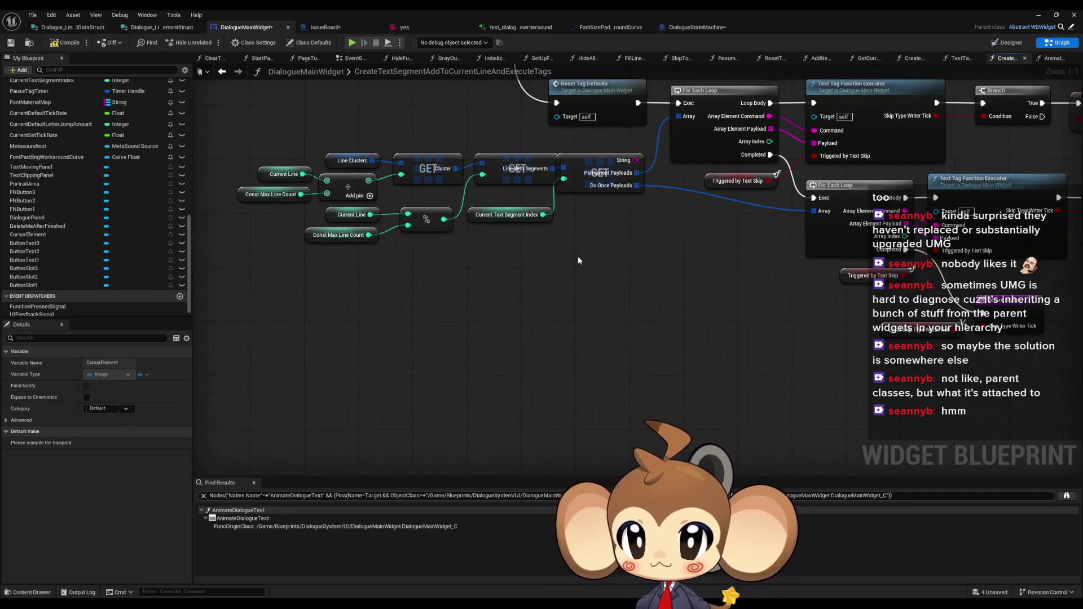
scroll(581, 306, "up", 5)
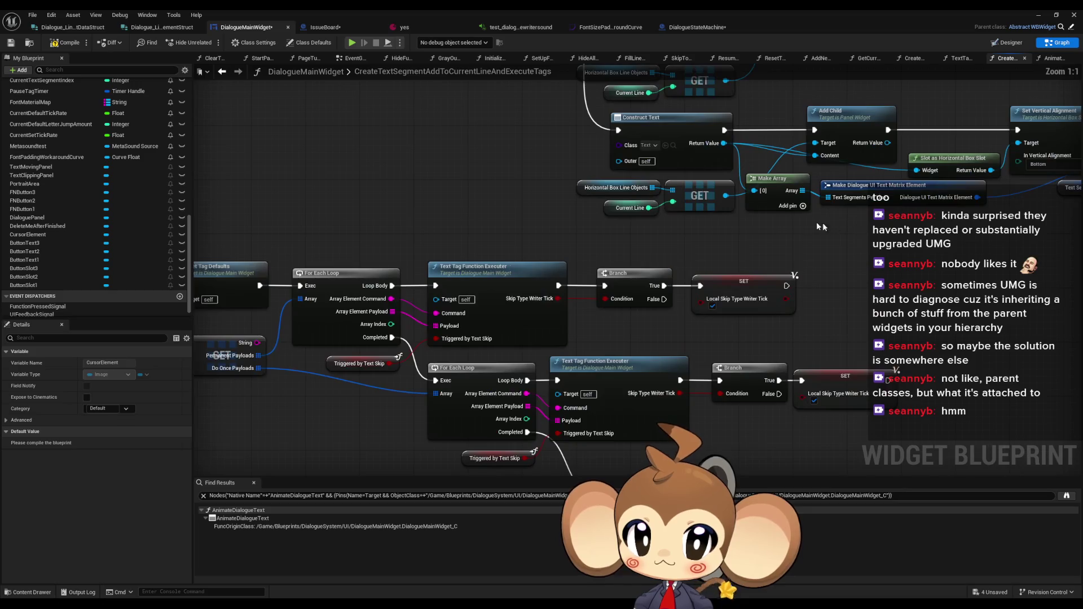
mouse_move(490, 233)
left_mouse_down()
mouse_move(447, 273)
mouse_move(567, 276)
left_mouse_up()
scroll(567, 279, "down", 2)
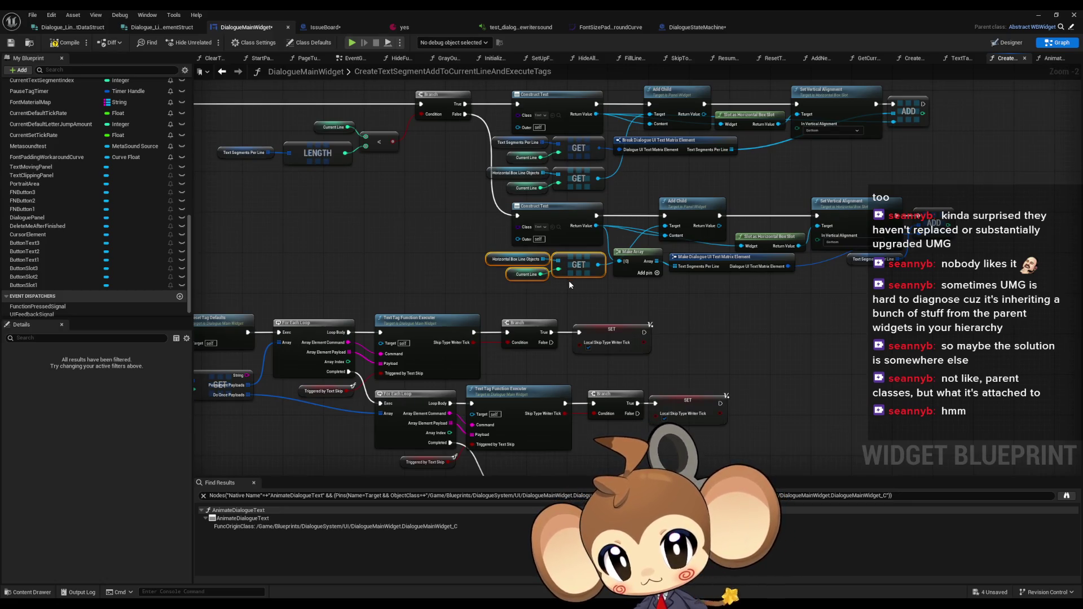
mouse_move(568, 280)
left_mouse_down()
mouse_move(605, 304)
mouse_move(492, 281)
mouse_move(459, 292)
left_mouse_up()
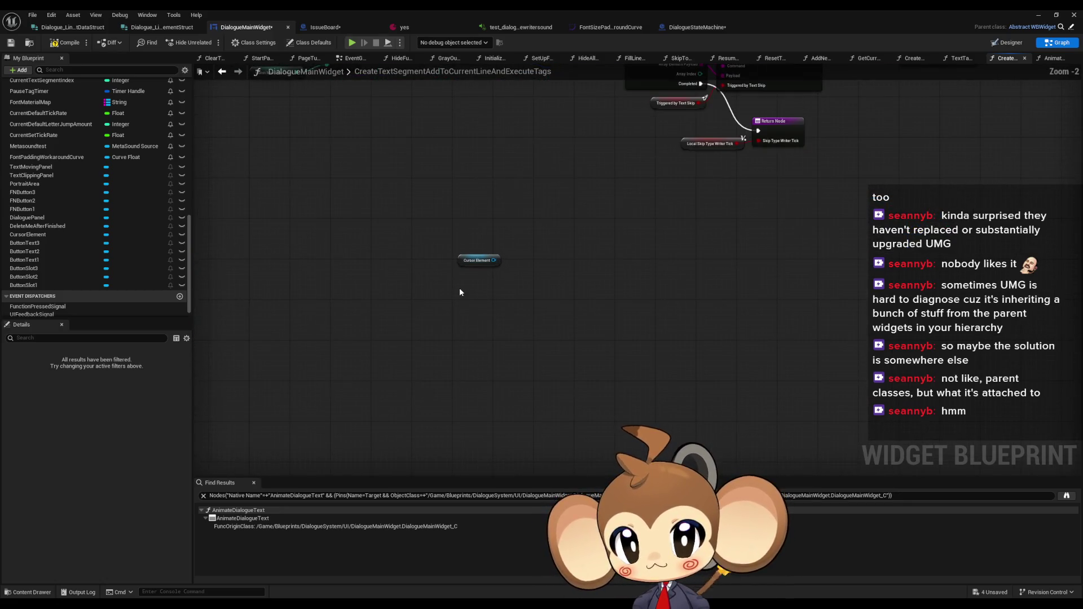
Paste the copied current-line lookup nodes beside the Cursor Element getter
left_click(452, 294)
key("ctrl+v")
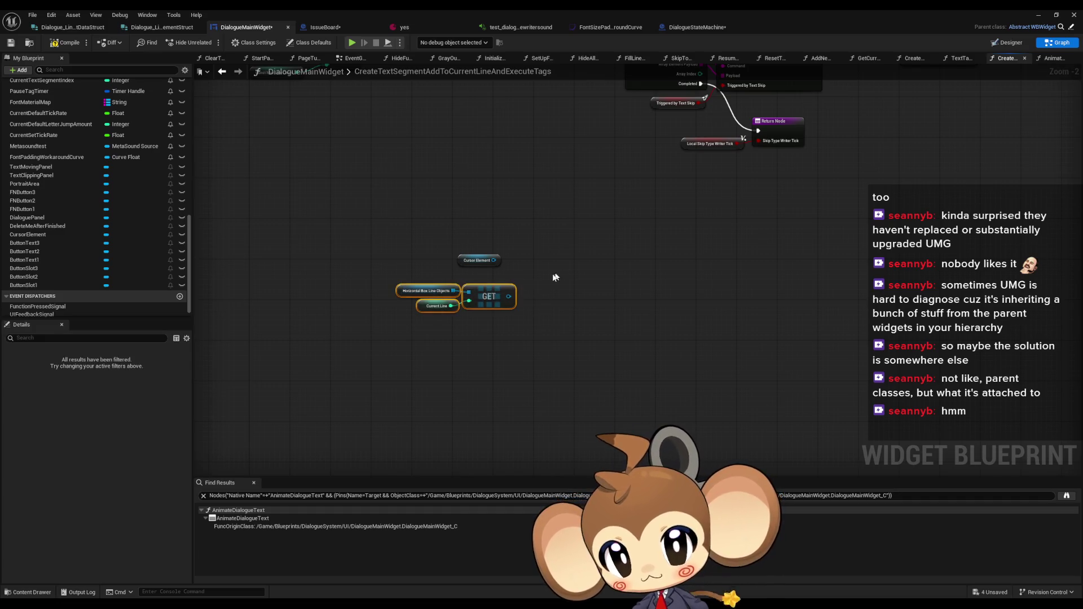
left_click(549, 258)
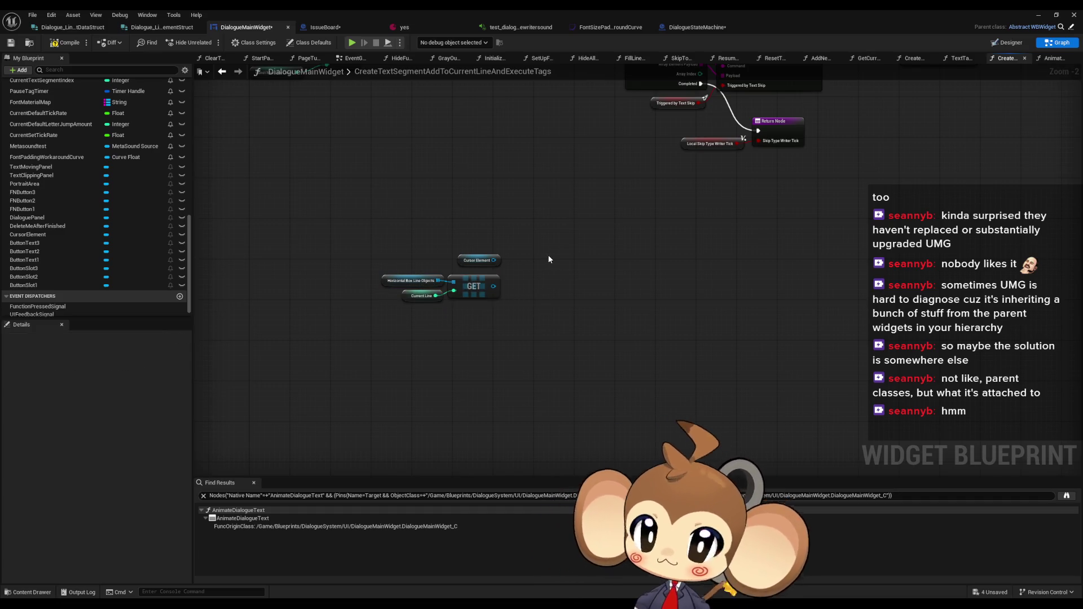
mouse_move(551, 256)
left_mouse_down()
mouse_move(550, 311)
mouse_move(526, 316)
left_mouse_up()
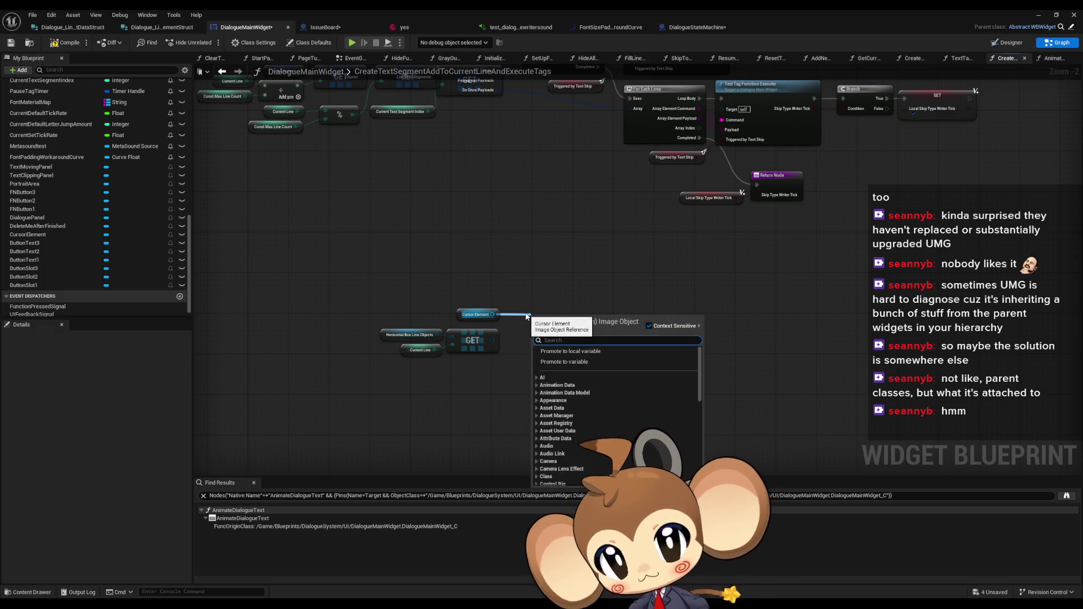
type("add")
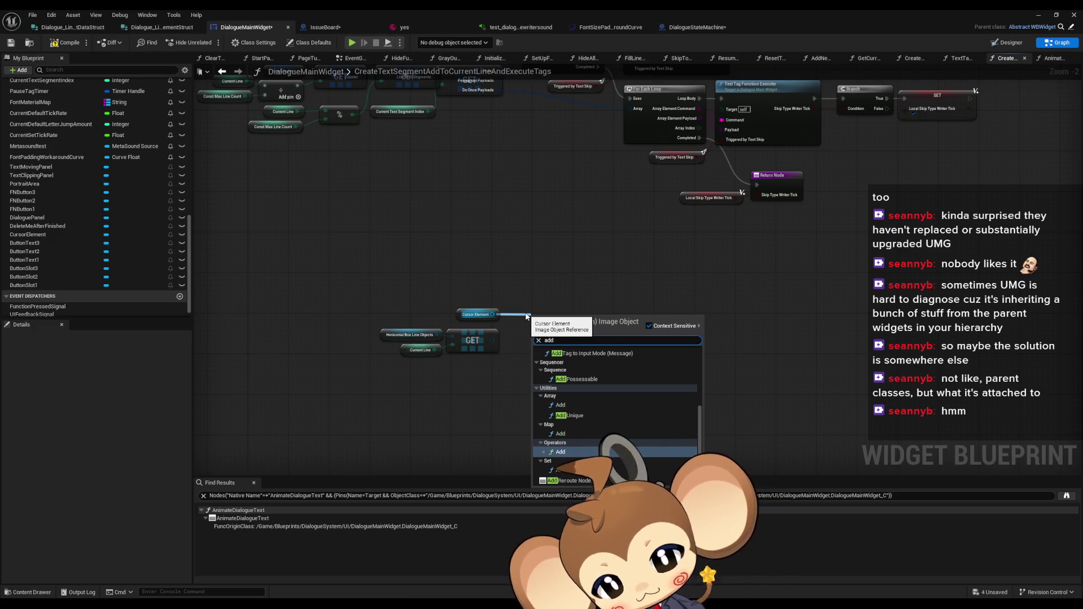
key("Escape")
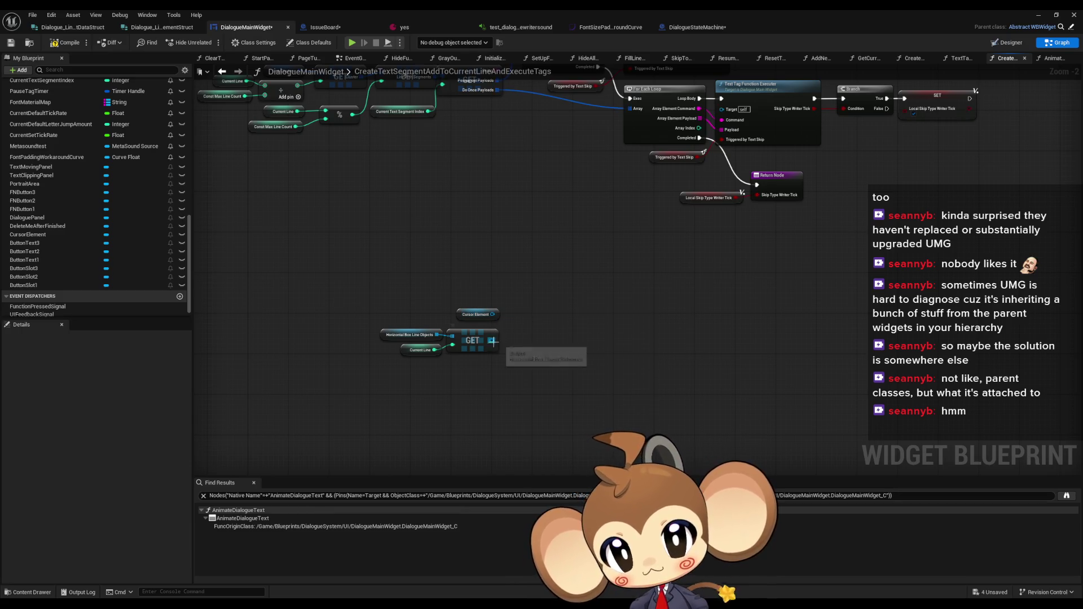
Add an Add Child to Horizontal Box node from the pasted GET node's output
left_click_drag(491, 340, 518, 340)
type("child")
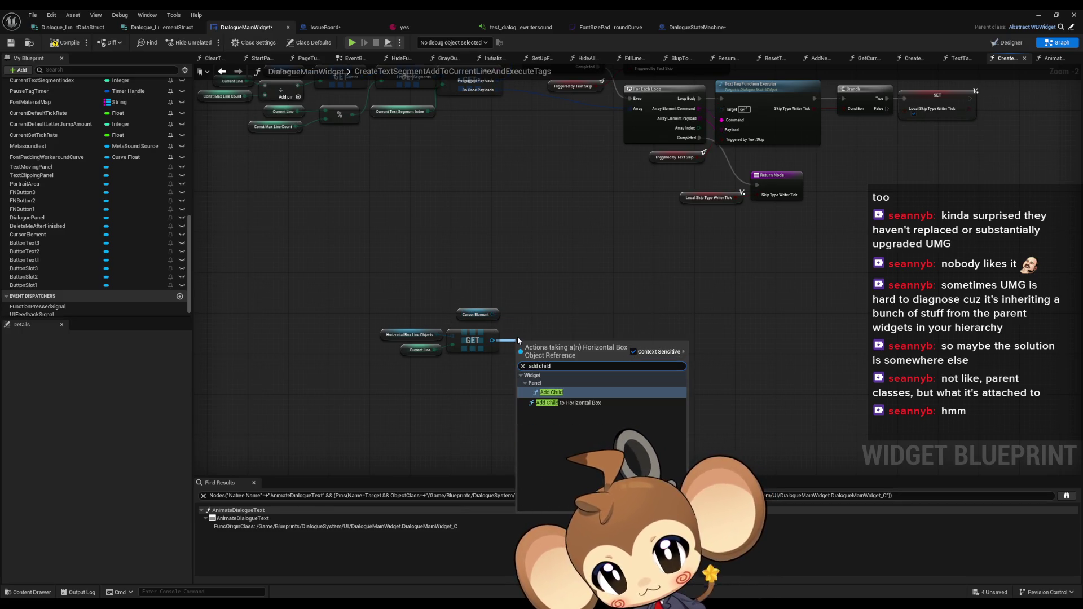
key("Down")
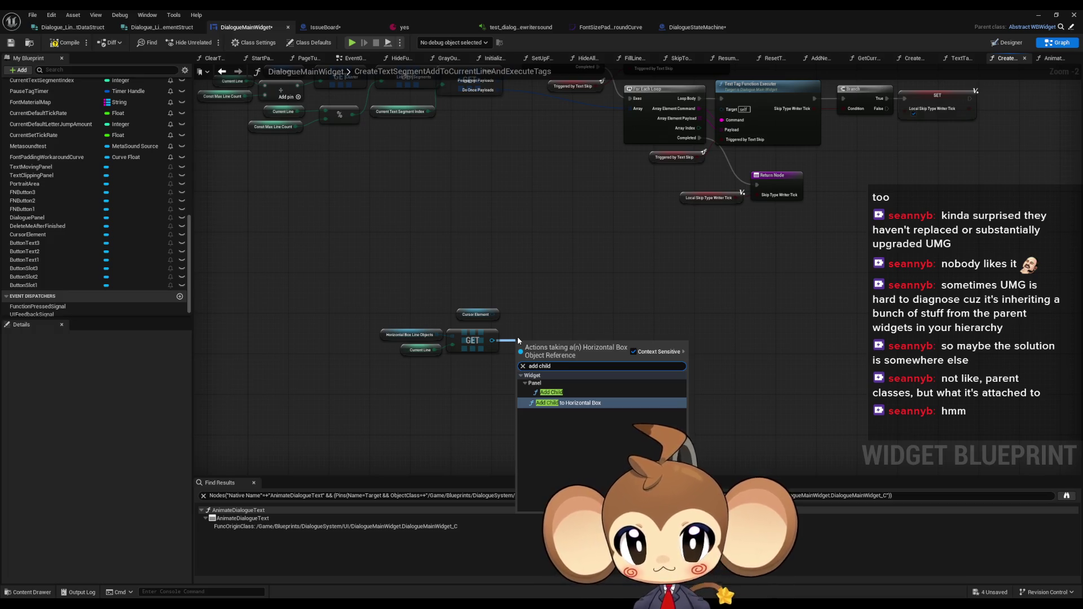
key("Up")
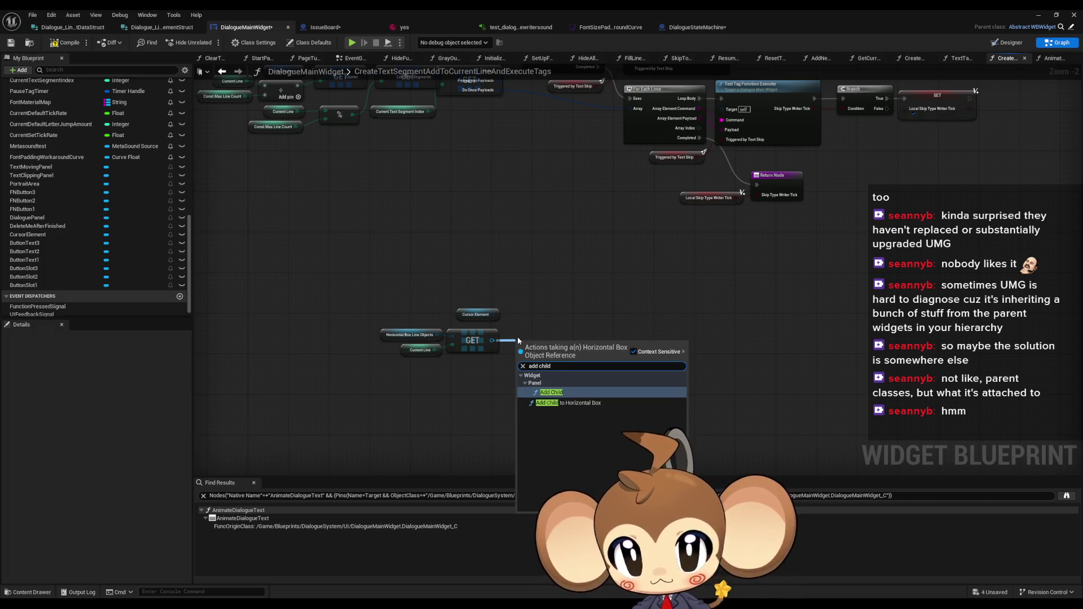
key("Down")
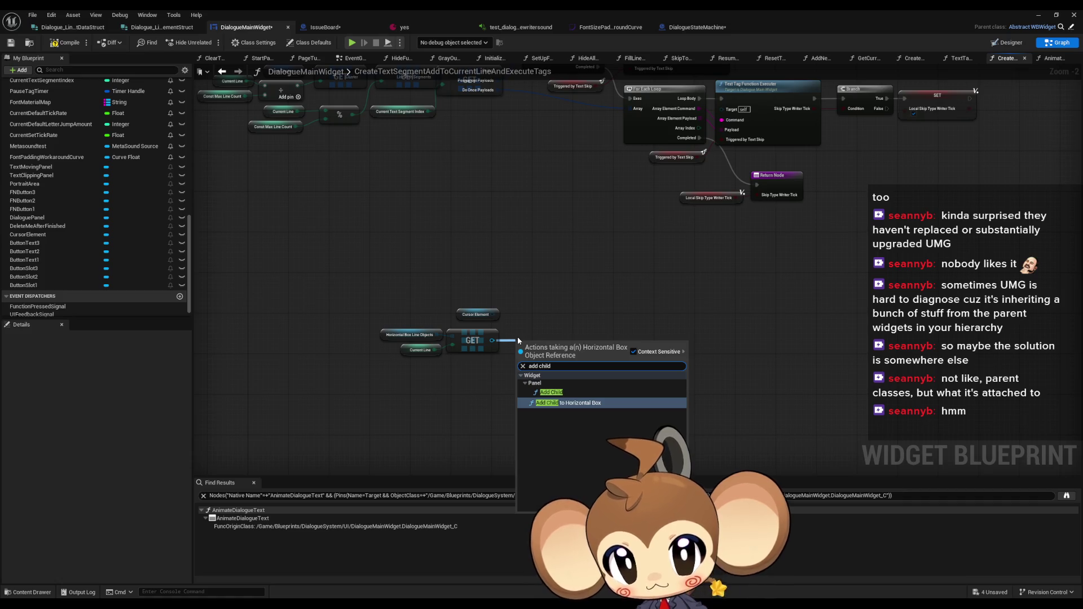
key("Return")
scroll(518, 341, "up", 1)
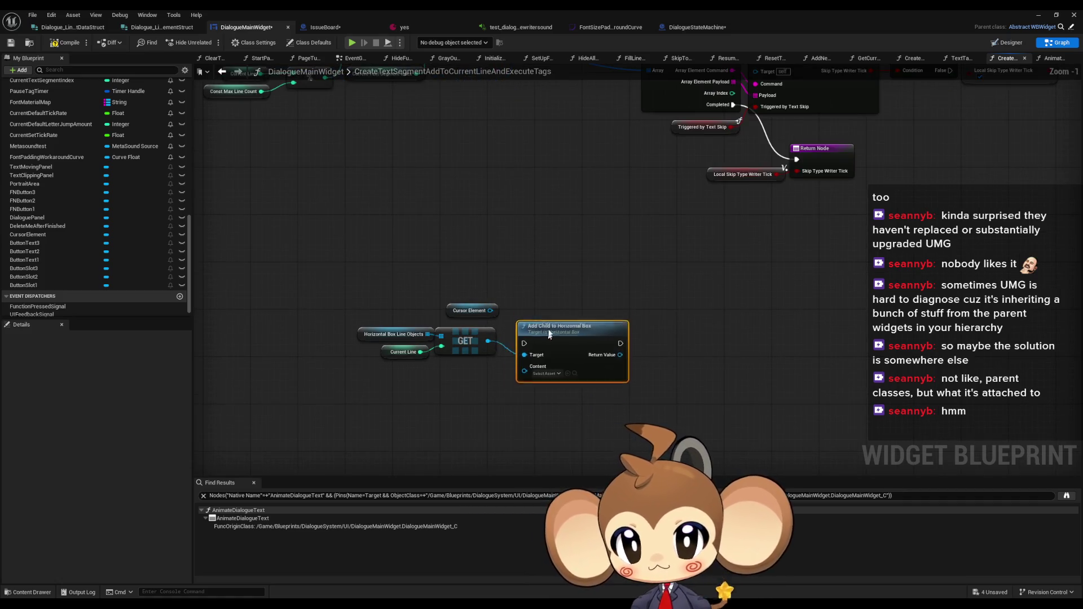
Position the Add Child node beside GET and duplicate the Cursor Element getter
left_click_drag(548, 334, 556, 300)
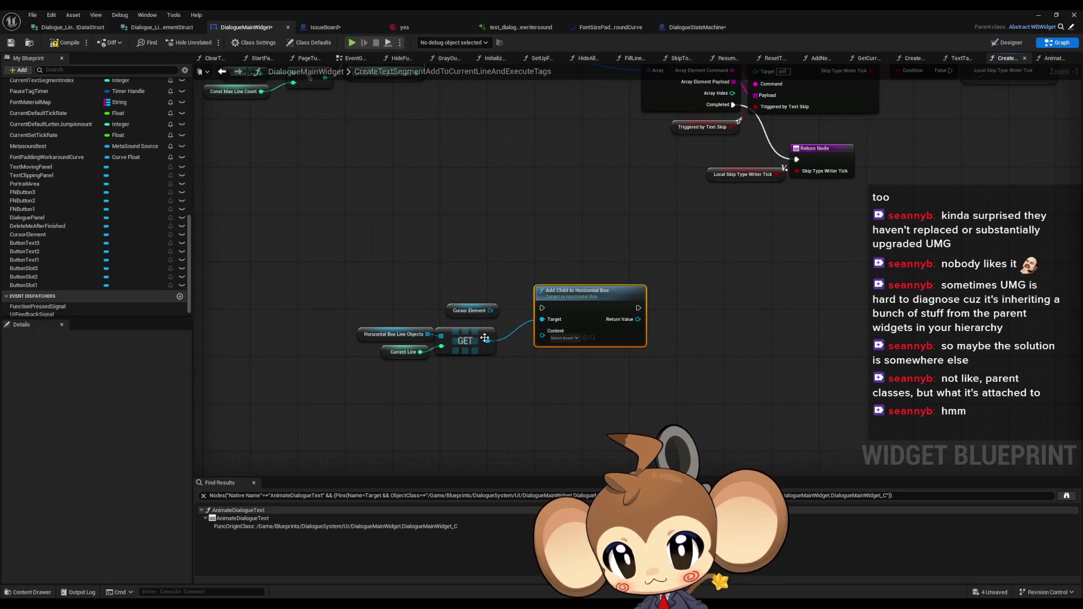
left_click_drag(485, 337, 541, 377)
left_click(495, 317)
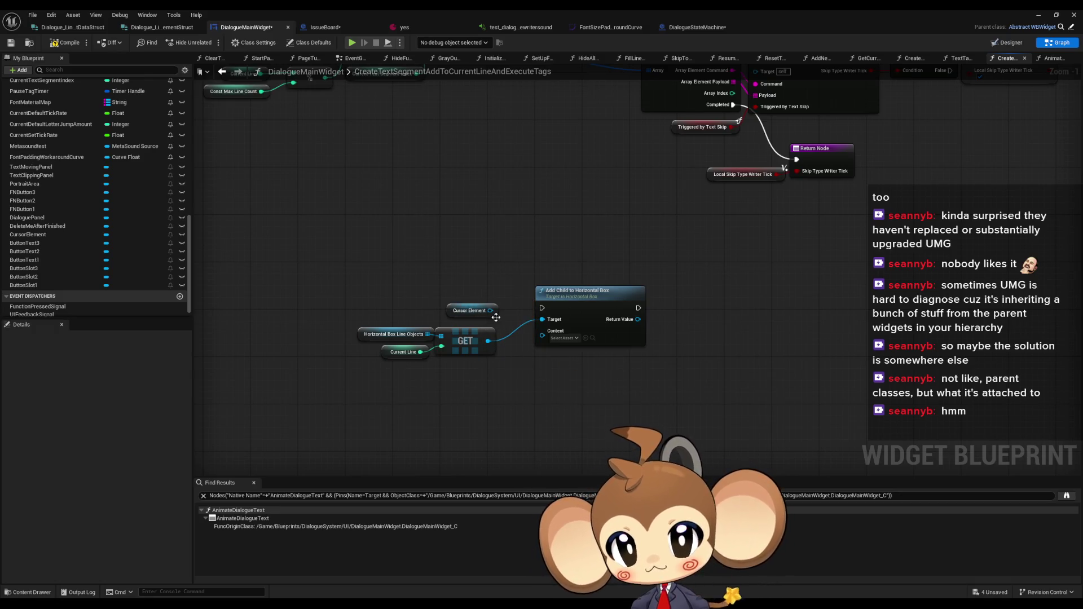
left_click(468, 310)
key("ctrl+c")
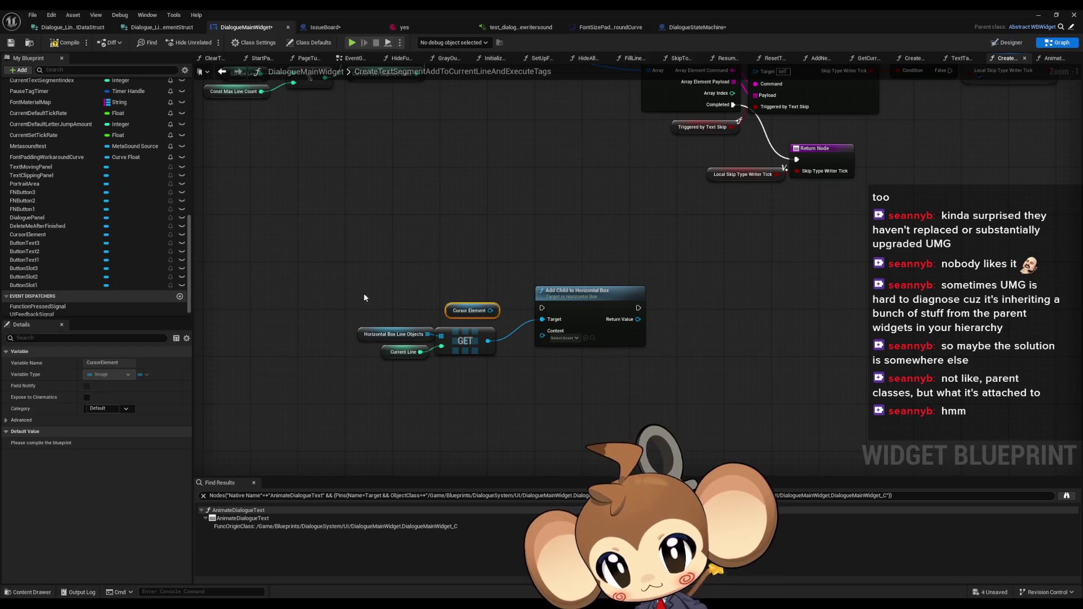
key("ctrl+v")
Add Remove from Parent for Cursor Element, feed Cursor Element into Content, and chain Add Child after it
left_click_drag(368, 299, 399, 300)
type("remove pa")
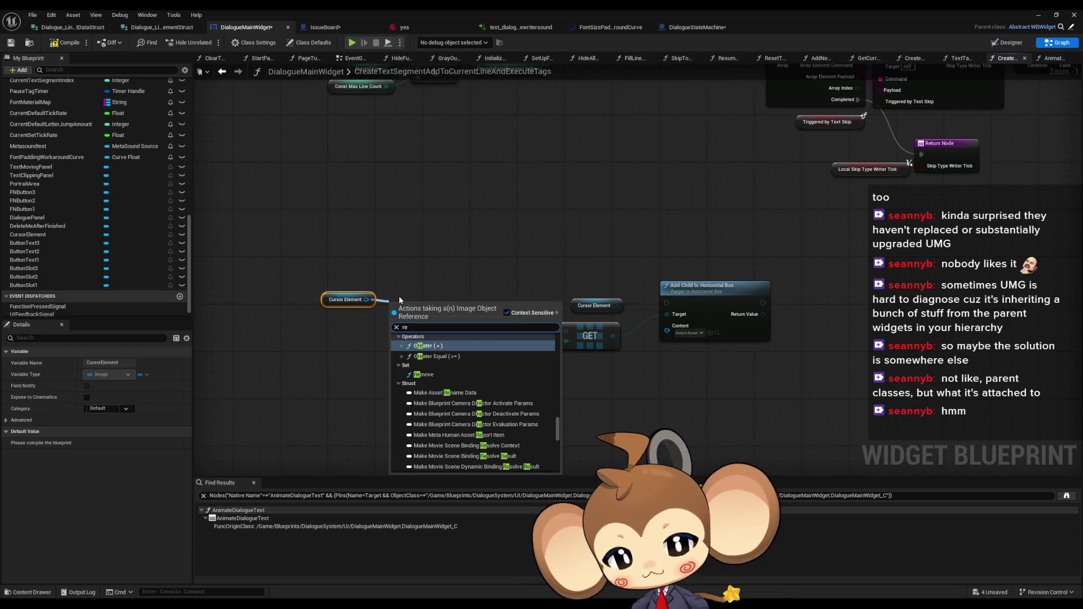
key("Return")
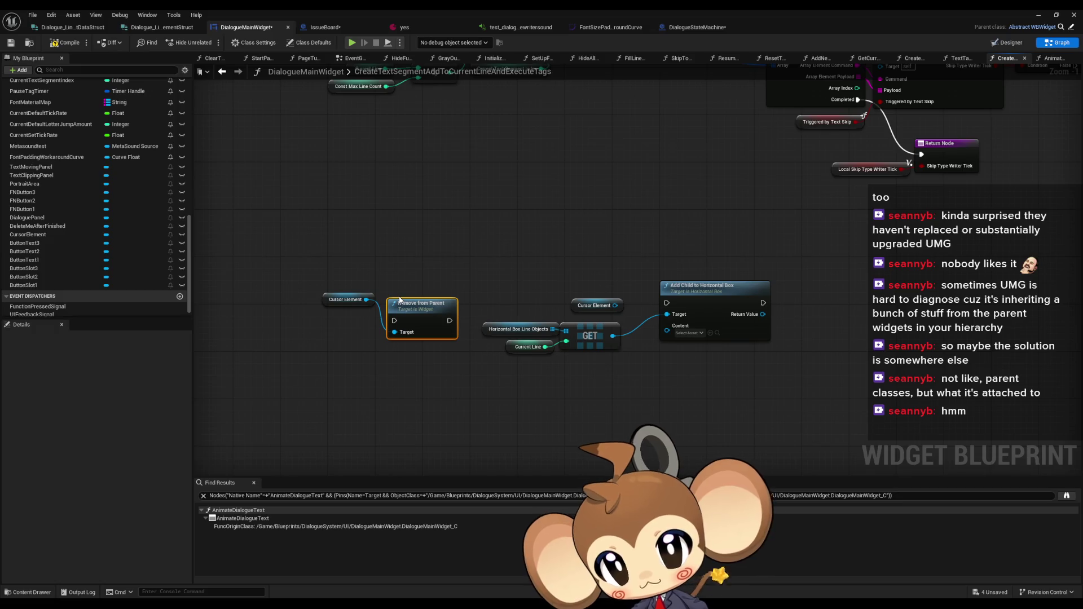
left_click_drag(614, 306, 667, 325)
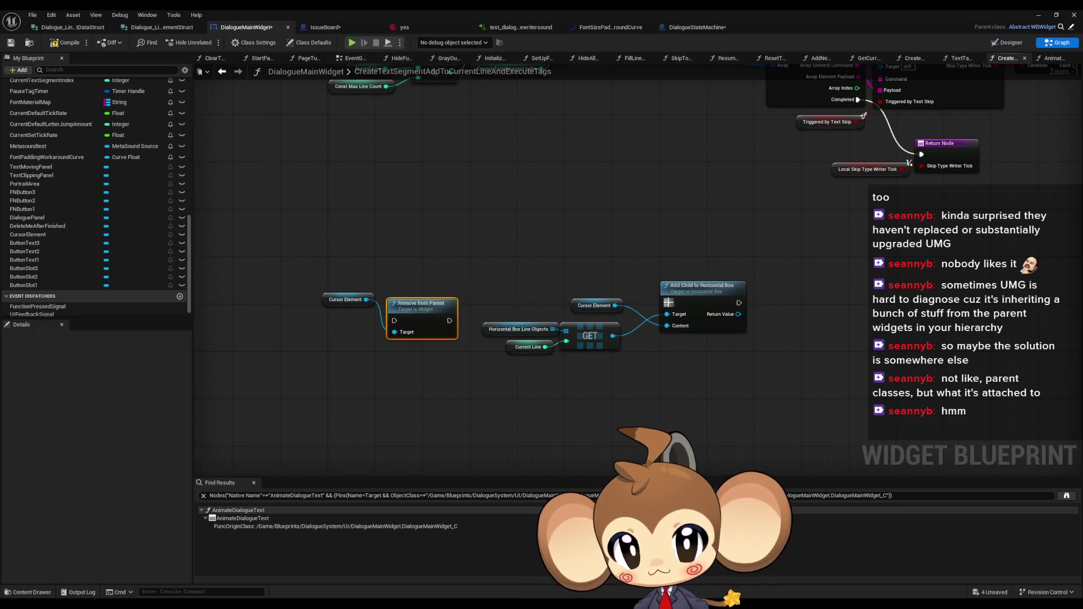
mouse_move(595, 305)
left_mouse_down()
mouse_move(595, 373)
mouse_move(582, 367)
left_mouse_up()
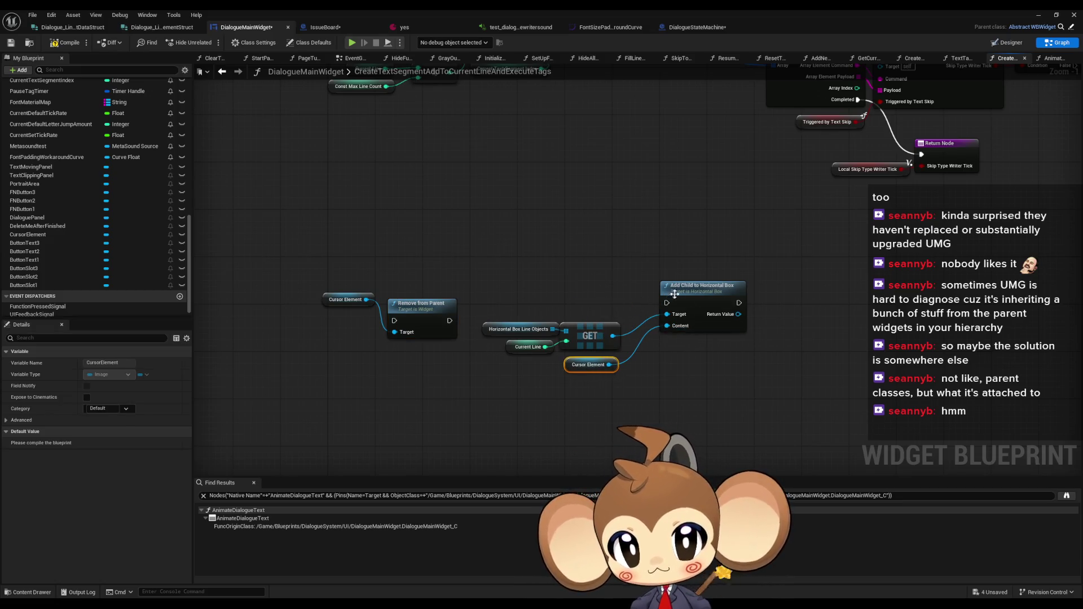
mouse_move(667, 303)
left_mouse_down()
mouse_move(427, 320)
mouse_move(448, 319)
mouse_move(471, 293)
left_mouse_up()
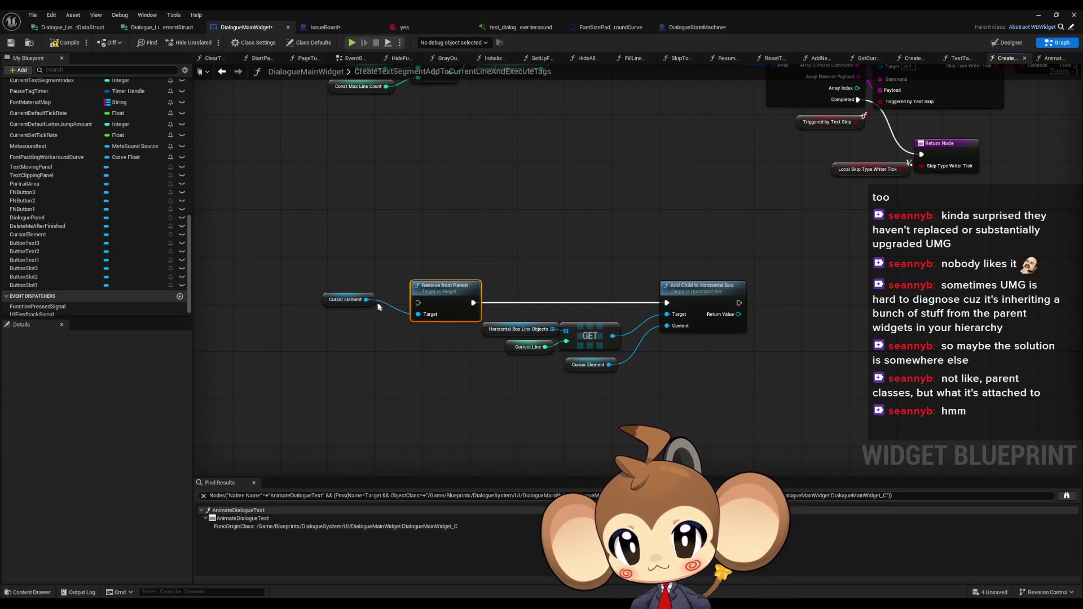
Wire the cursor node group into the loop's Completed path before the Return Node, then start a play test
left_click(347, 300)
scroll(326, 312, "down", 4)
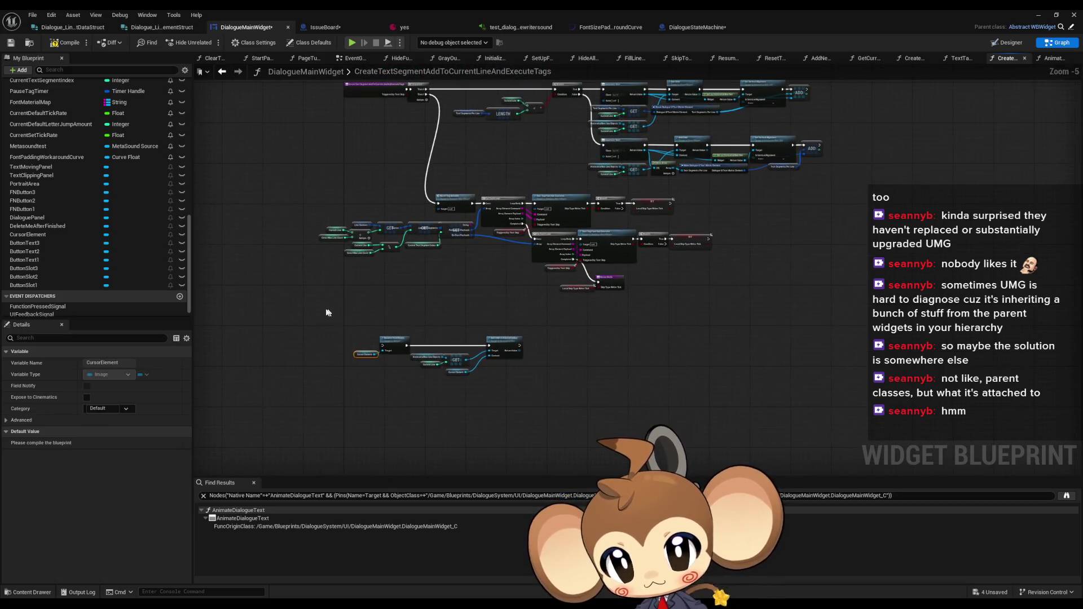
left_click_drag(326, 312, 556, 397)
scroll(624, 316, "up", 5)
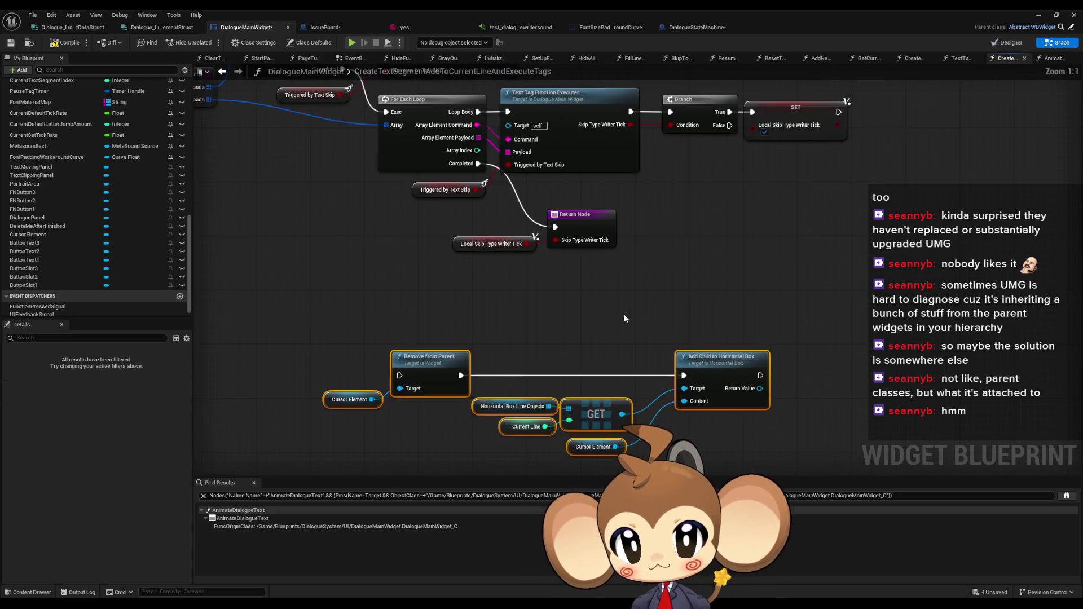
mouse_move(760, 375)
left_mouse_down()
mouse_move(645, 316)
mouse_move(524, 223)
mouse_move(484, 164)
mouse_move(459, 285)
mouse_move(379, 389)
mouse_move(399, 375)
left_mouse_up()
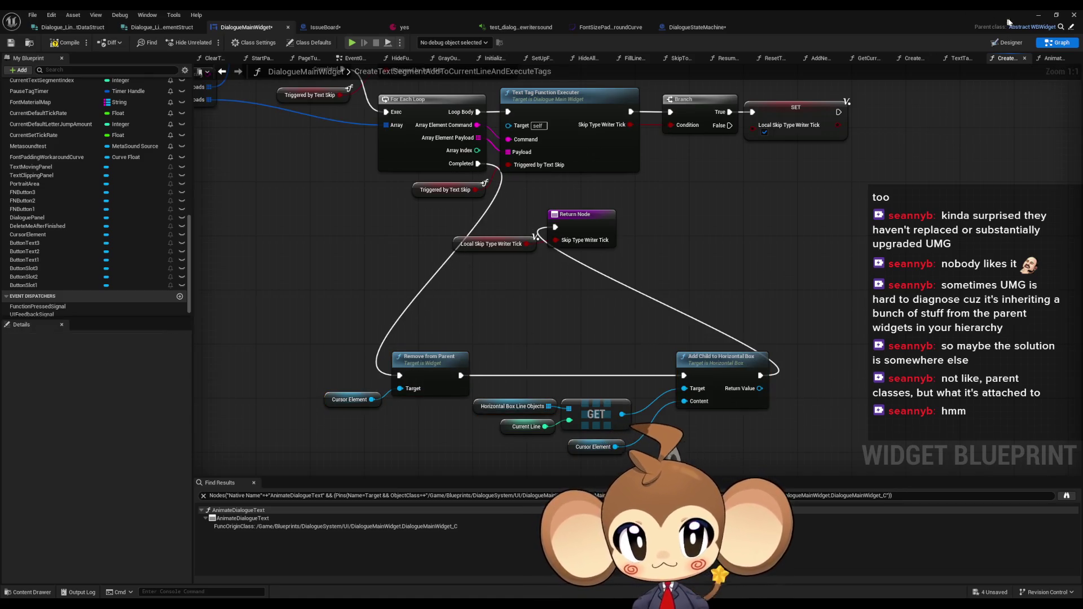
key("alt+p")
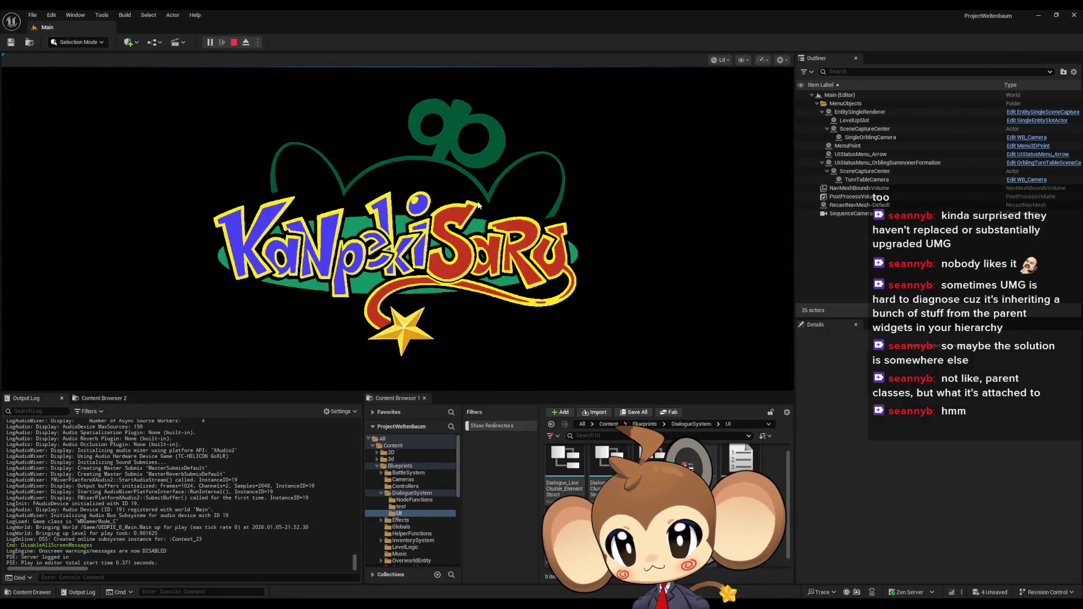
Play past the splash screen through the dialogue, choose Option 1, and stop the session
key("Return")
key("Return")
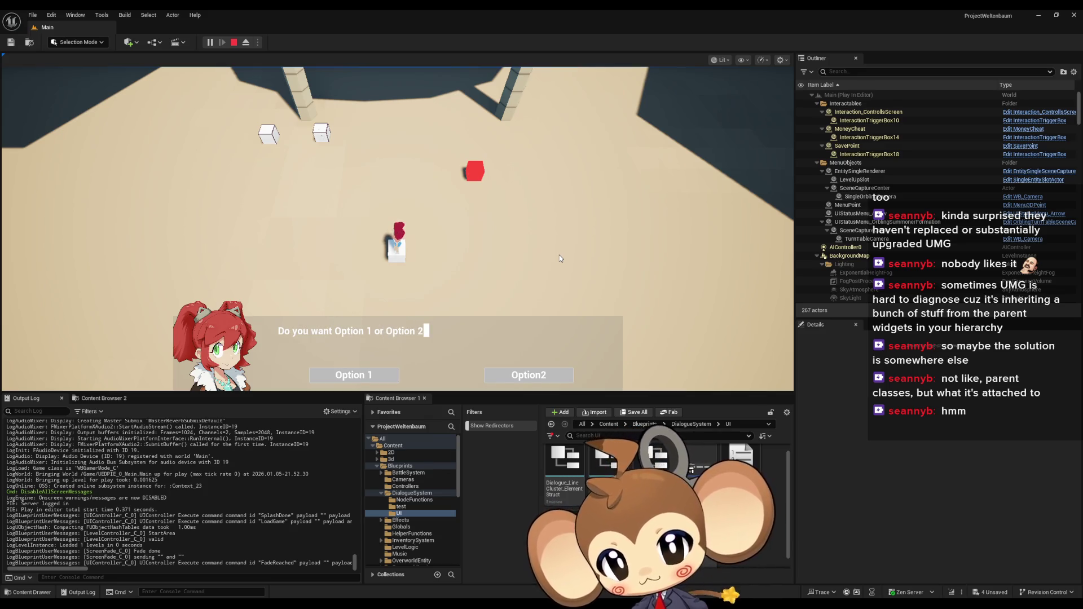
left_click(344, 378)
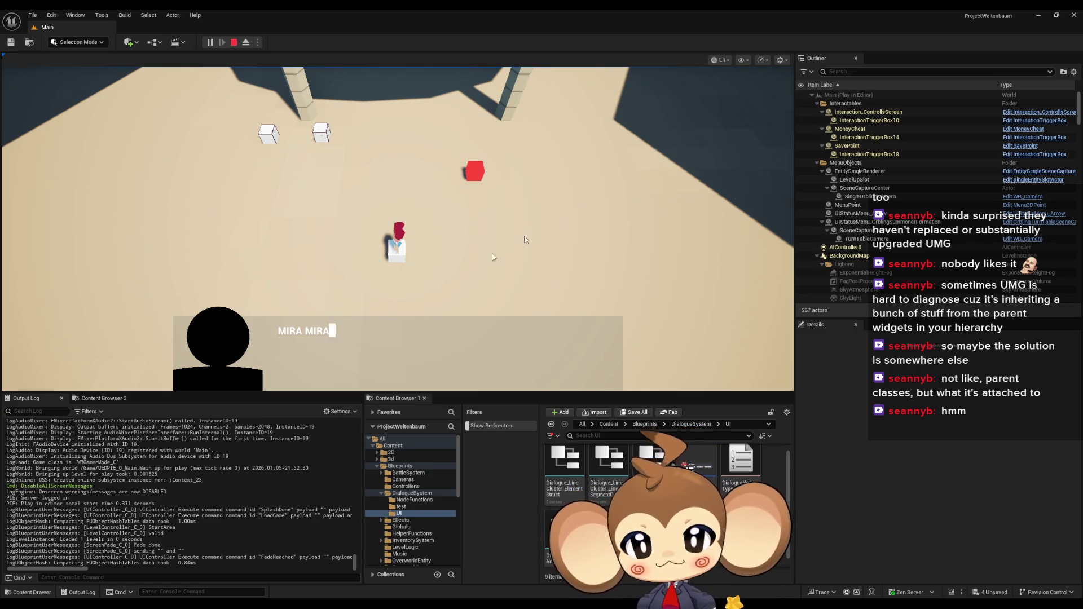
left_click(233, 42)
Bring DialogueMainWidget back up and zoom into the CursorElement in the Designer layout
mouse_move(446, 603)
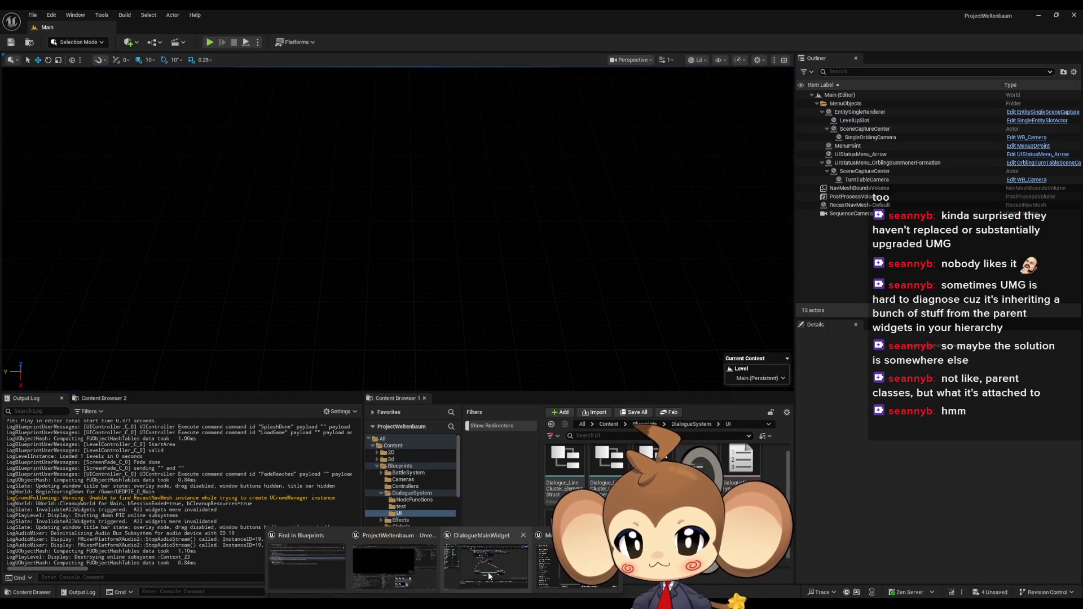
left_click(489, 571)
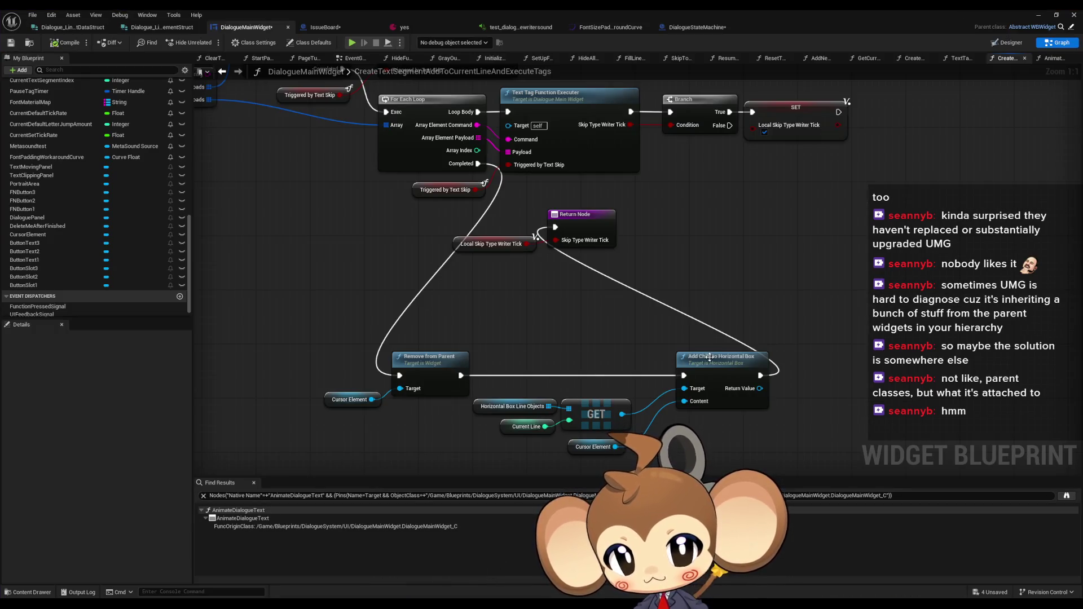
left_click_drag(709, 357, 629, 337)
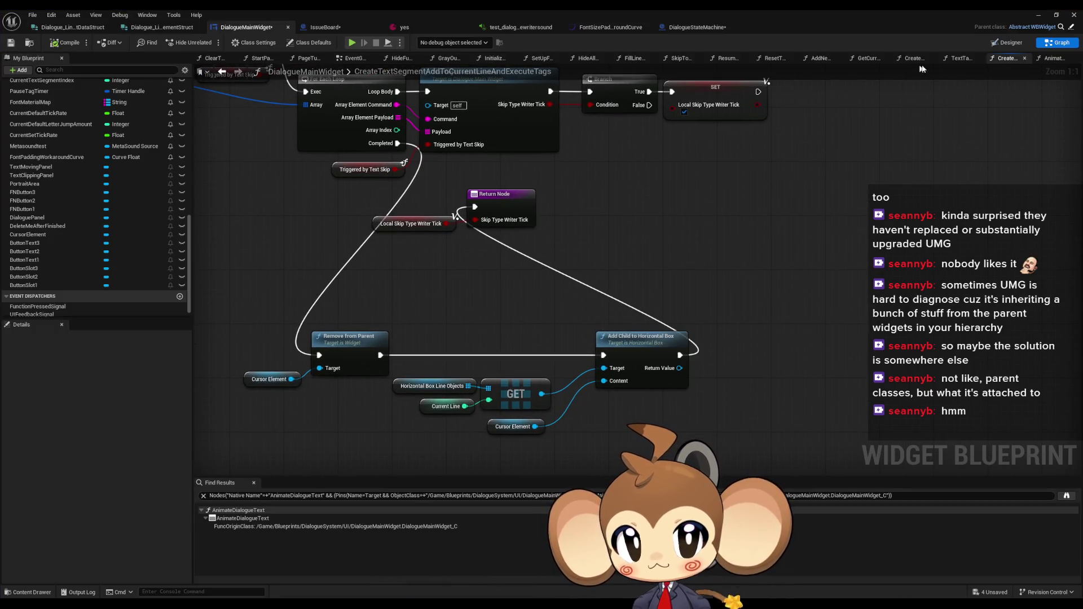
left_click(1007, 44)
scroll(678, 224, "up", 8)
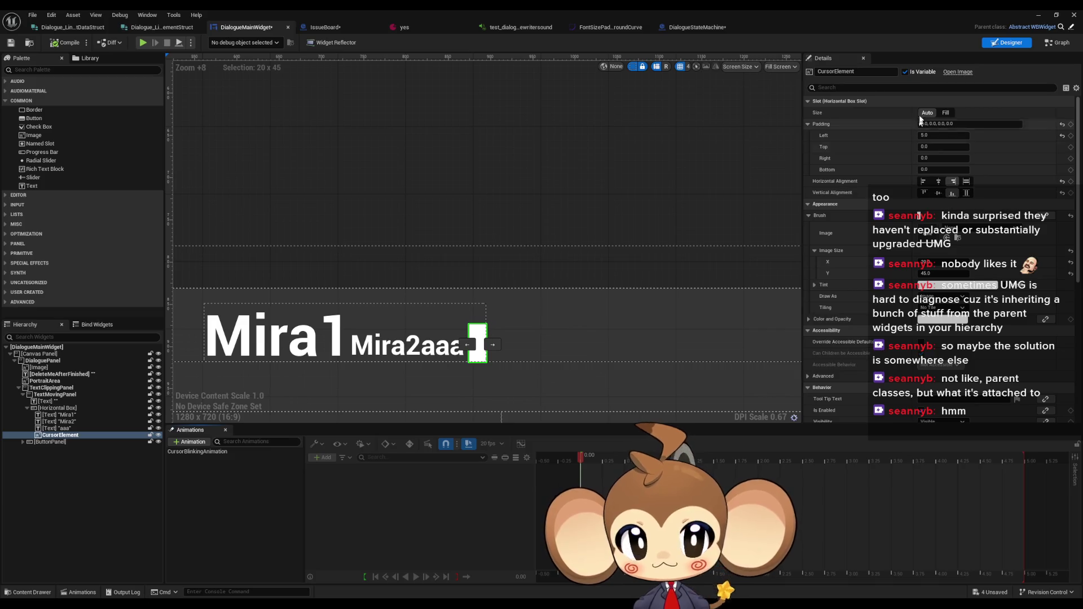
Switch DialogueMainWidget to the CreateTextSegmentAddToCurrentLineAndExecuteTags graph with the Add Child node
left_click(1059, 43)
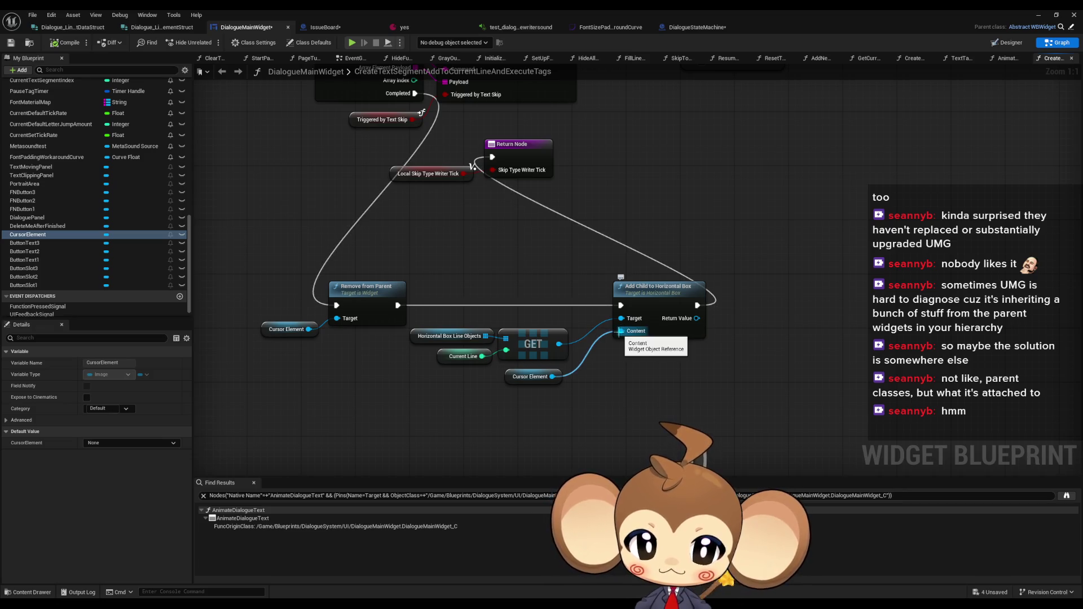
Look over the Current Line getter and Add Child to Horizontal Box nodes in the graph
left_click_drag(561, 388, 540, 404)
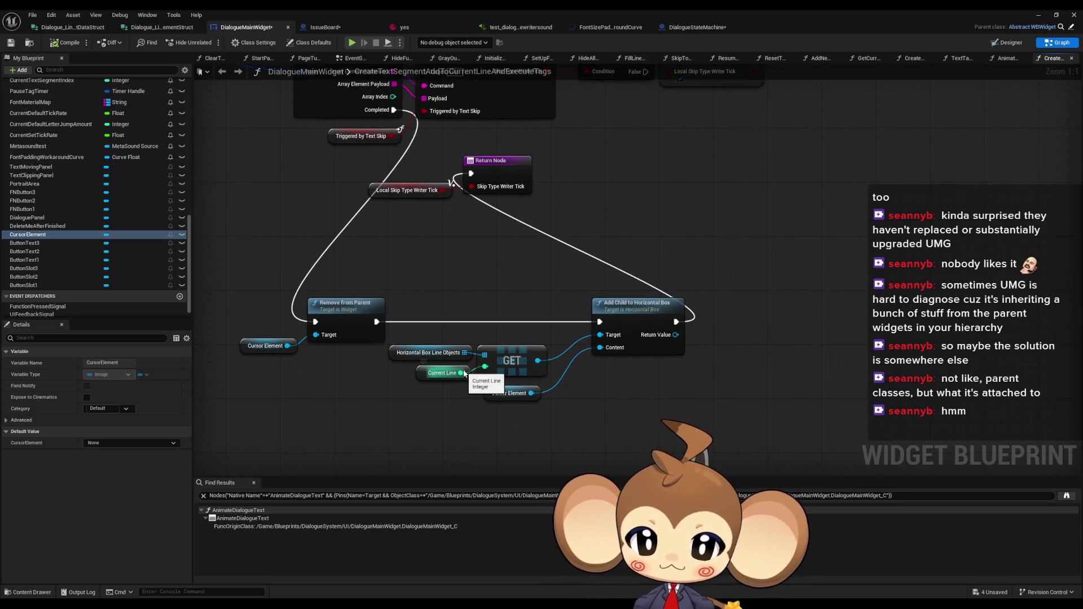
left_click(437, 373)
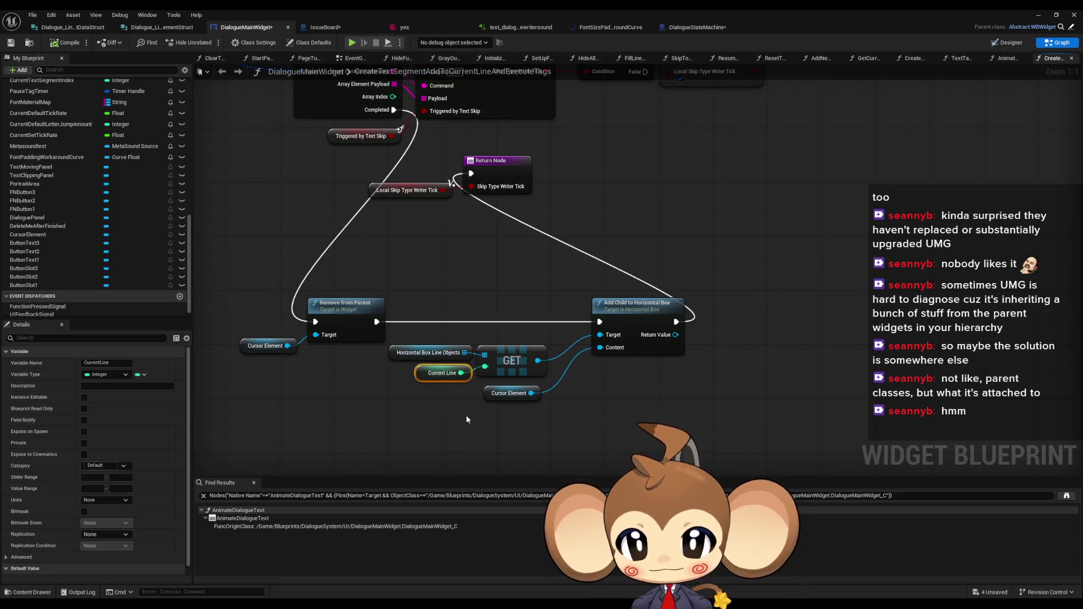
scroll(485, 273, "down", 4)
scroll(508, 304, "up", 2)
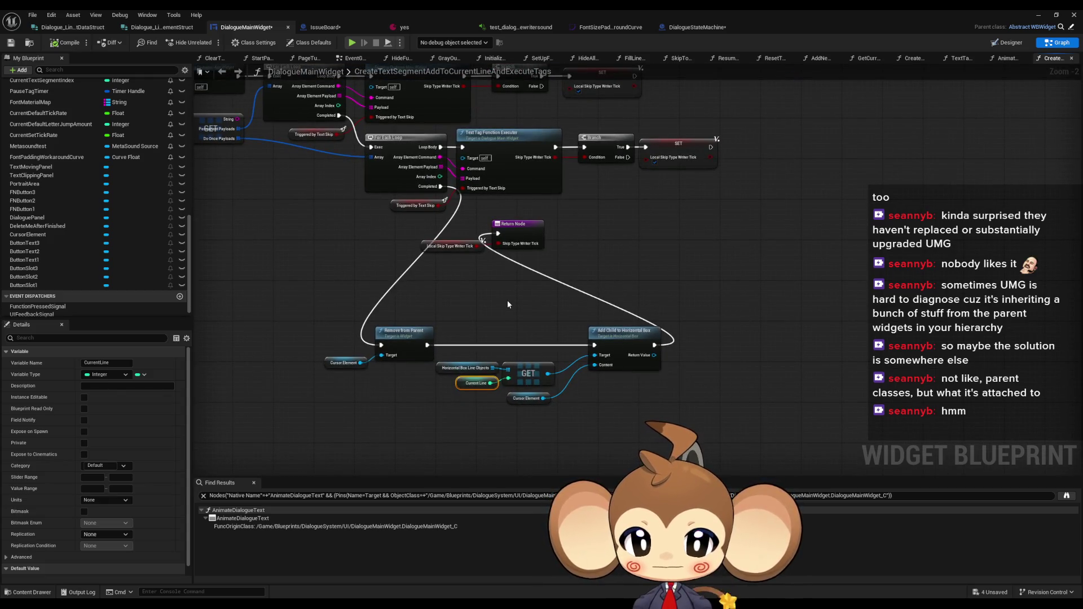
scroll(507, 305, "up", 2)
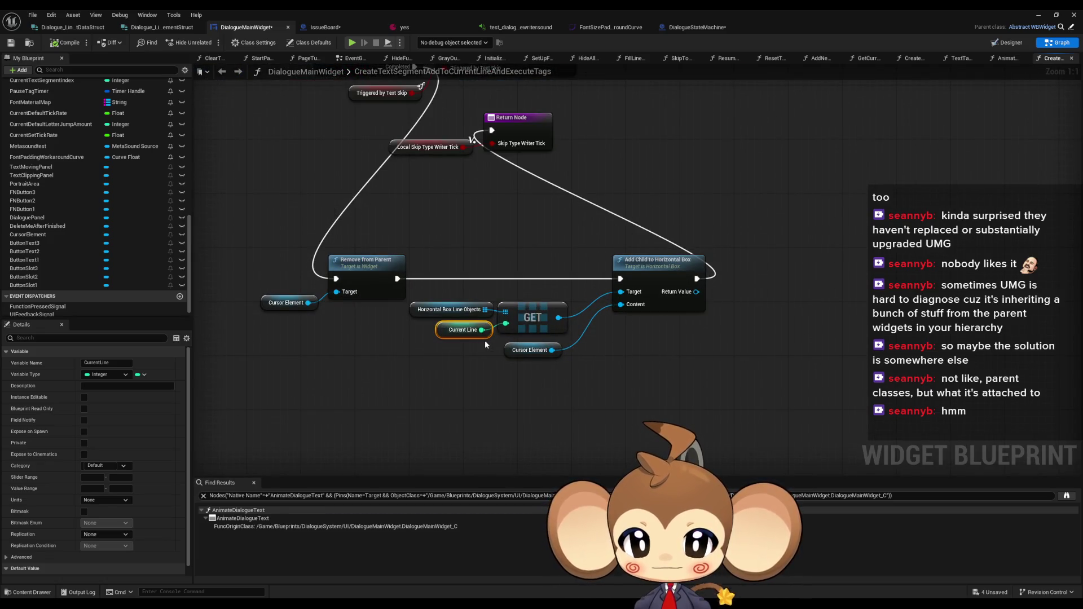
left_click(666, 299)
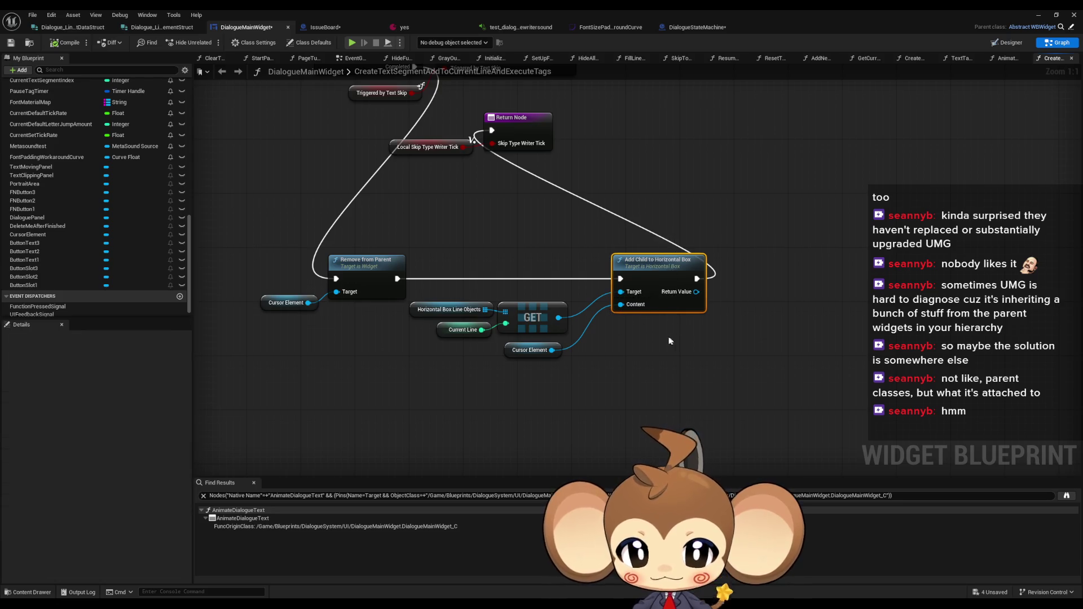
Duplicate the Cursor Element getter and search 'slot hor' from its pin for Slot as Horizontal Box Slot
left_click(529, 349)
key("ctrl+c")
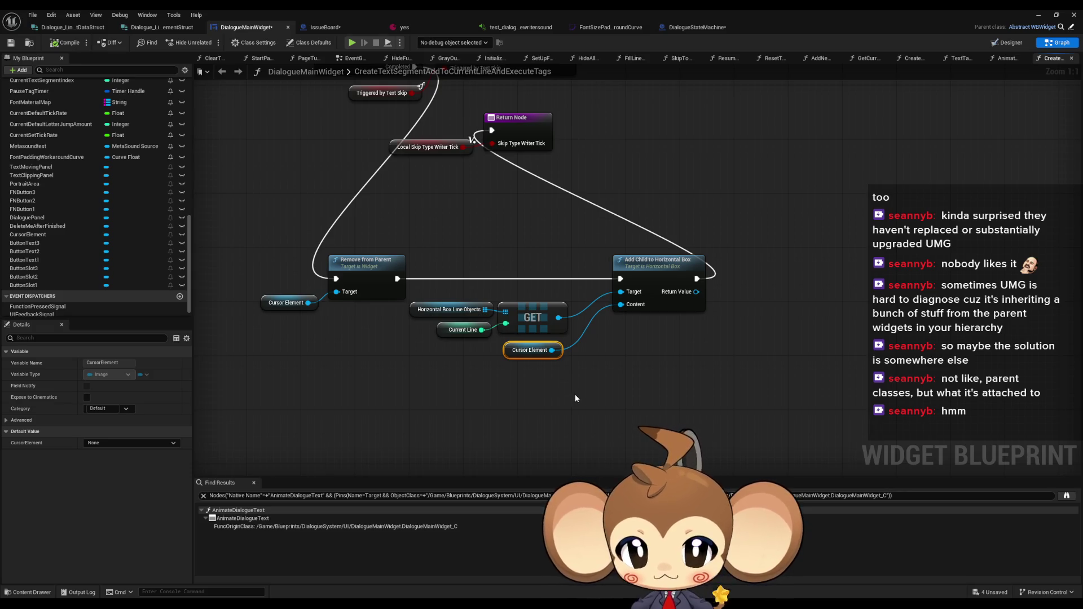
key("ctrl+v")
left_click_drag(614, 397, 685, 380)
type("slot")
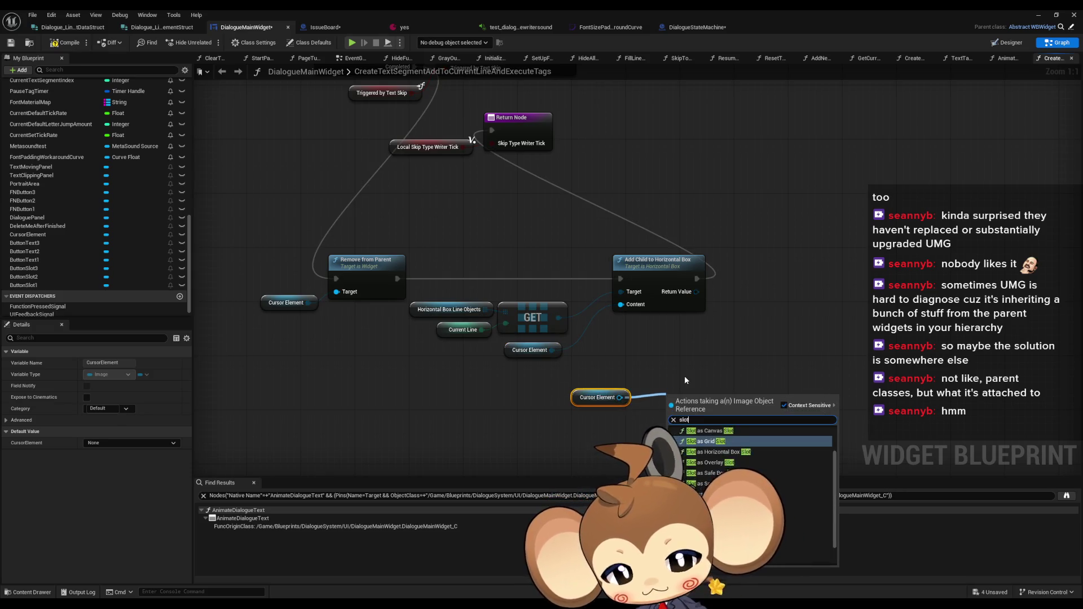
type(" hor")
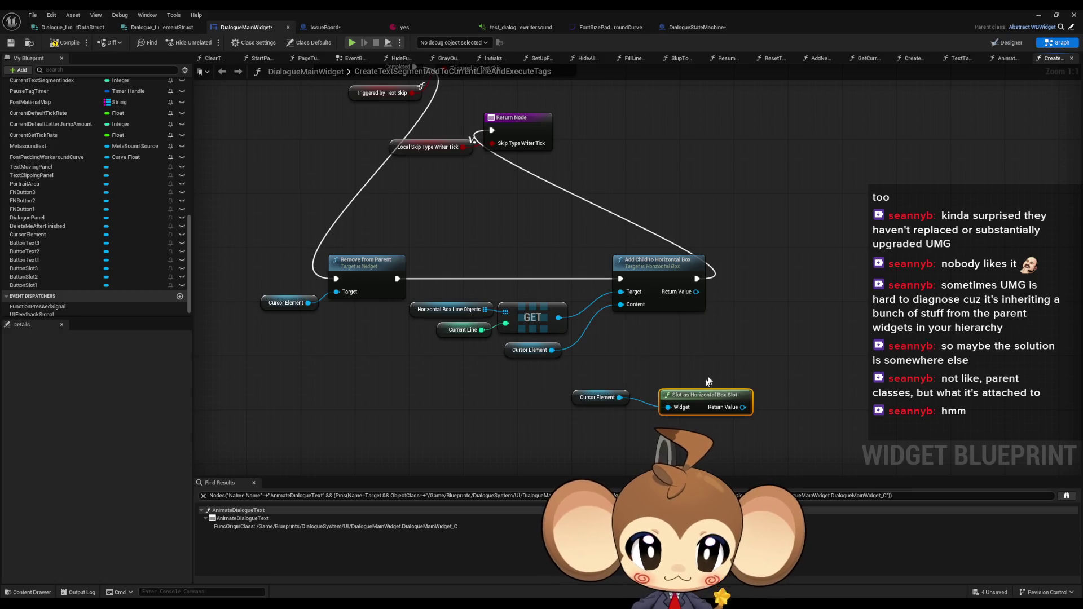
Add a Set Vertical Alignment node set to Bottom on the cursor's slot and check the Designer
mouse_move(708, 382)
left_mouse_down()
mouse_move(616, 372)
mouse_move(677, 385)
mouse_move(688, 368)
left_mouse_up()
type("all set")
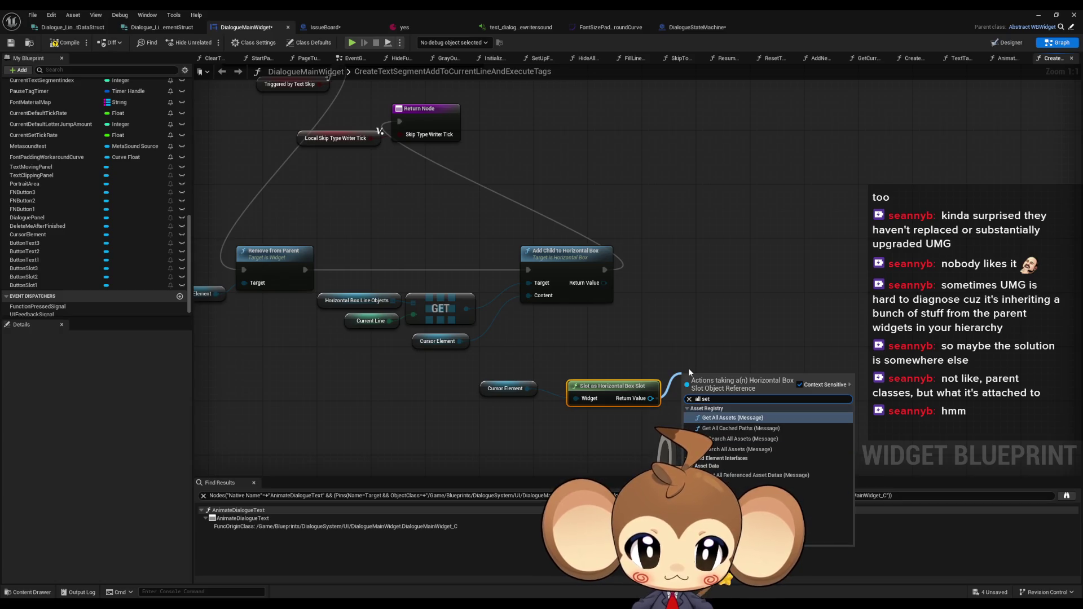
key("BackSpace")
type("set")
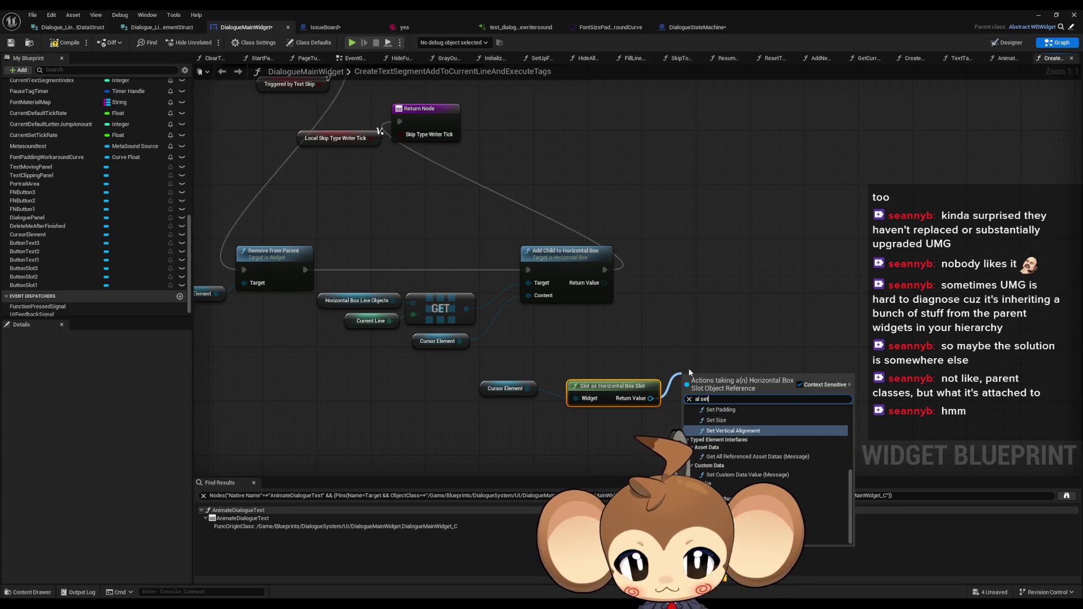
key("Return")
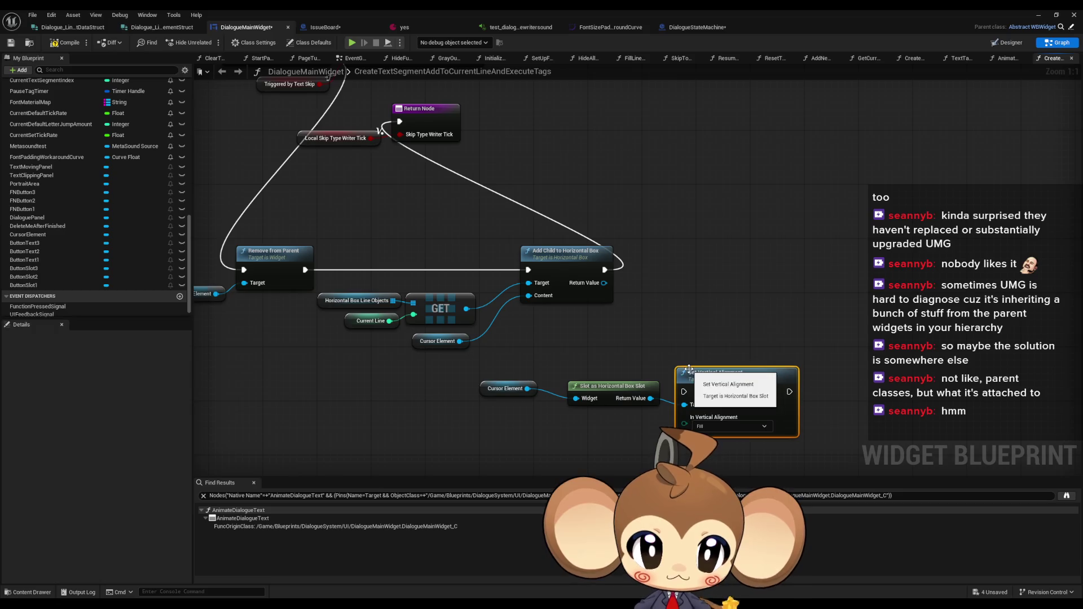
left_click(725, 426)
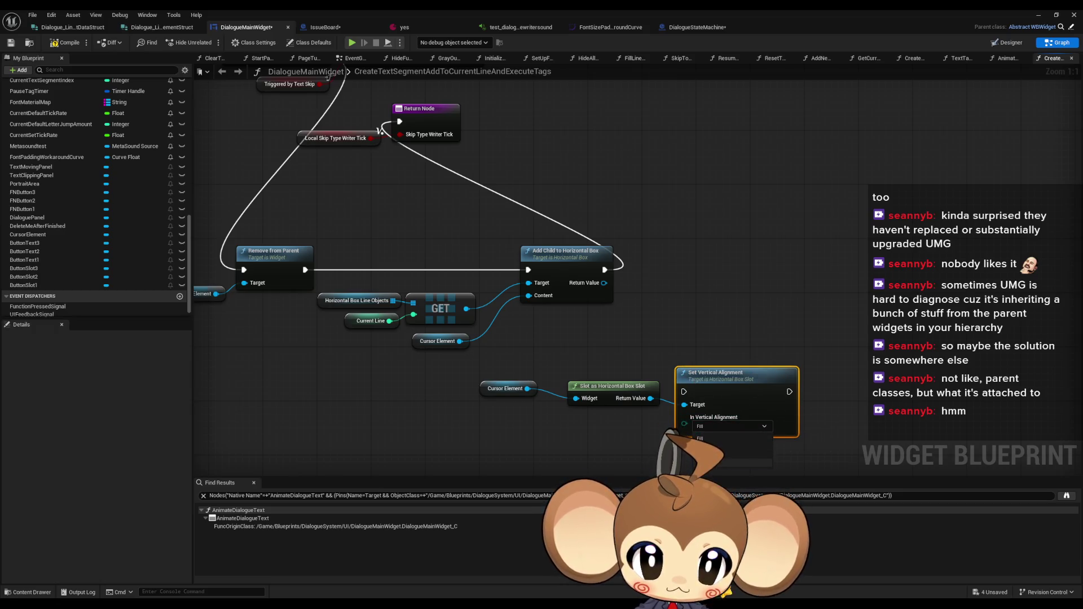
left_click(1007, 42)
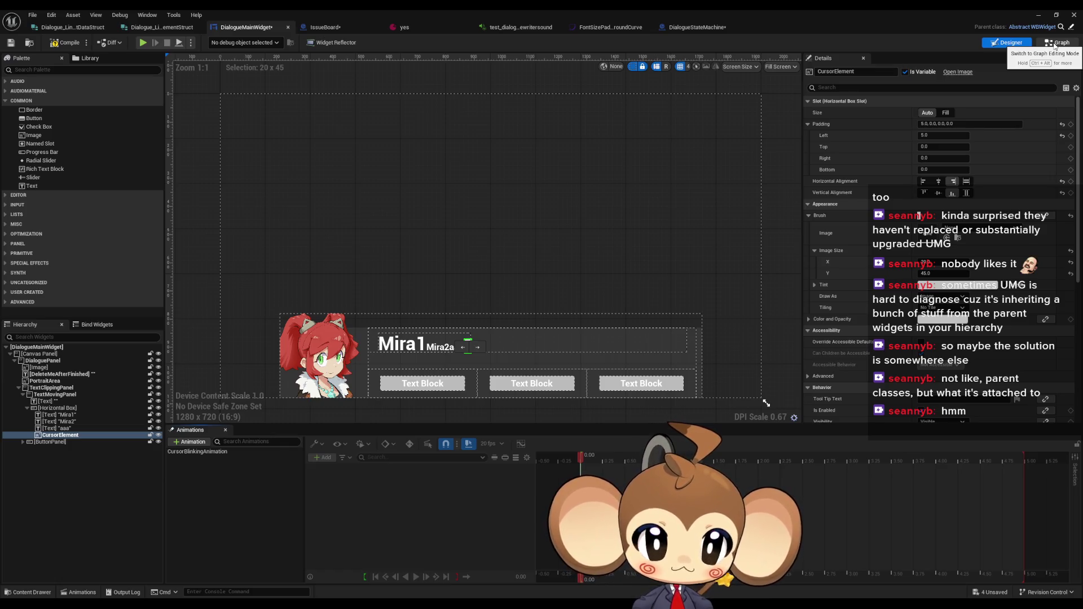
left_click(1054, 43)
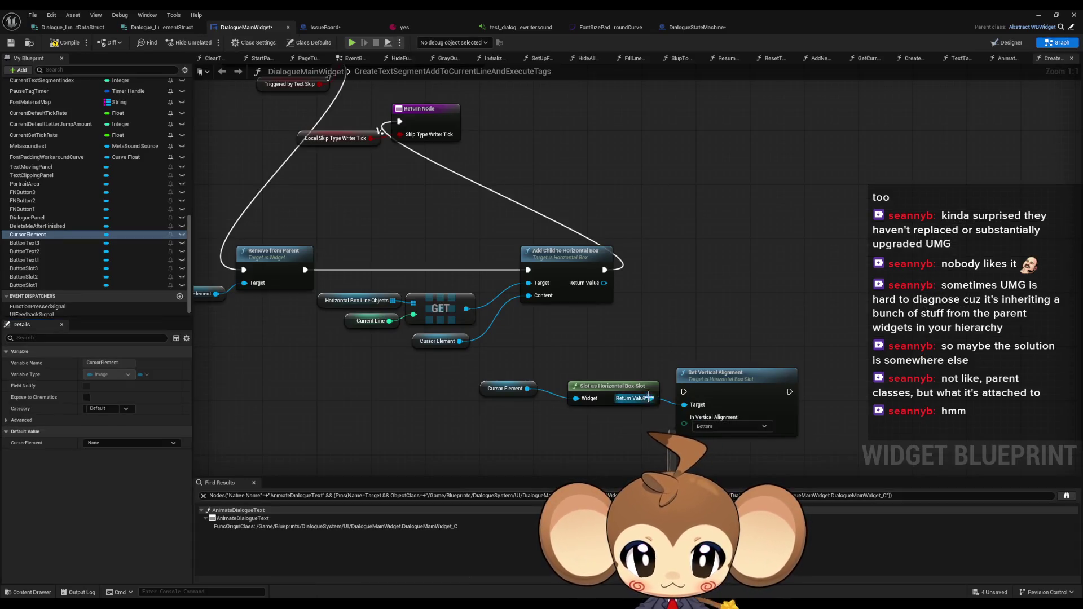
Chain a Set Horizontal Alignment node set to Right after the vertical alignment
left_click_drag(650, 398, 649, 276)
type("hop")
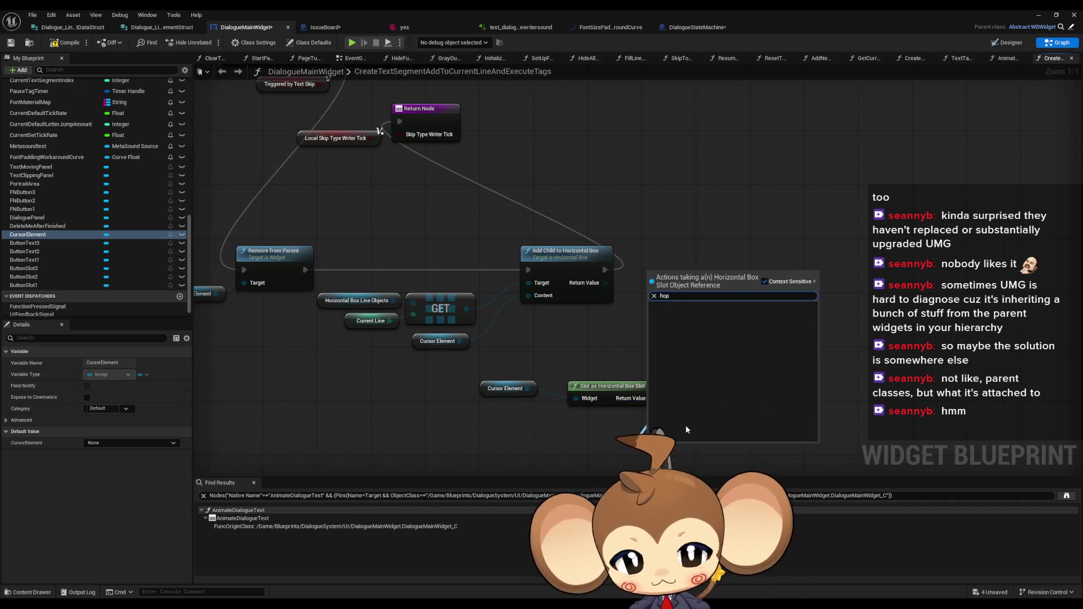
key("BackSpace")
key("BackSpace")
type("ori")
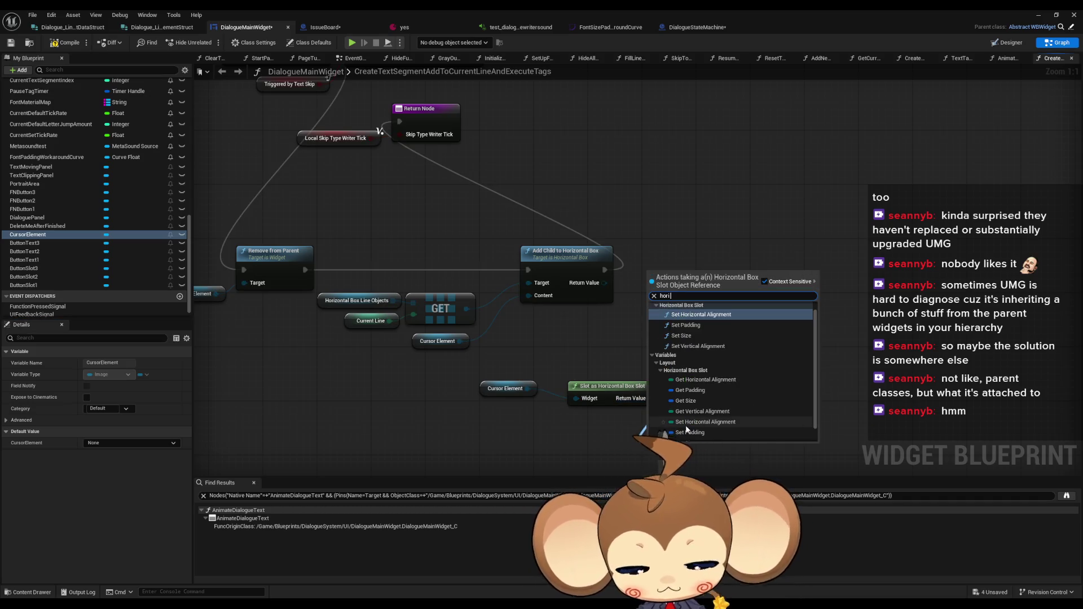
type(" al")
key("Return")
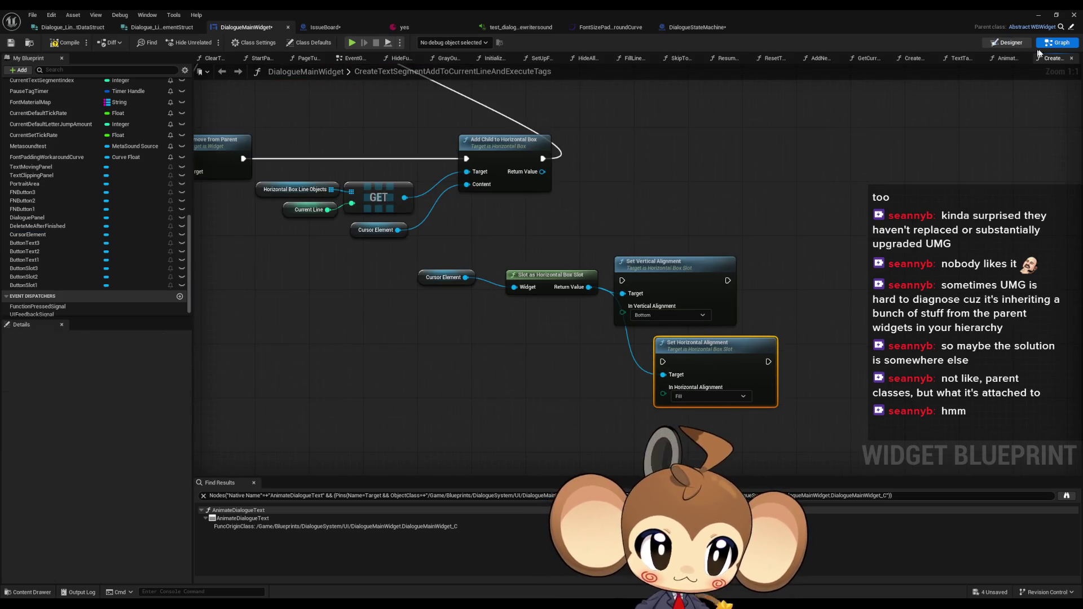
left_click(1007, 42)
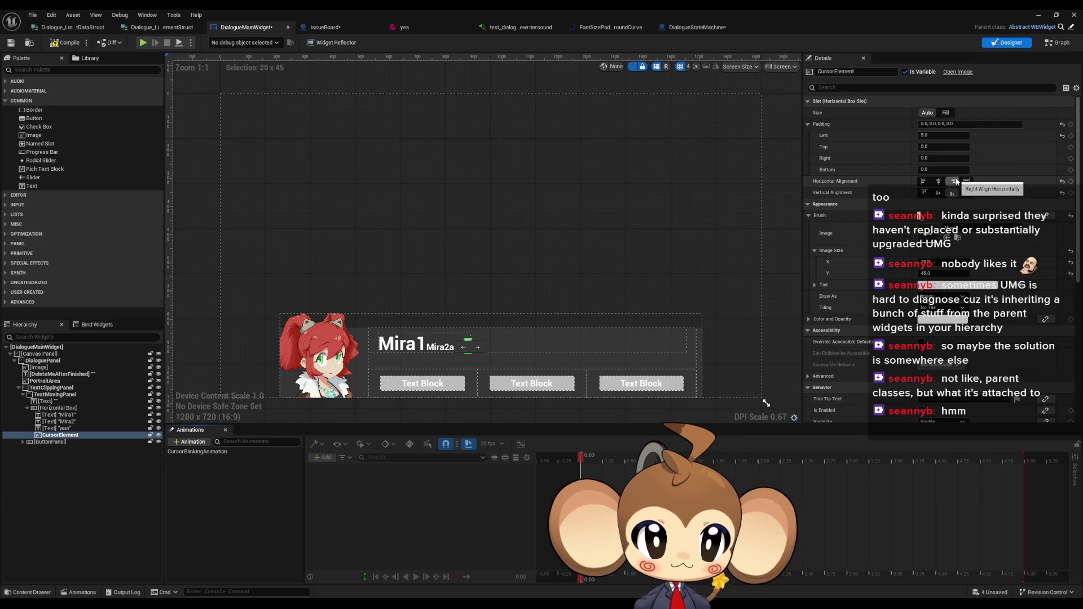
key("shift+F4")
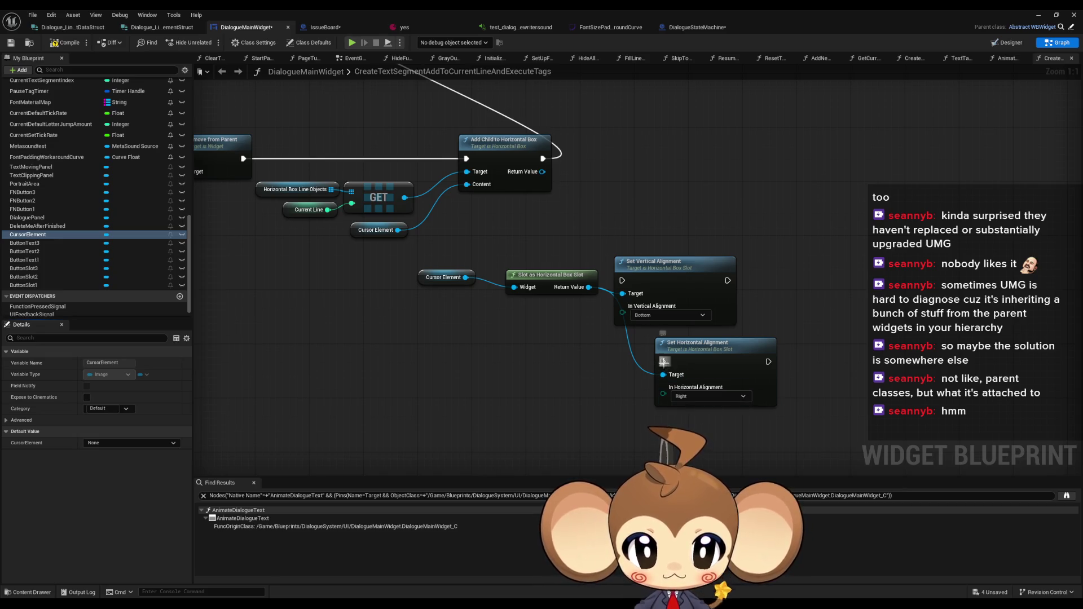
key("ctrl+z")
key("ctrl+z")
key("ctrl+z")
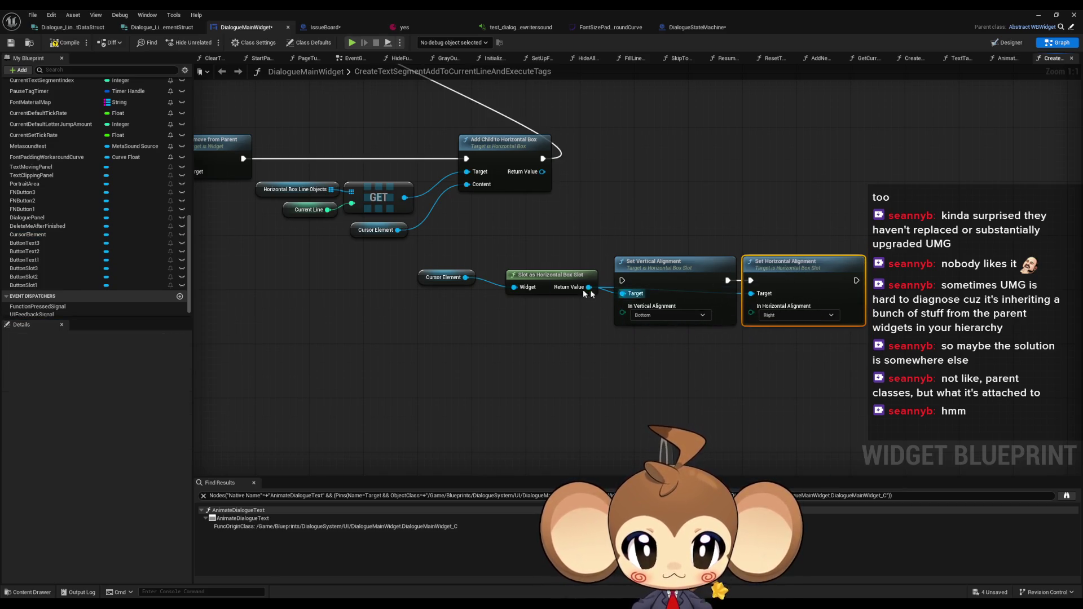
Move the Slot as Horizontal Box Slot and Cursor Element nodes lower in the graph
left_click_drag(550, 275, 550, 349)
left_click_drag(435, 272, 447, 353)
left_click(997, 45)
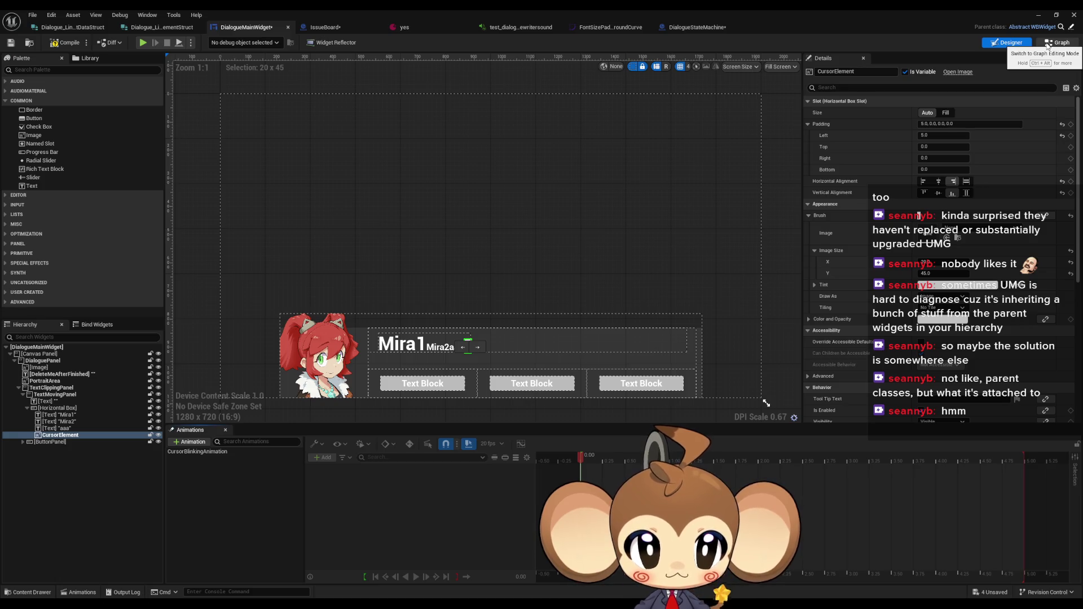
left_click(1047, 45)
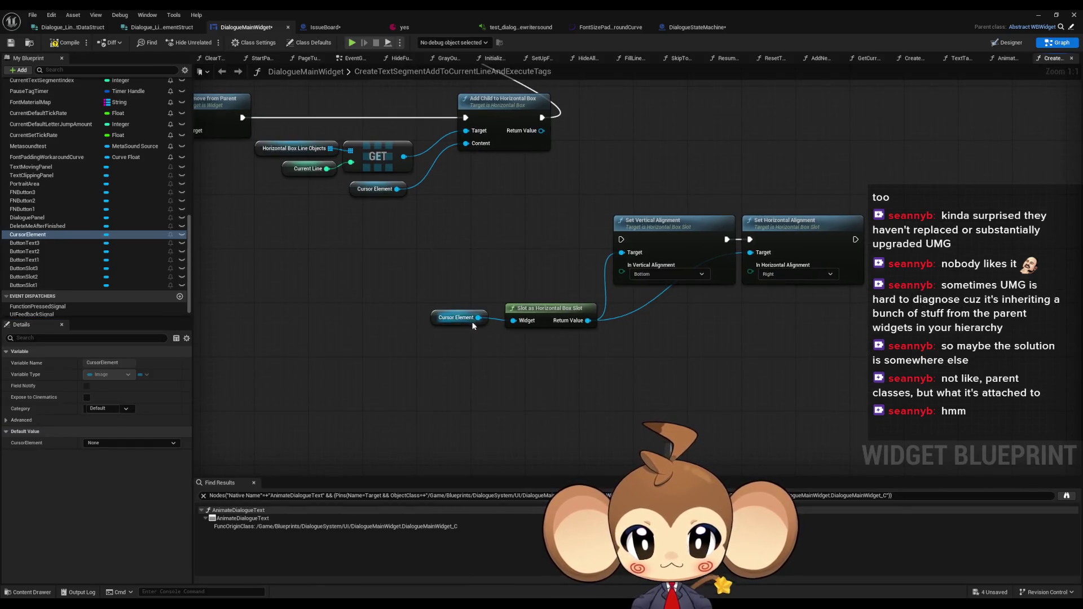
left_click(455, 319)
left_click_drag(587, 321, 671, 322)
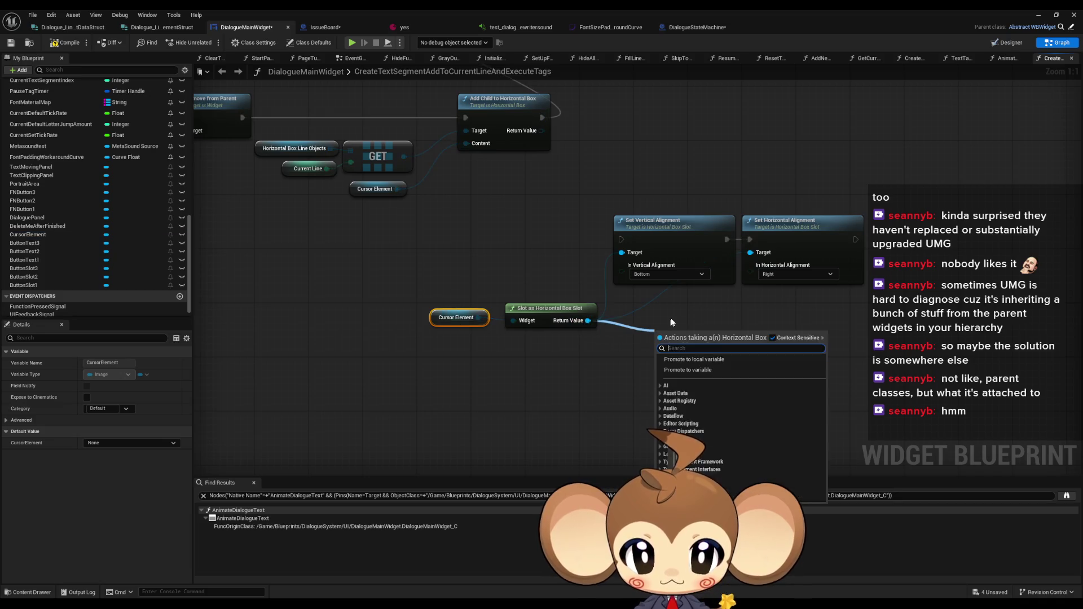
Add a Set Padding node fed by a Make Margin with Left 5.0, chained after horizontal alignment
type("paddin")
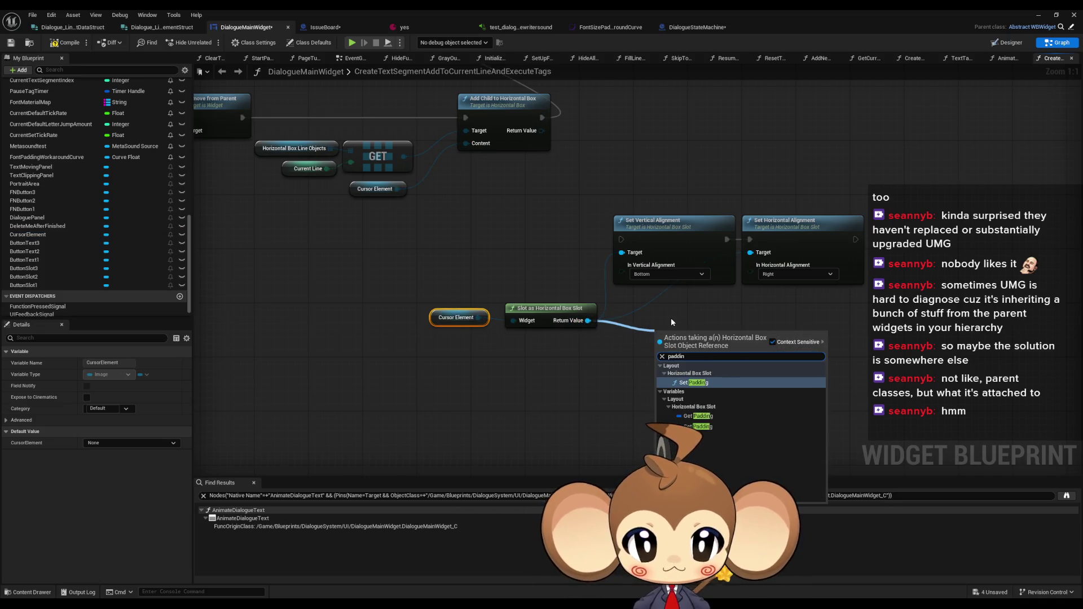
key("Return")
left_click_drag(674, 378, 584, 393)
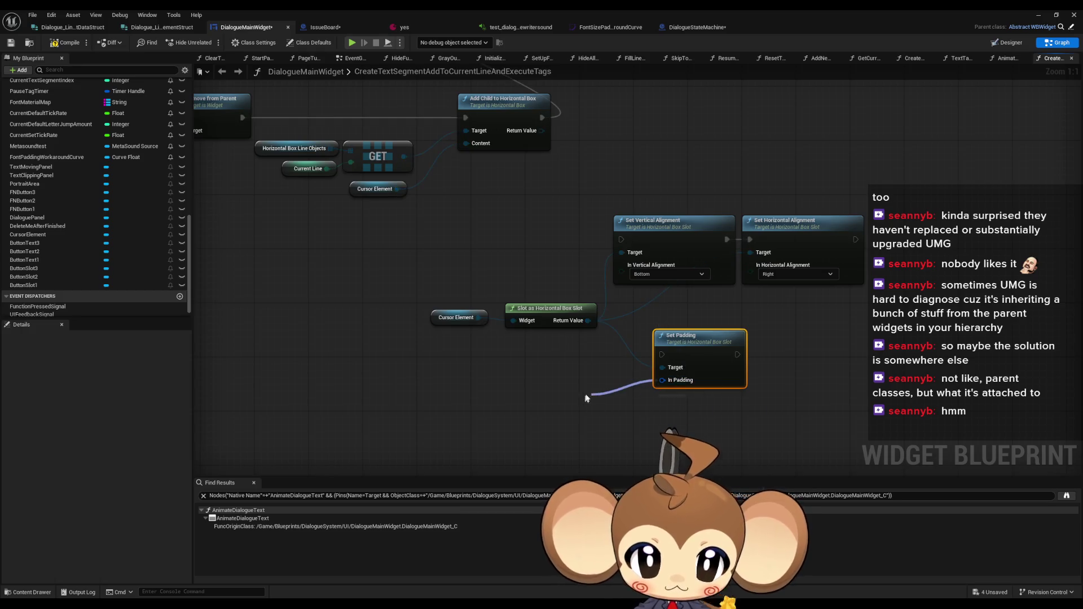
left_click(626, 443)
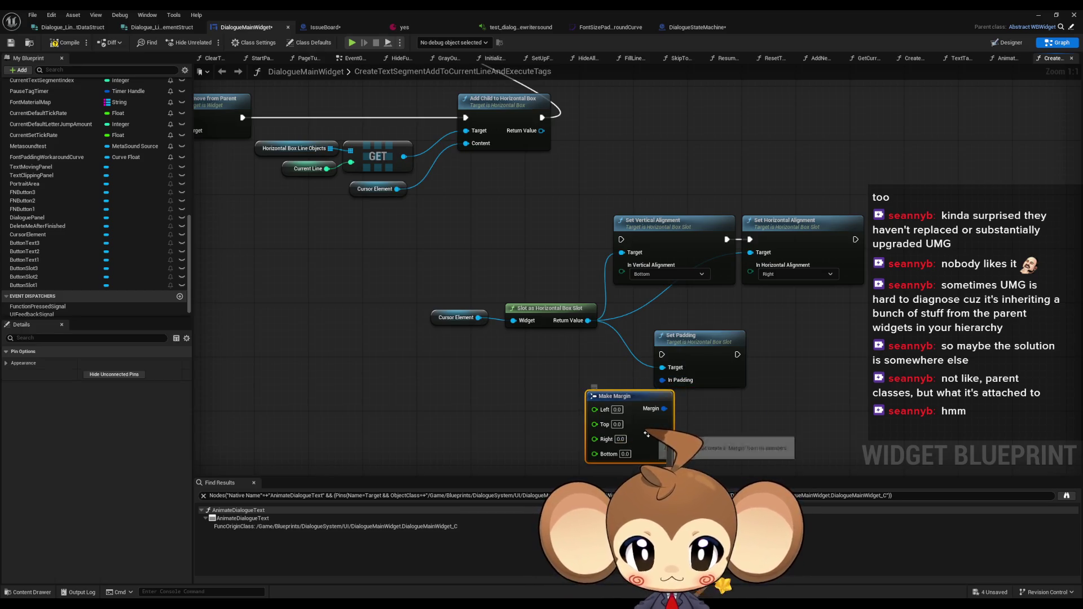
left_click(620, 411)
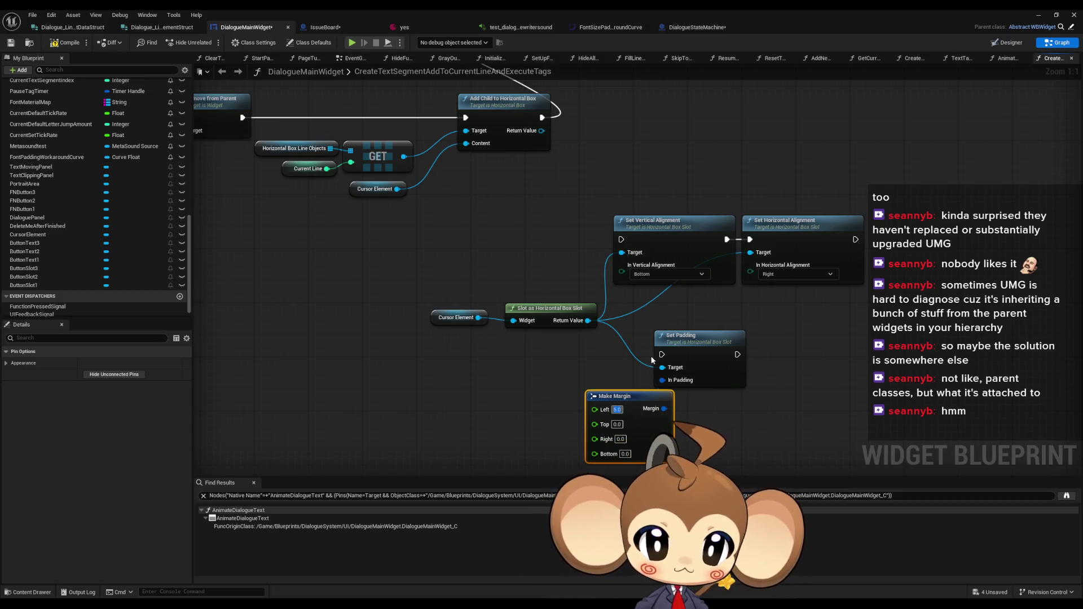
mouse_move(662, 354)
left_mouse_down()
mouse_move(778, 324)
mouse_move(856, 239)
mouse_move(919, 246)
mouse_move(898, 247)
left_mouse_up()
left_click(1009, 42)
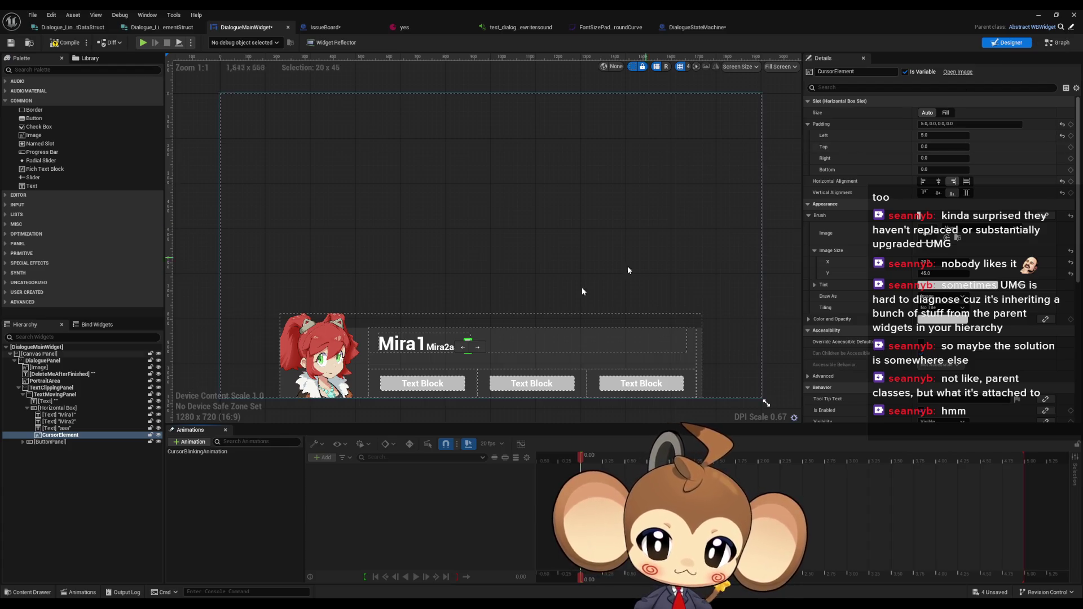
Check Mira1's slot settings, then wire Add Child's exec into the Set Vertical Alignment chain
scroll(462, 343, "up", 8)
left_click(314, 278)
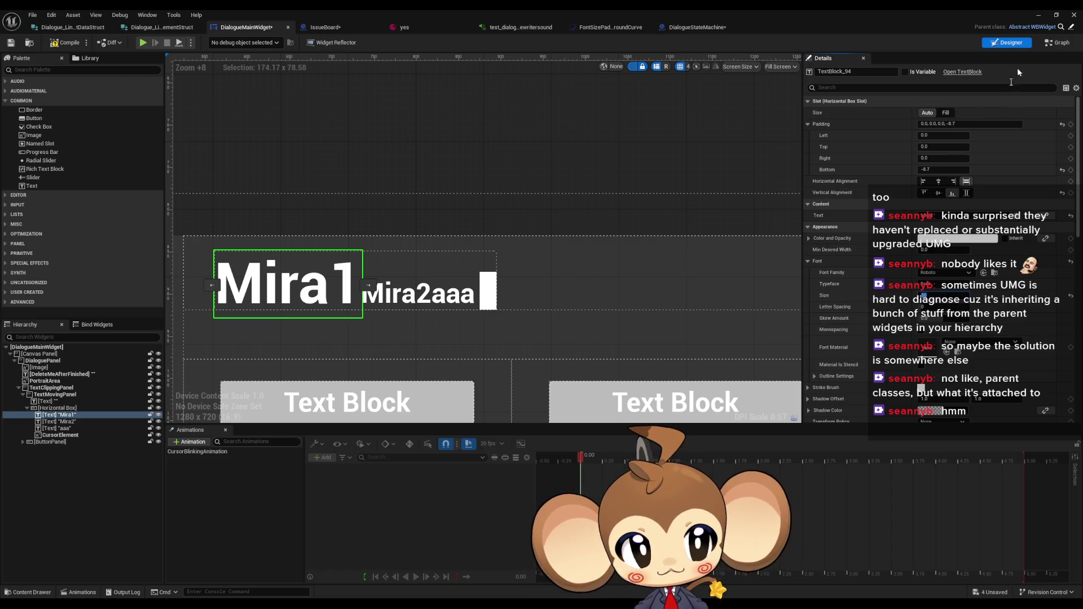
key("ctrl+shift+g")
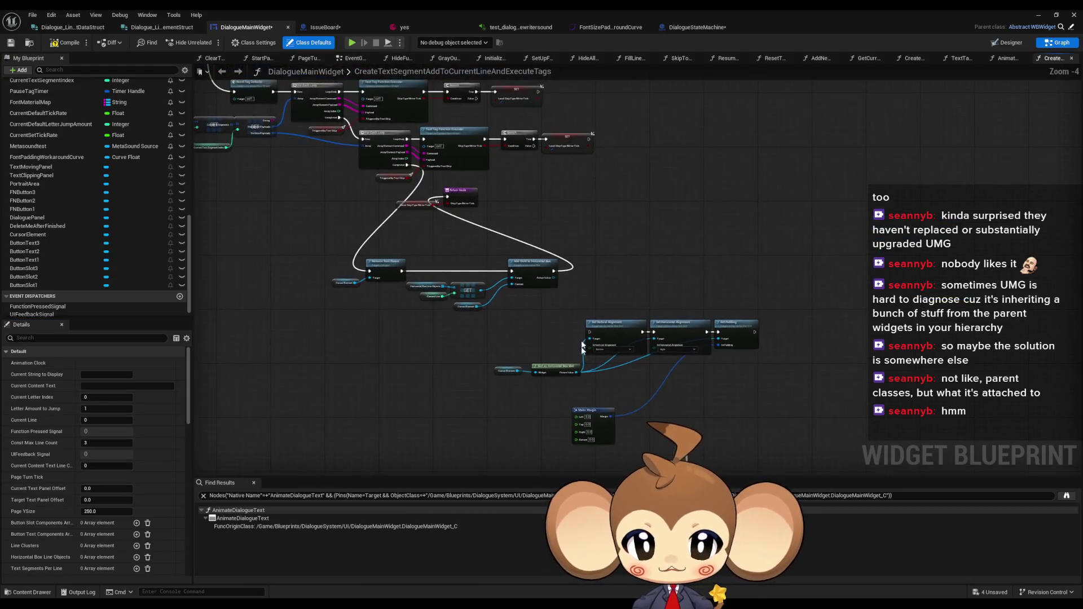
mouse_move(898, 353)
left_mouse_down()
mouse_move(902, 333)
mouse_move(533, 247)
mouse_move(616, 346)
mouse_move(605, 353)
left_mouse_up()
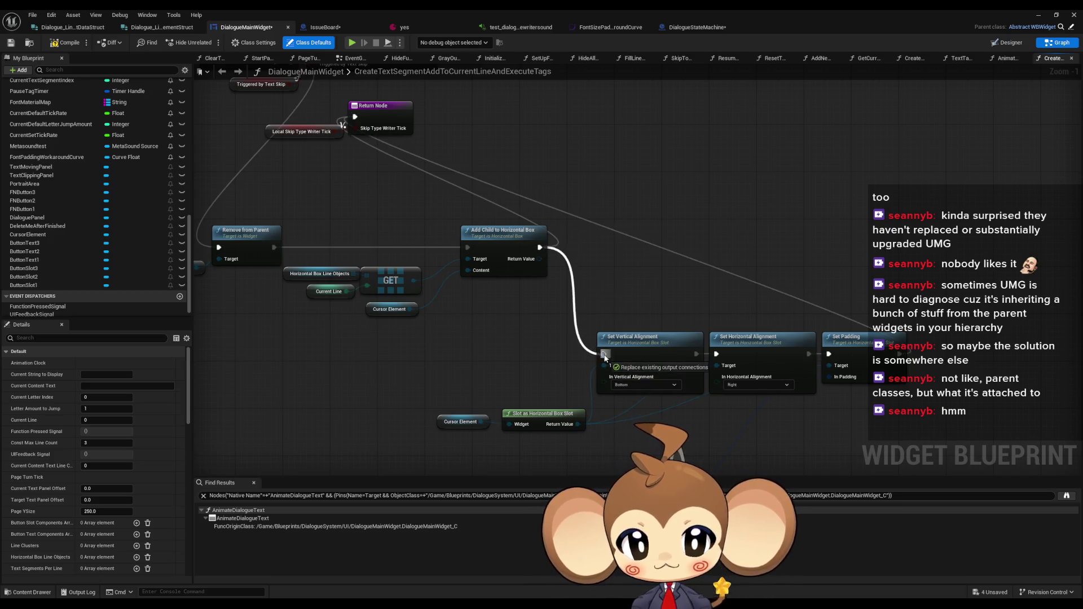
left_click(1038, 15)
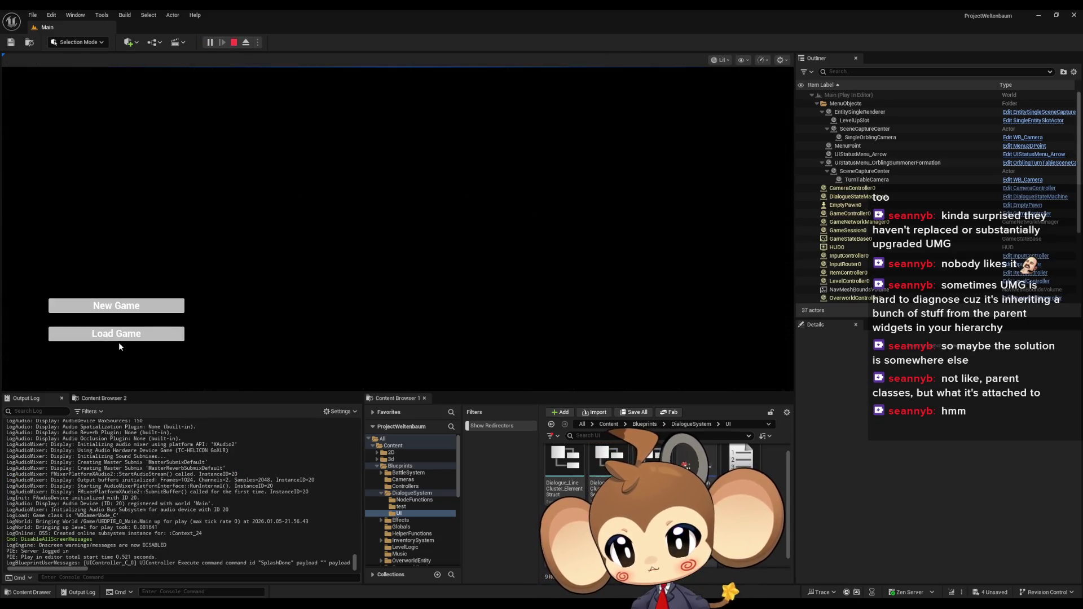
Load the game and play the dialogue through to choosing Option 1
left_click(153, 333)
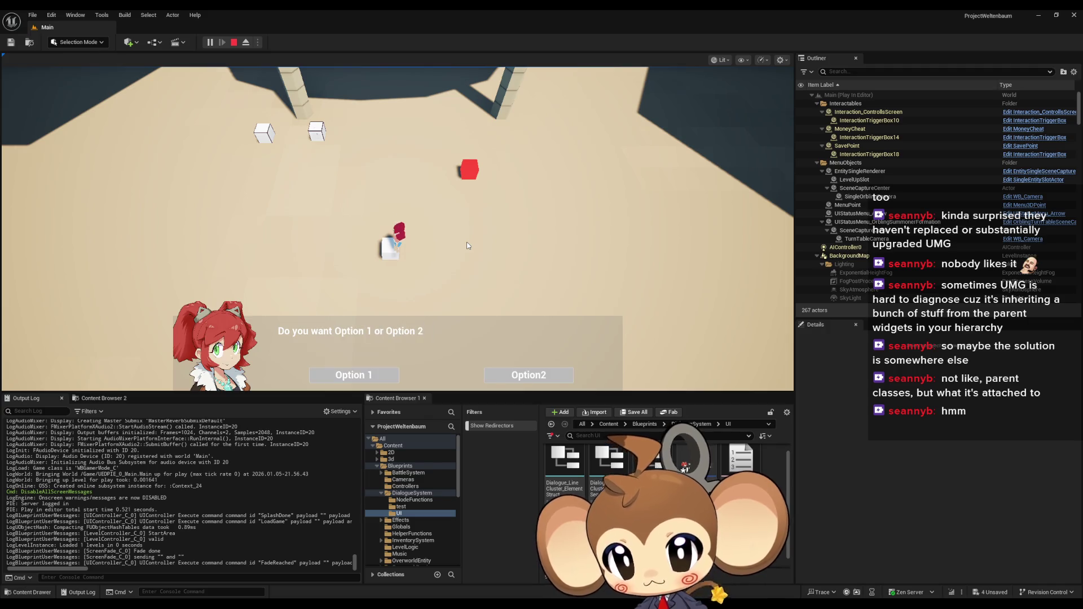
left_click(350, 374)
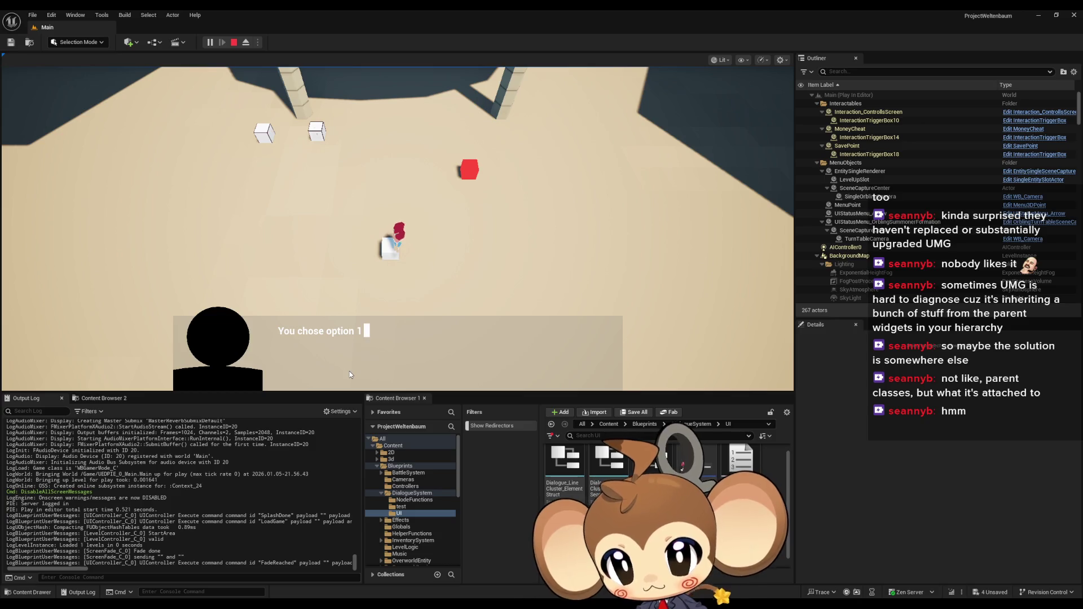
left_click(350, 371)
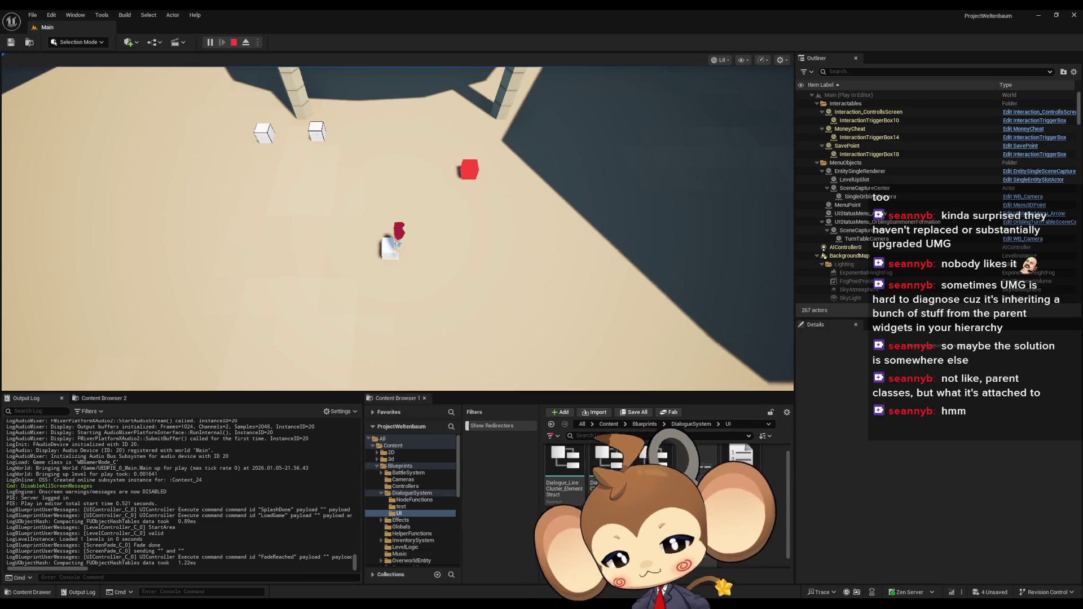
Reopen the DialogueMainWidget editor and select the Make Margin's Left value
mouse_move(429, 606)
left_click(506, 584)
left_click(506, 584)
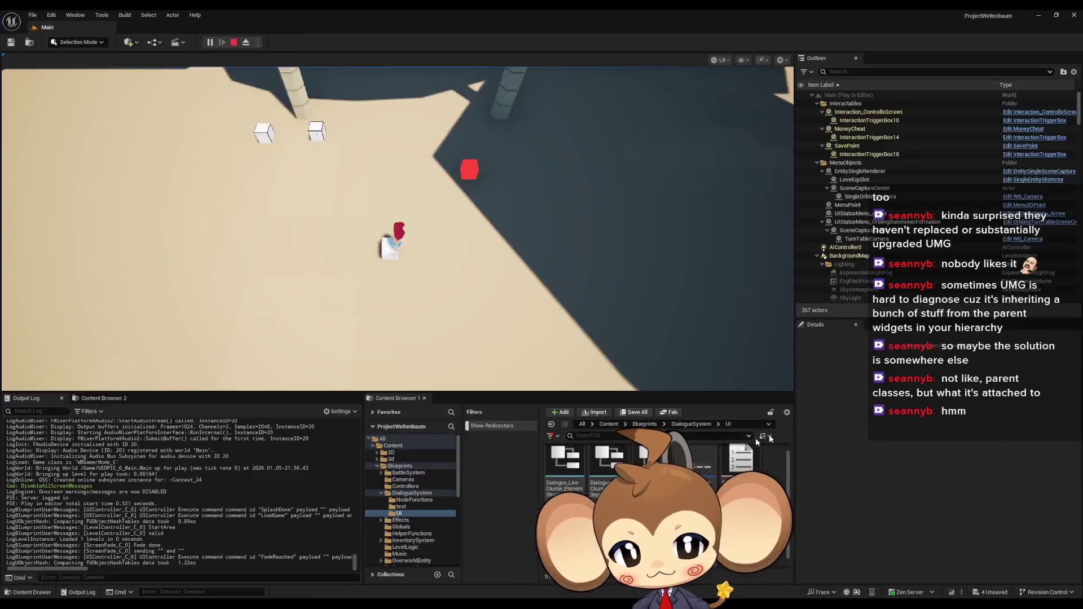
left_click(636, 352)
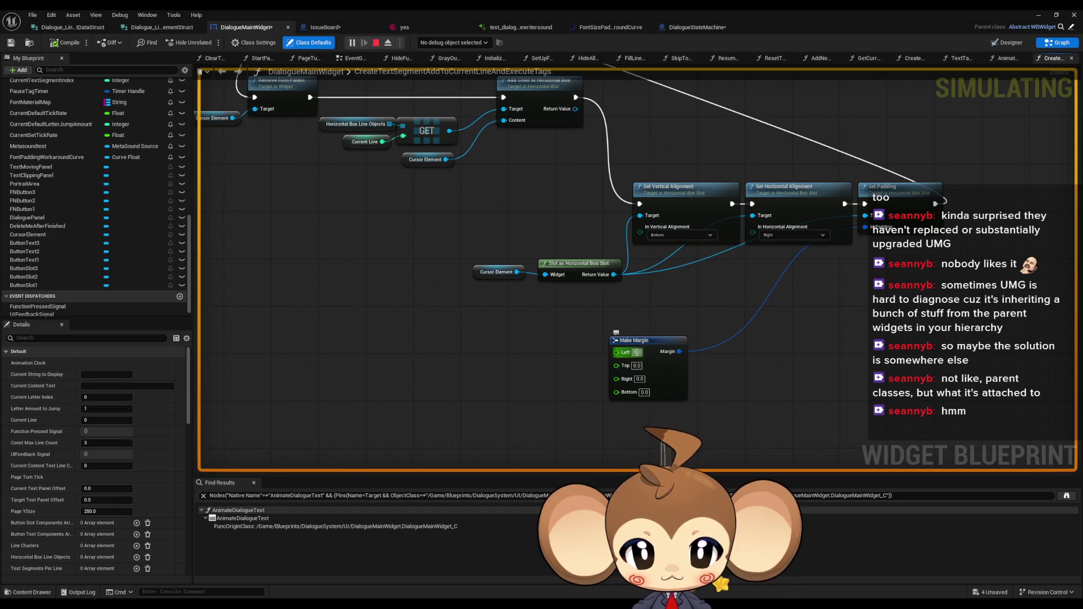
Set the cursor's Left padding to 0.0 in both the Make Margin node and the Designer slot
type("0")
key("Return")
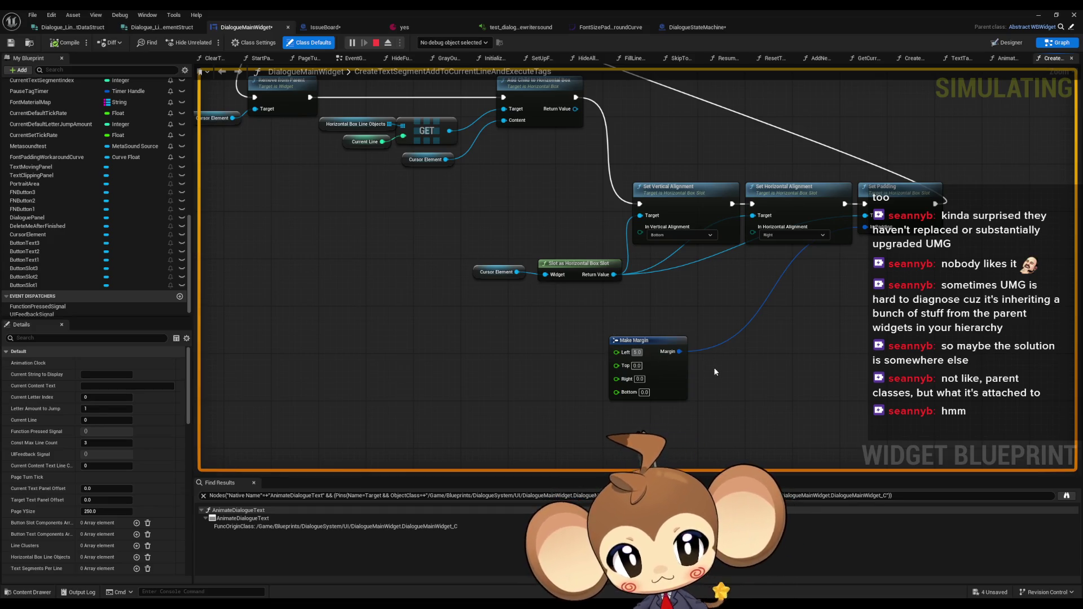
left_click(1008, 42)
scroll(623, 315, "up", 5)
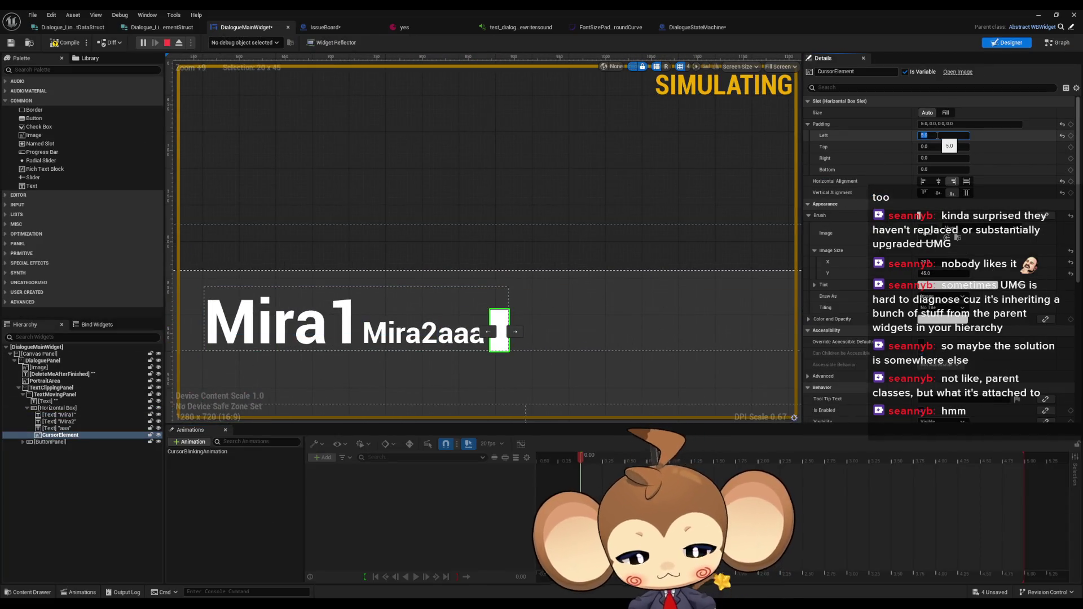
type("0")
key("Return")
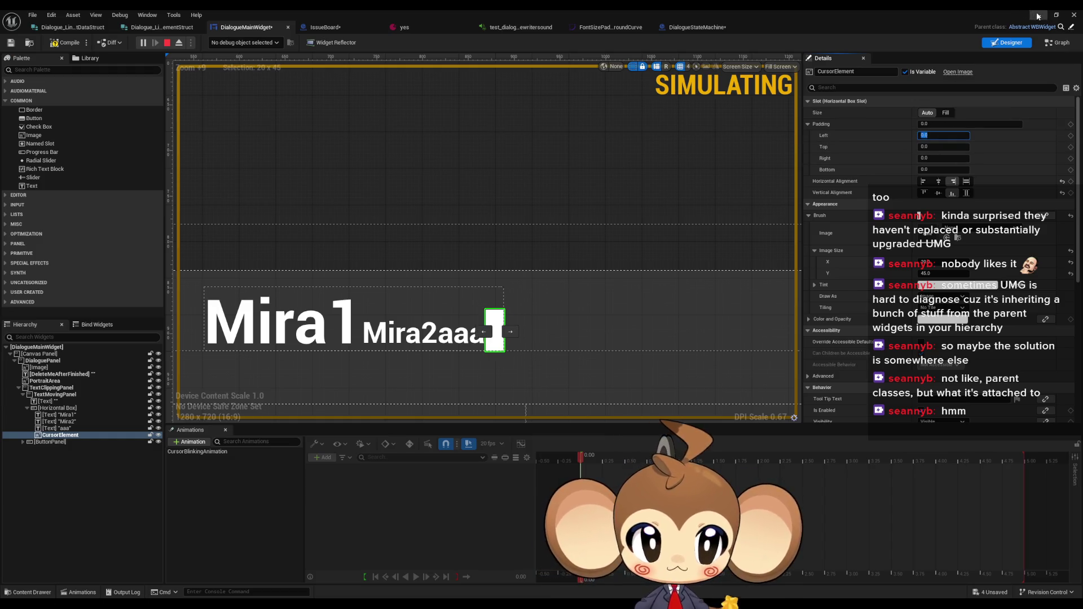
left_click(1037, 15)
left_click(209, 42)
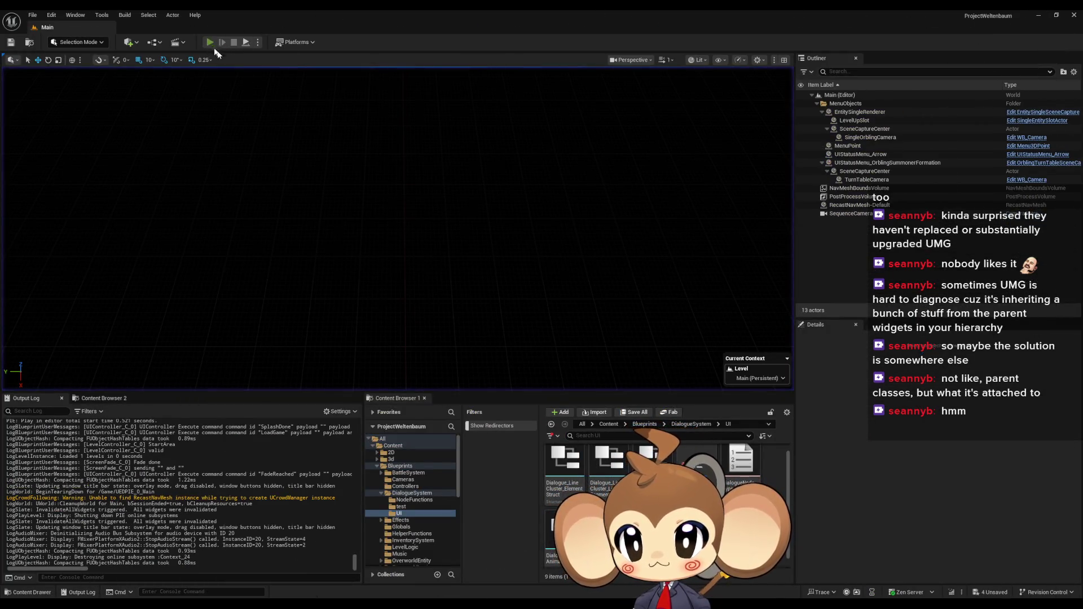
Load the game, advance past the Mira lines to the Option 1/Option 2 question, then stop with Esc
left_click(130, 338)
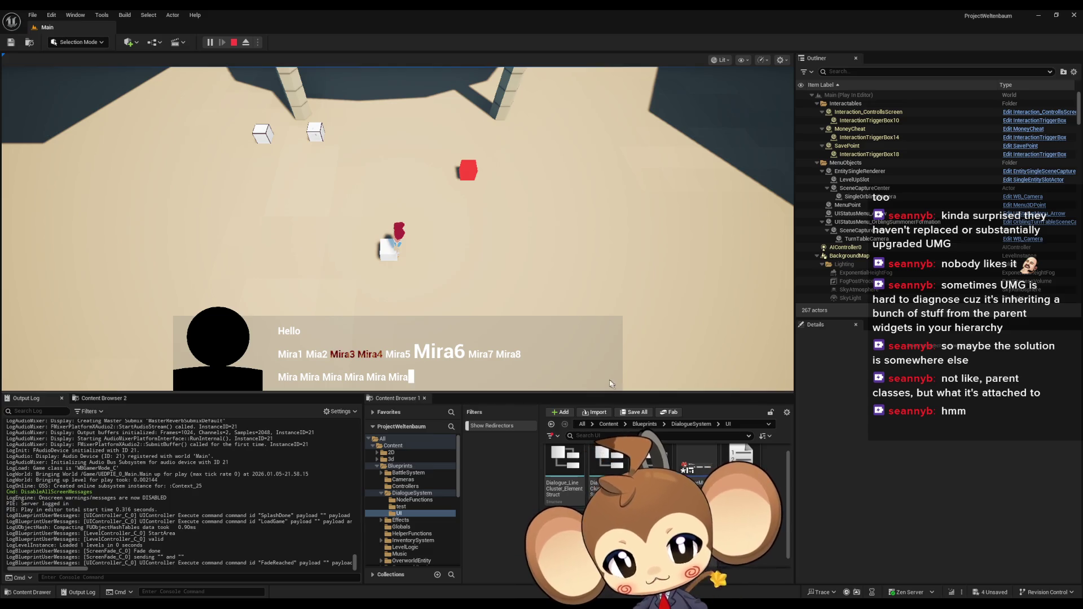
left_click(702, 351)
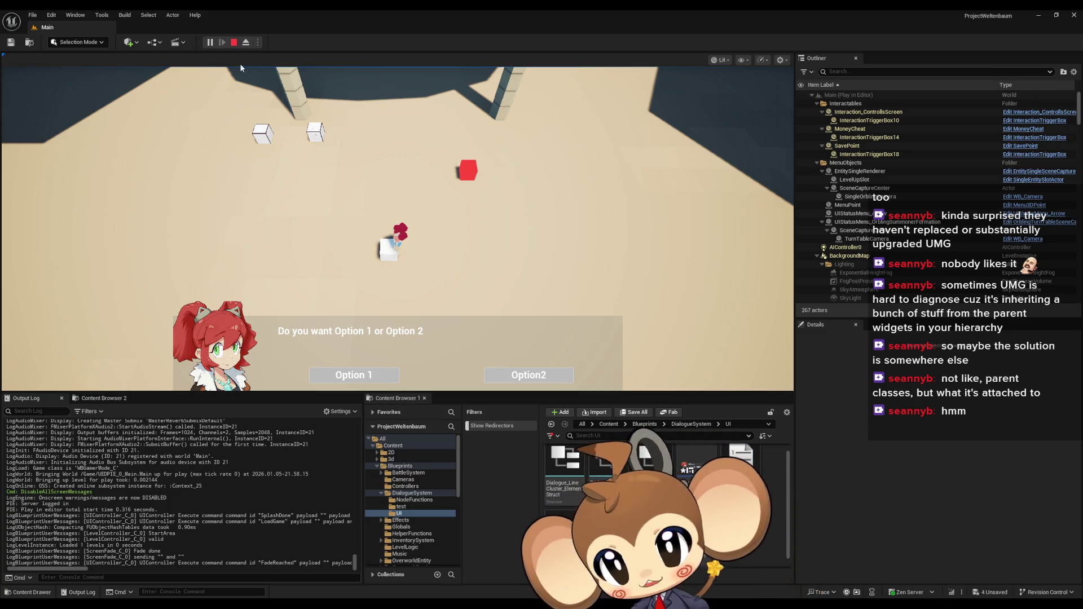
key("Escape")
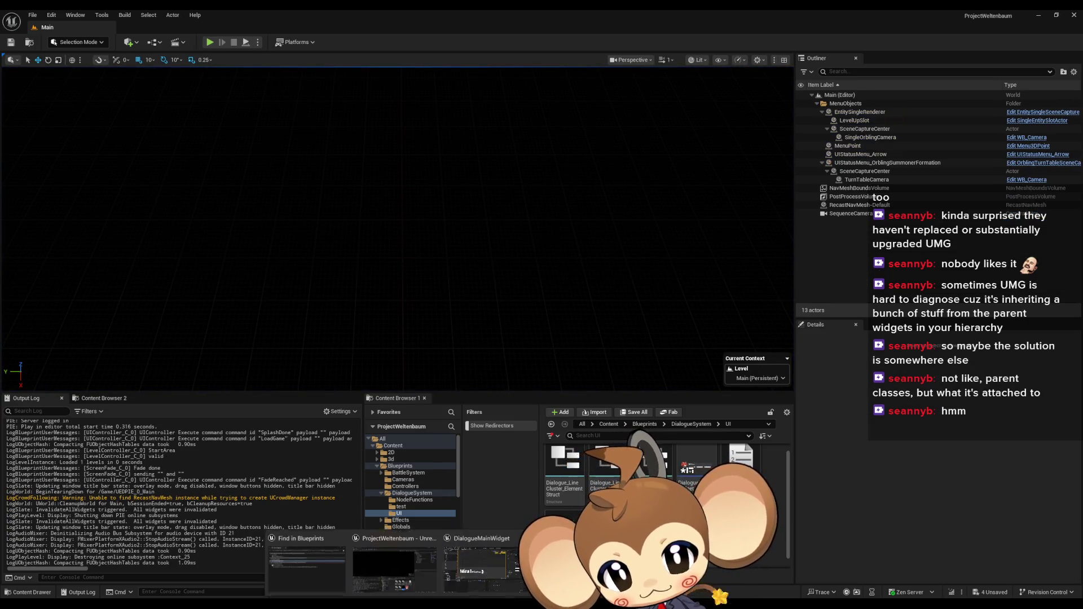
Zoom and pan across the function's nodes up to the Make Margin set to 0.0, briefly checking the Designer
scroll(450, 402, "down", 7)
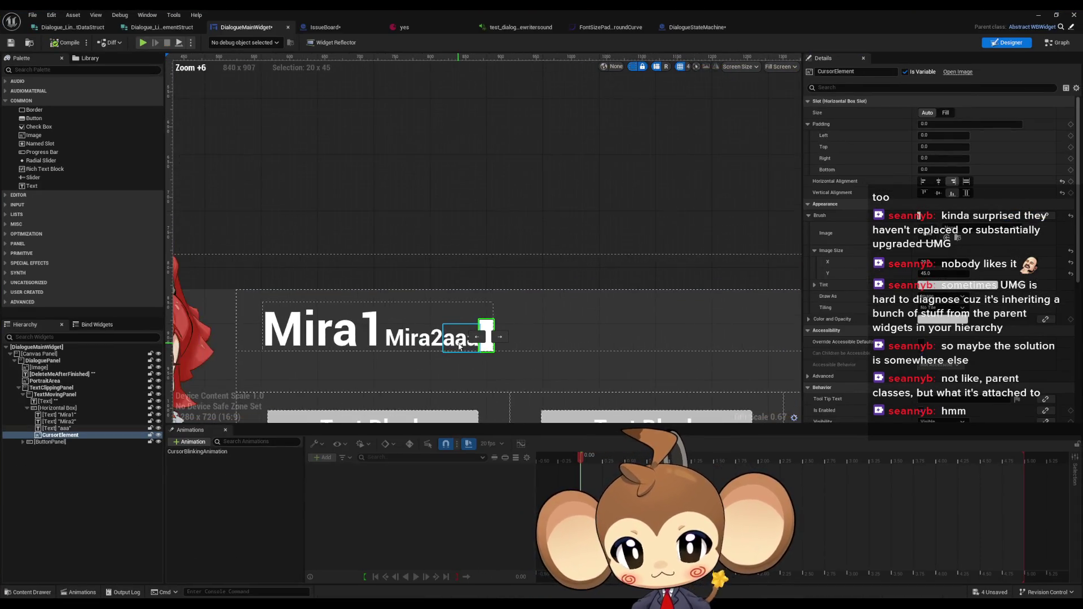
left_click(1057, 44)
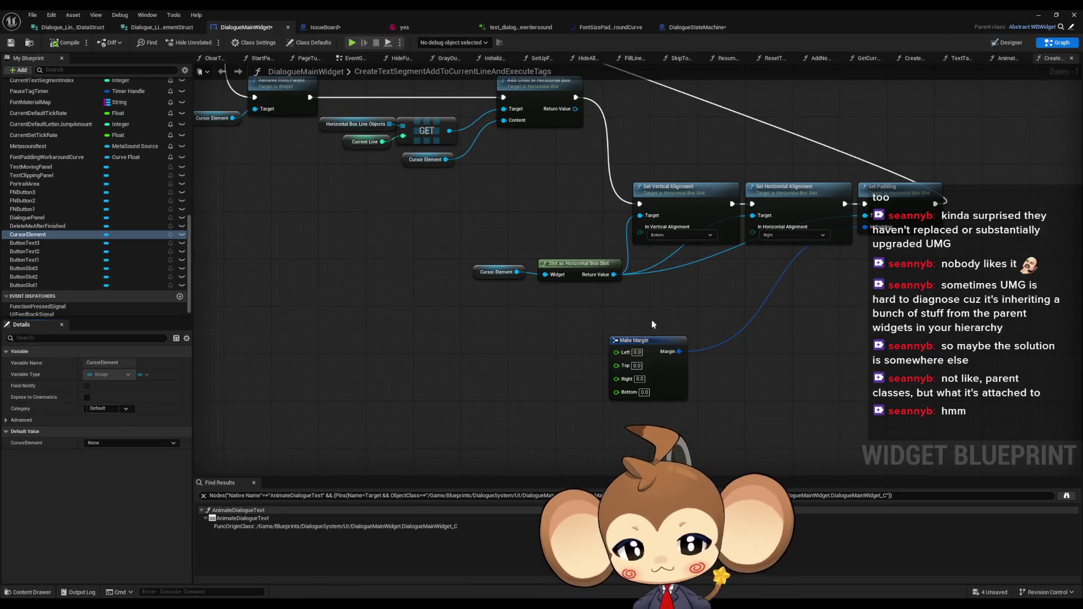
scroll(522, 307, "down", 5)
scroll(522, 306, "up", 4)
left_click_drag(522, 306, 607, 346)
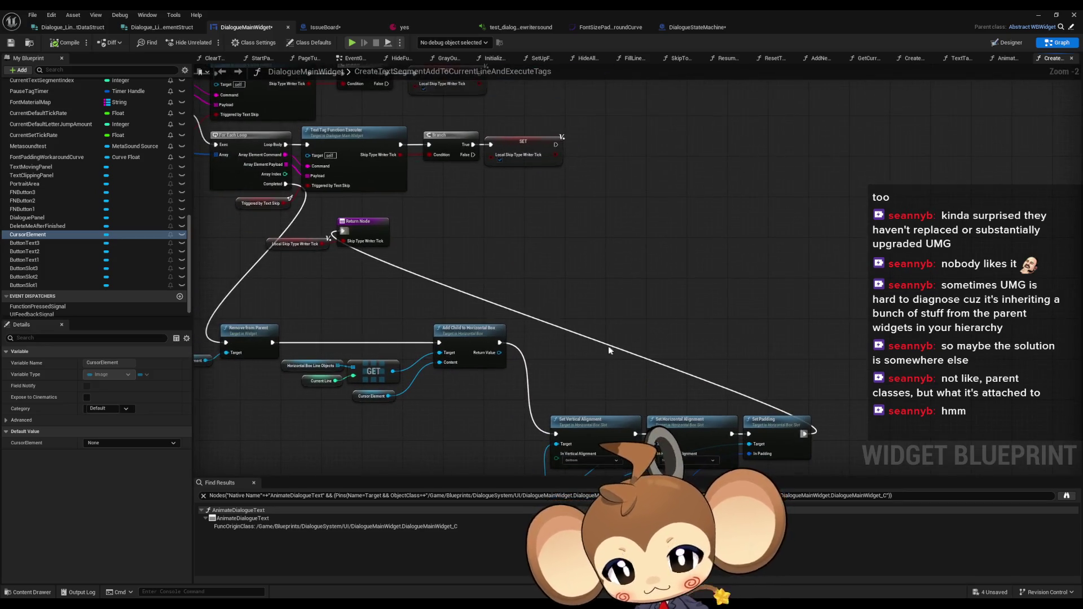
scroll(512, 173, "down", 3)
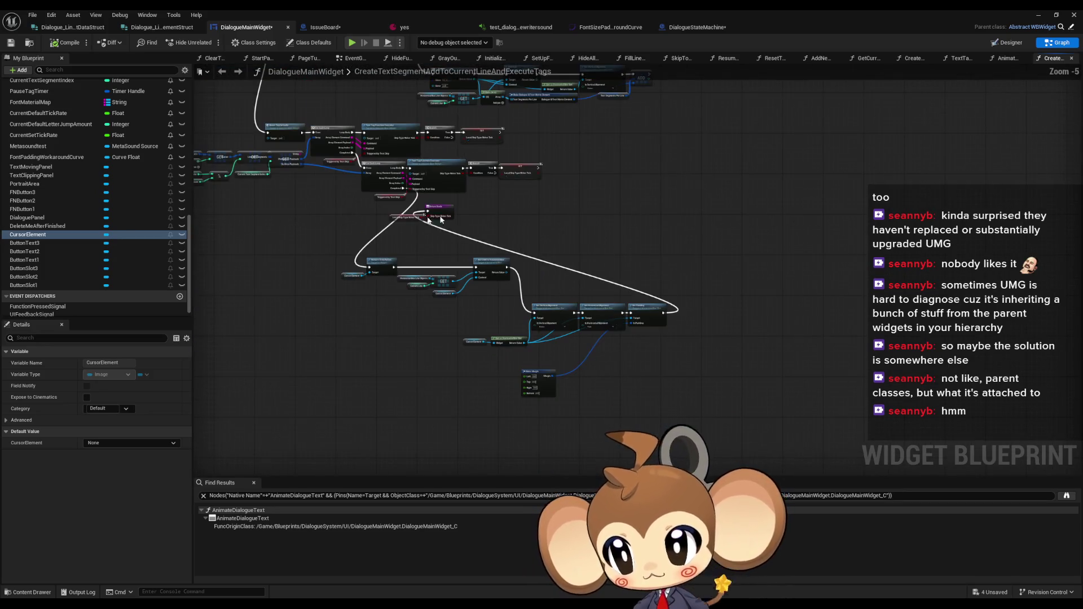
left_click(1002, 45)
left_click(1056, 42)
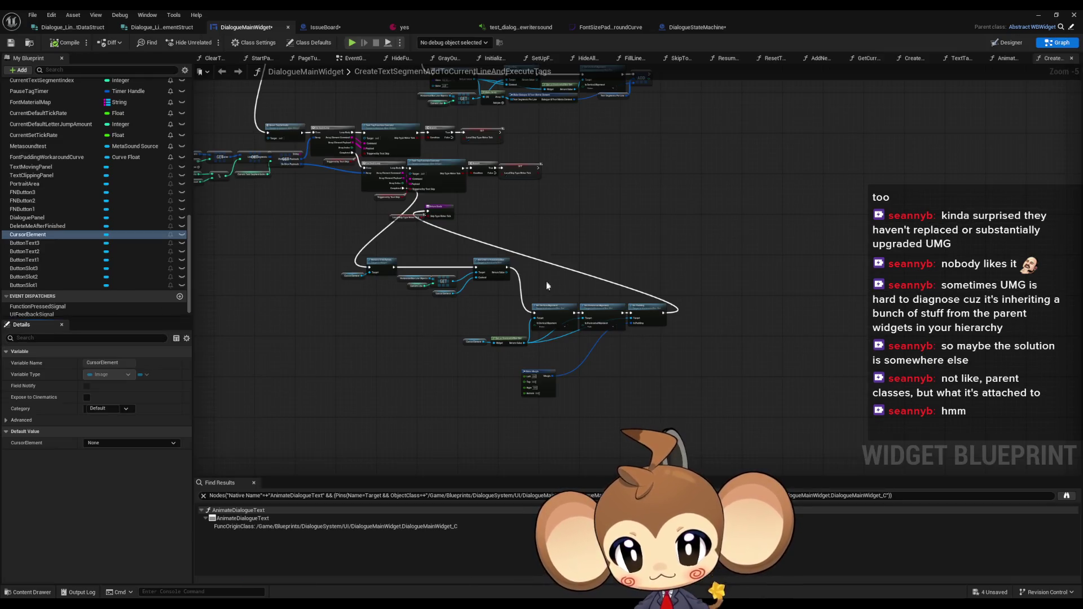
Move the Return Node far right and tuck the alignment, padding and Make Margin nodes onto the execution line
scroll(543, 292, "up", 1)
left_click(408, 185)
left_click_drag(408, 185, 871, 258)
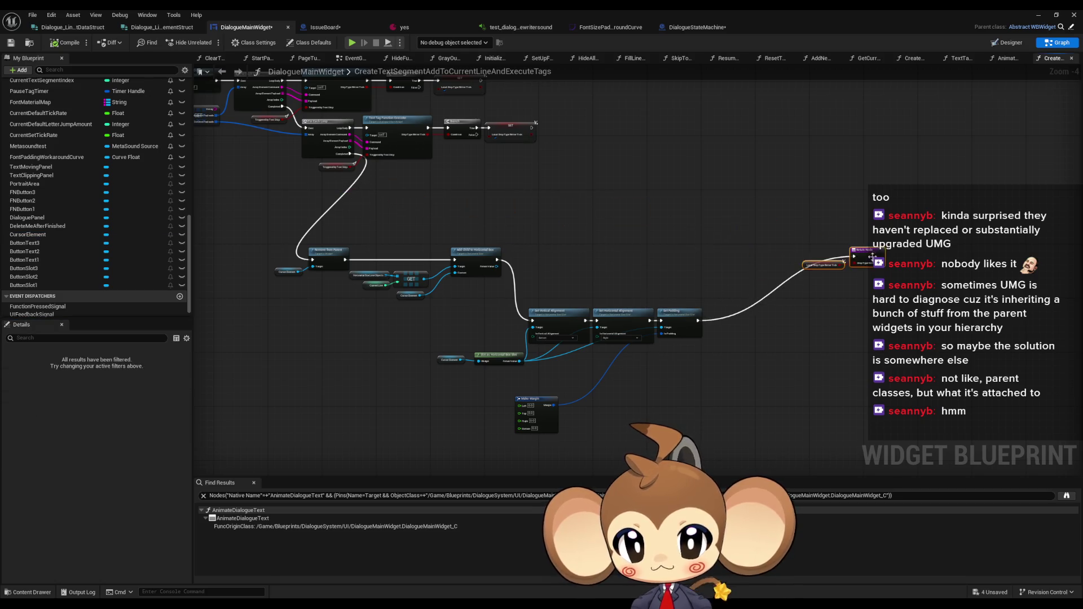
scroll(589, 282, "up", 2)
mouse_move(490, 291)
left_mouse_down()
mouse_move(756, 370)
mouse_move(726, 278)
left_mouse_up()
mouse_move(337, 361)
left_mouse_down()
mouse_move(411, 405)
mouse_move(380, 331)
left_mouse_up()
left_click(524, 436)
mouse_move(524, 436)
left_mouse_down()
mouse_move(602, 279)
mouse_move(634, 280)
left_mouse_up()
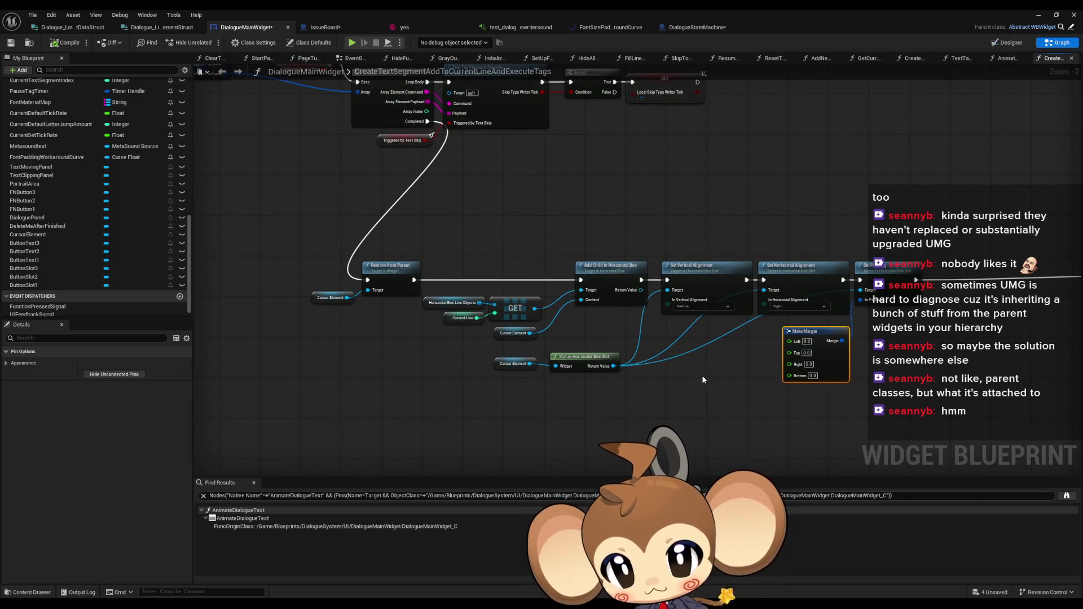
scroll(702, 379, "down", 3)
scroll(137, 143, "up", 15)
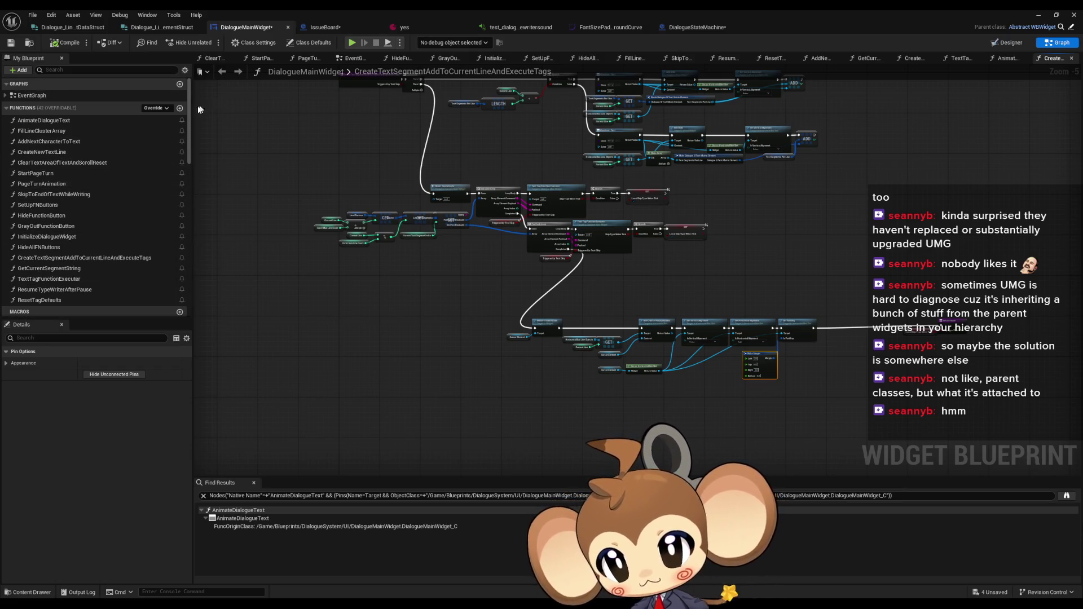
Add the AddCursorToCurrentHorizontalBox function, then go back and select the row of cursor-attaching nodes
left_click(180, 109)
type("A")
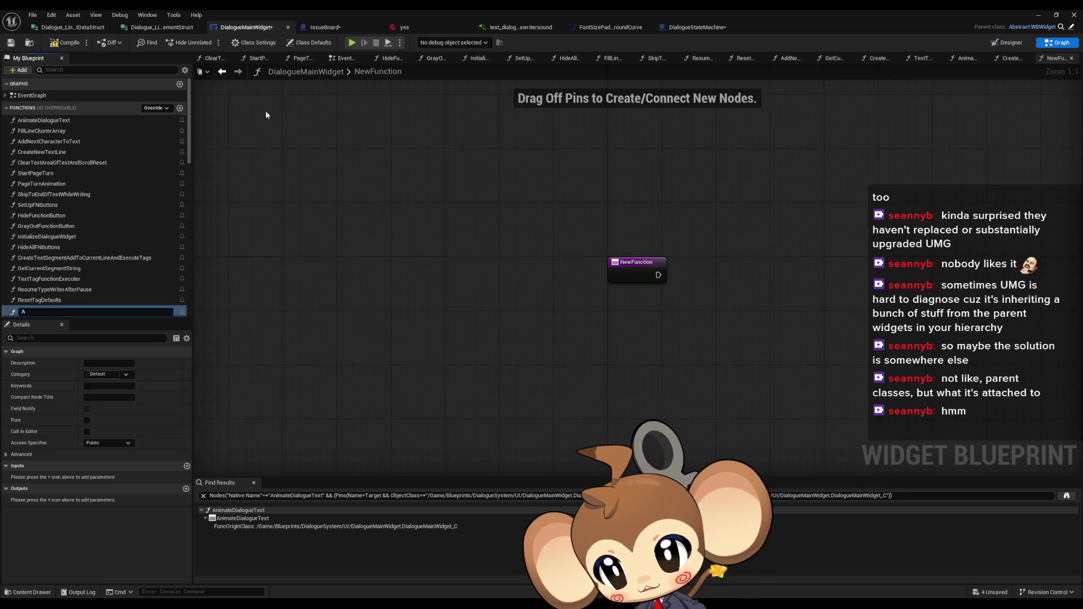
type("ddCurso")
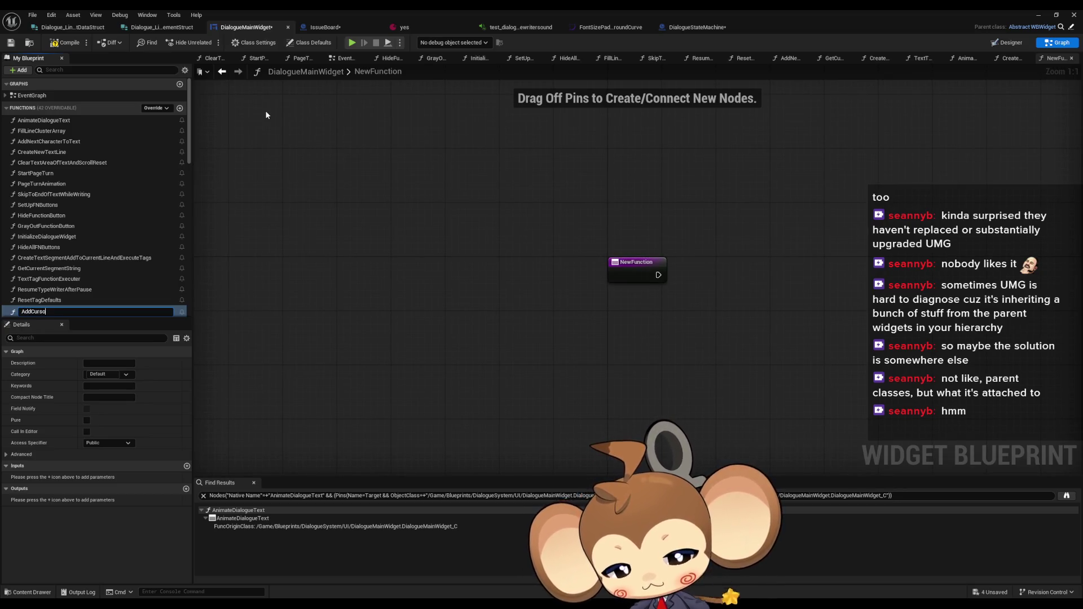
type("rToHo")
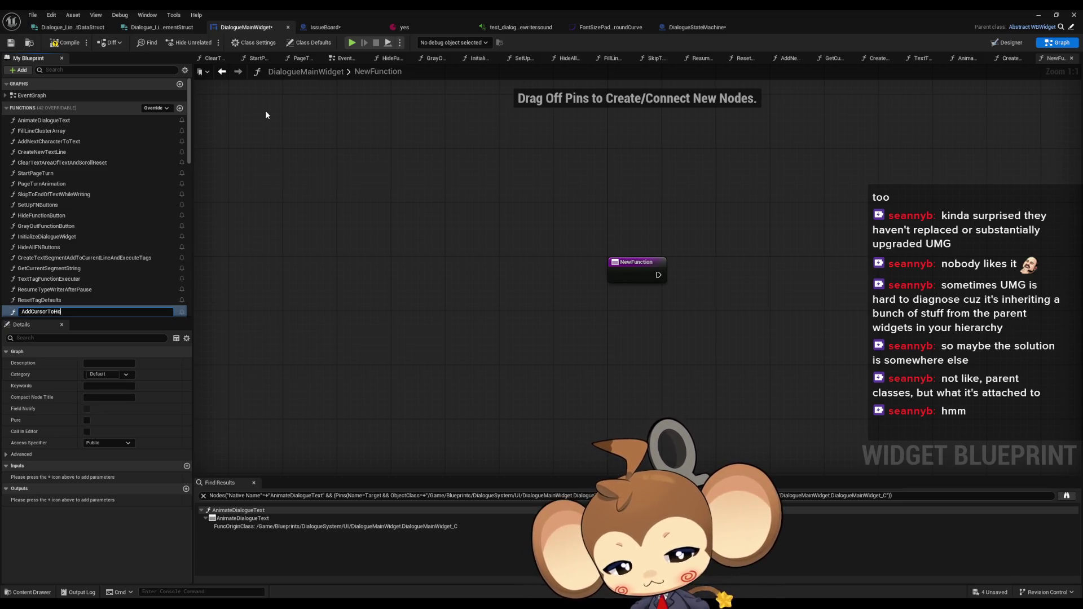
type("riz")
key("BackSpace")
key("BackSpace")
key("BackSpace")
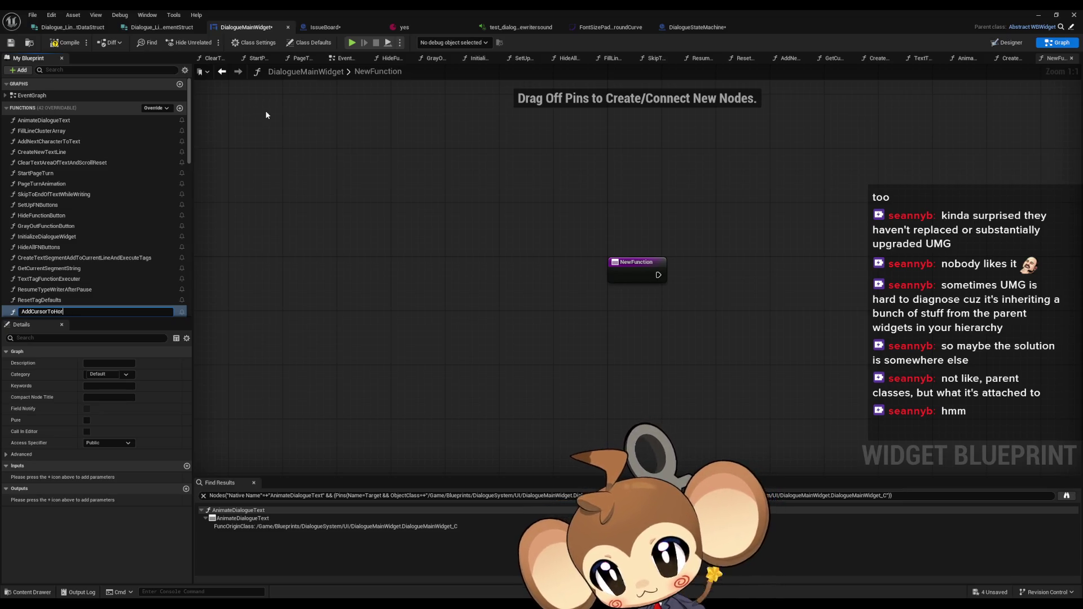
type("Cur")
type("rent")
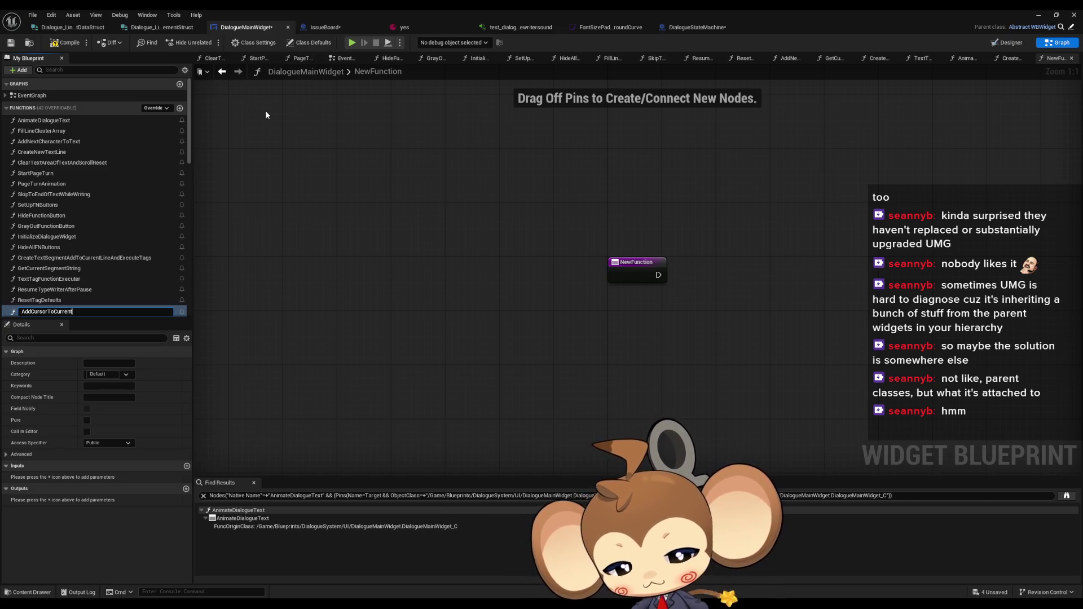
type("Horizon")
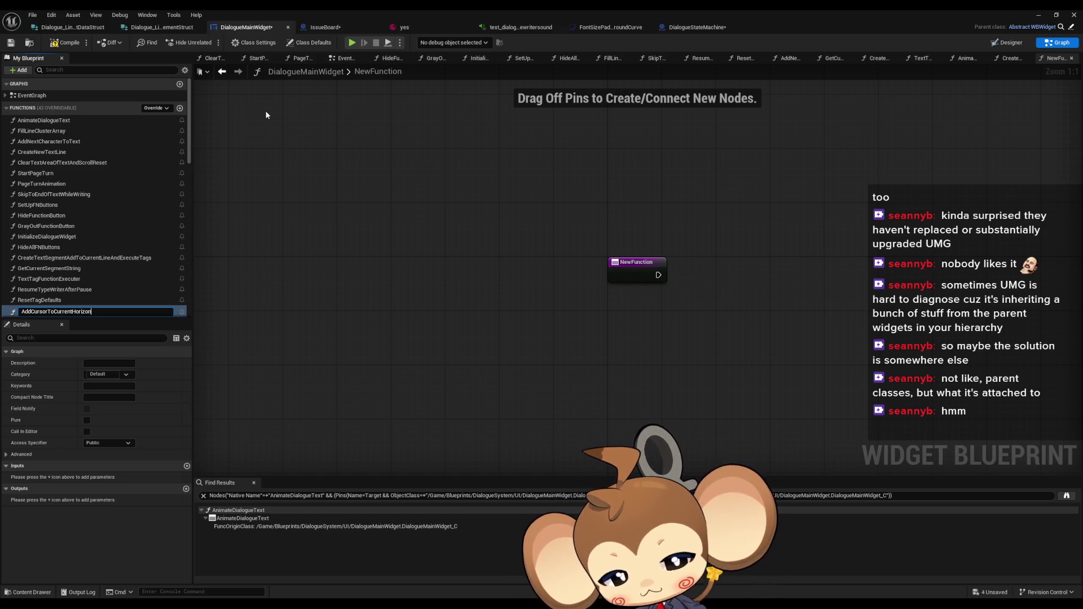
type("talBox")
key("Return")
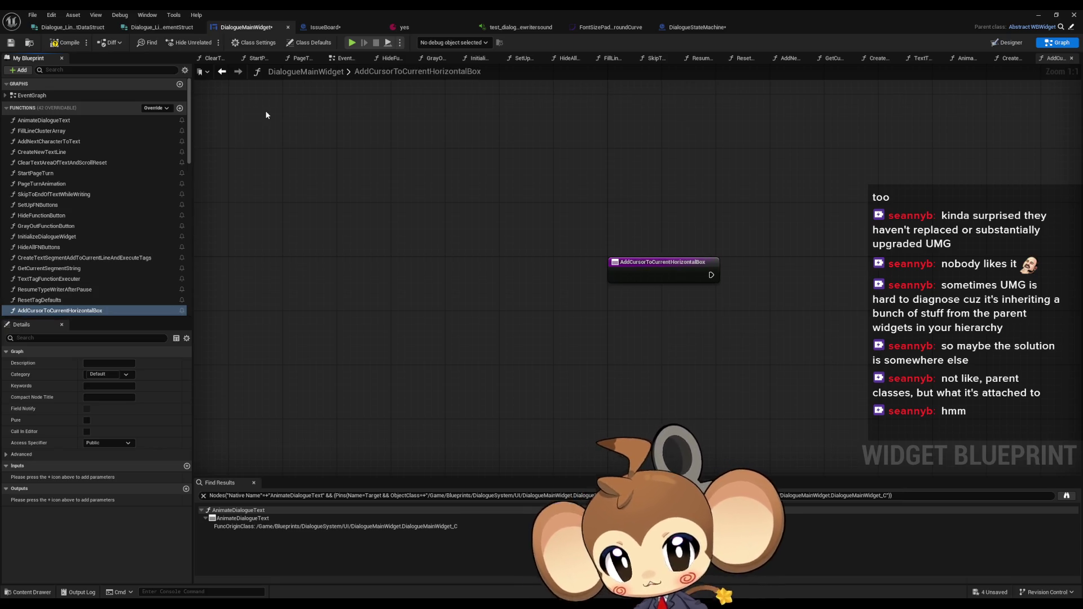
left_click(223, 73)
mouse_move(474, 294)
left_mouse_down()
mouse_move(790, 406)
mouse_move(828, 404)
left_mouse_up()
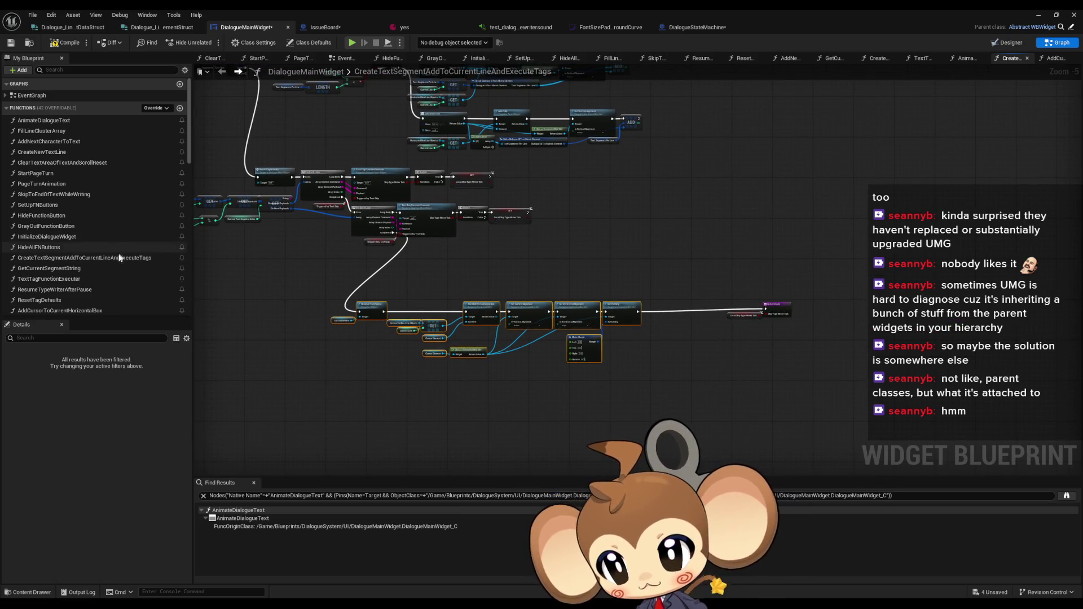
Cut the cursor nodes and call AddCursorToCurrentHorizontalBox from the loop's Completed, just before the Return Node
key("Delete")
left_click_drag(60, 310, 387, 263)
scroll(389, 263, "up", 4)
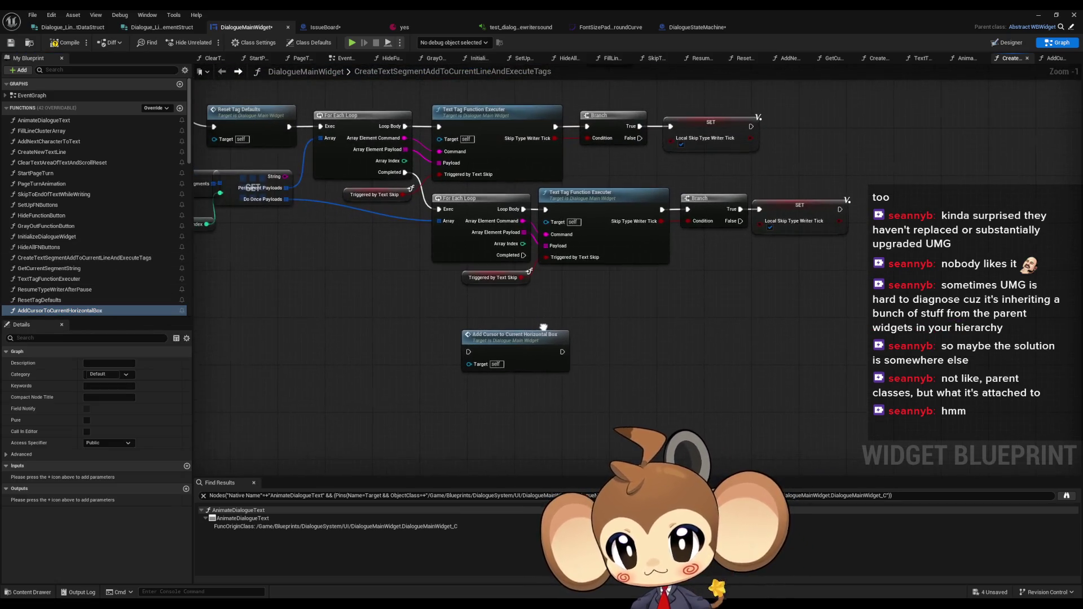
left_click_drag(522, 256, 468, 352)
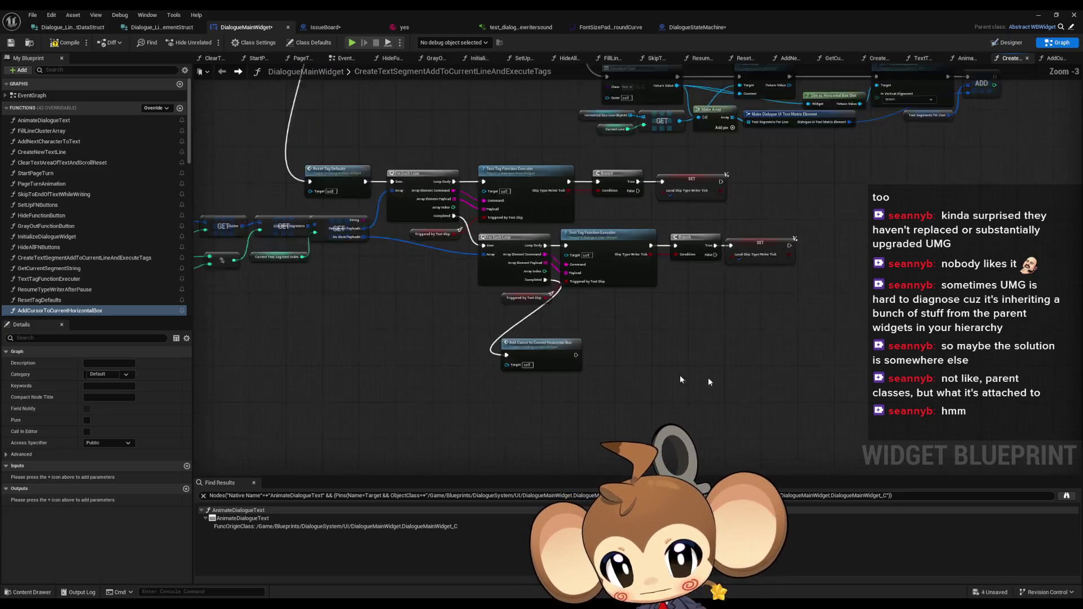
scroll(708, 378, "down", 3)
left_click(873, 372)
left_click_drag(872, 372, 370, 333)
scroll(404, 326, "up", 4)
mouse_move(453, 357)
left_mouse_down()
mouse_move(419, 349)
mouse_move(427, 319)
left_mouse_up()
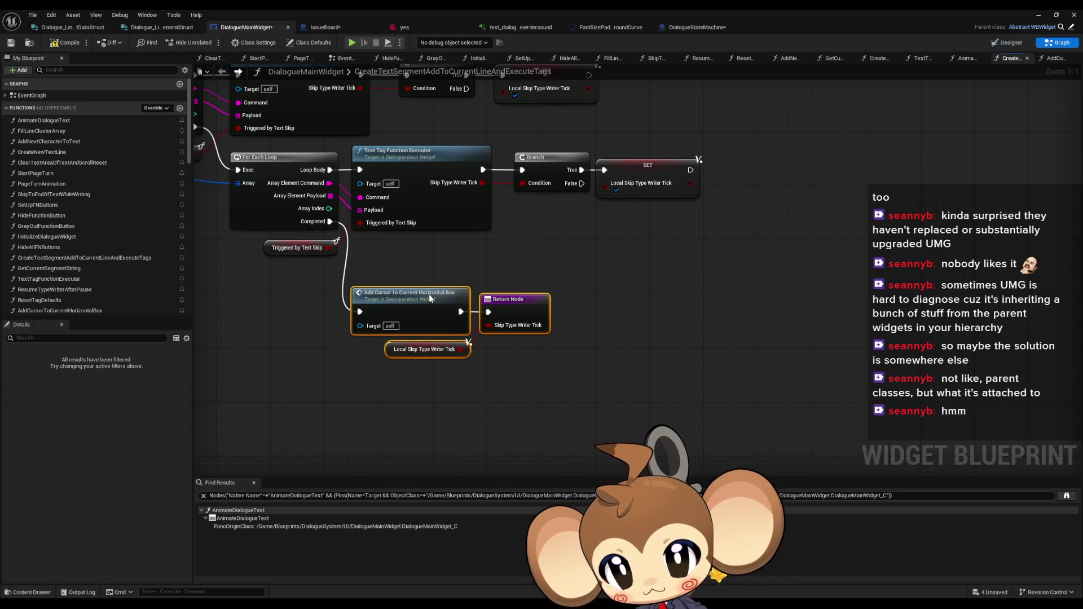
Inside AddCursorToCurrentHorizontalBox, wire the function entry to Remove from Parent and compile the blueprint
double_click(321, 313)
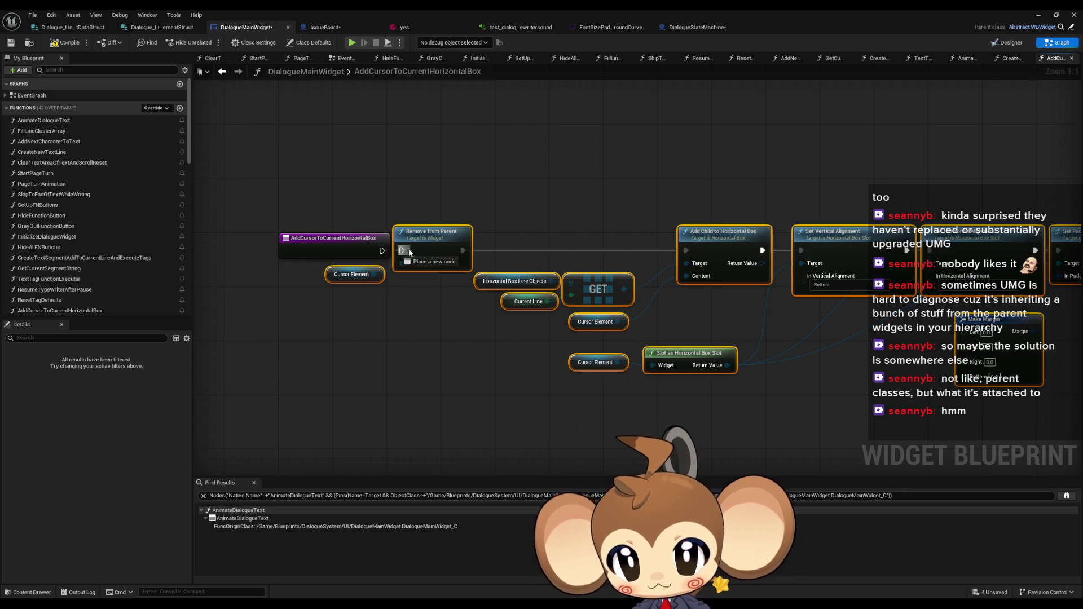
left_click_drag(382, 251, 402, 251)
scroll(303, 338, "down", 3)
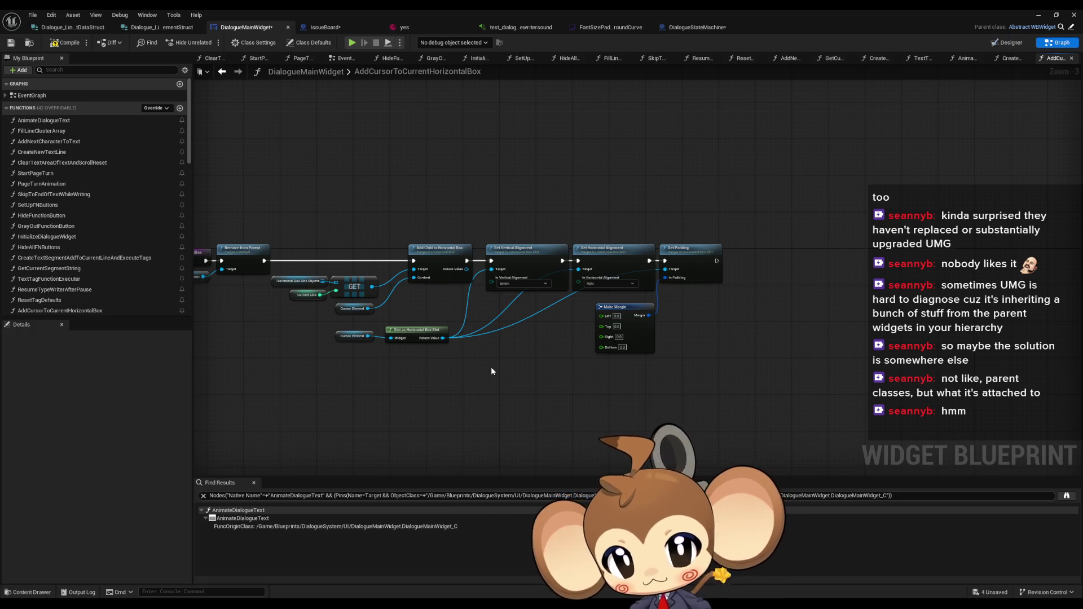
left_click_drag(481, 363, 546, 358)
left_click(50, 45)
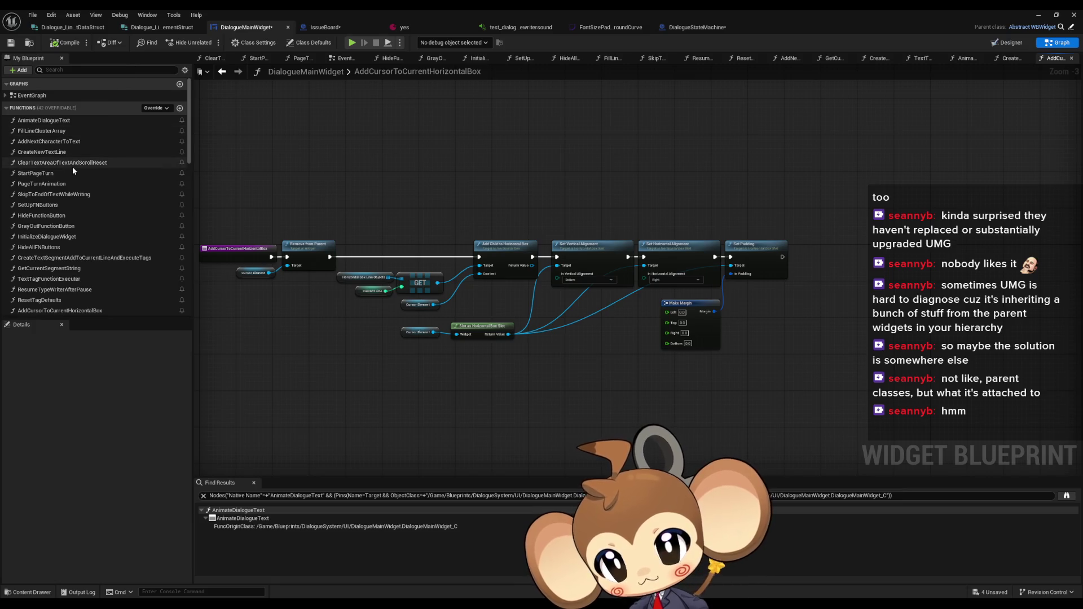
Open the AddNextCharacterToText graph and find its TextEnded Call UIFeedback Signal node
left_click(71, 141)
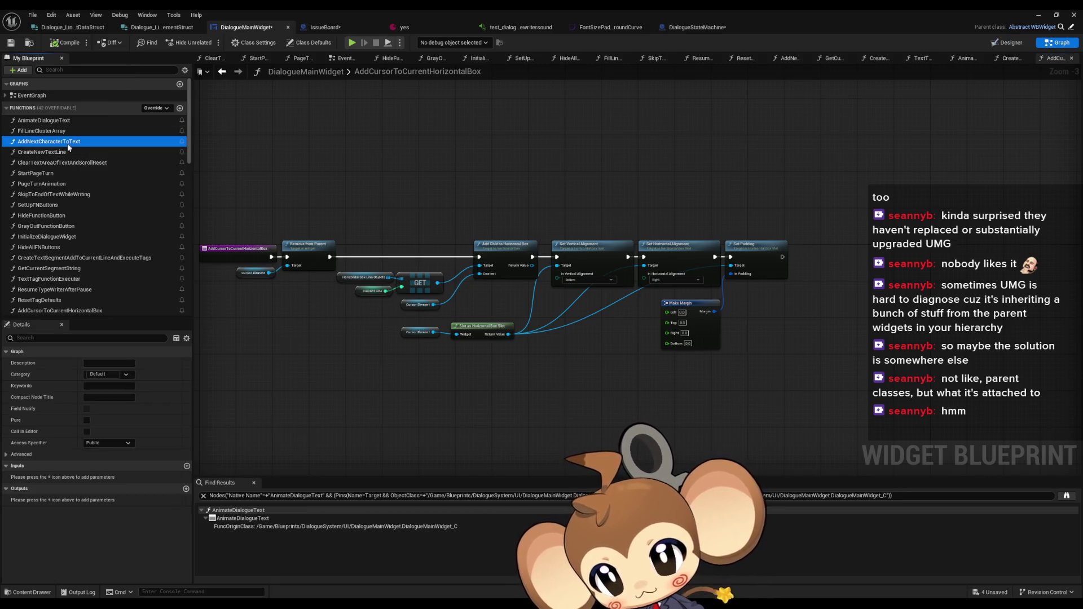
left_click(79, 143)
double_click(57, 141)
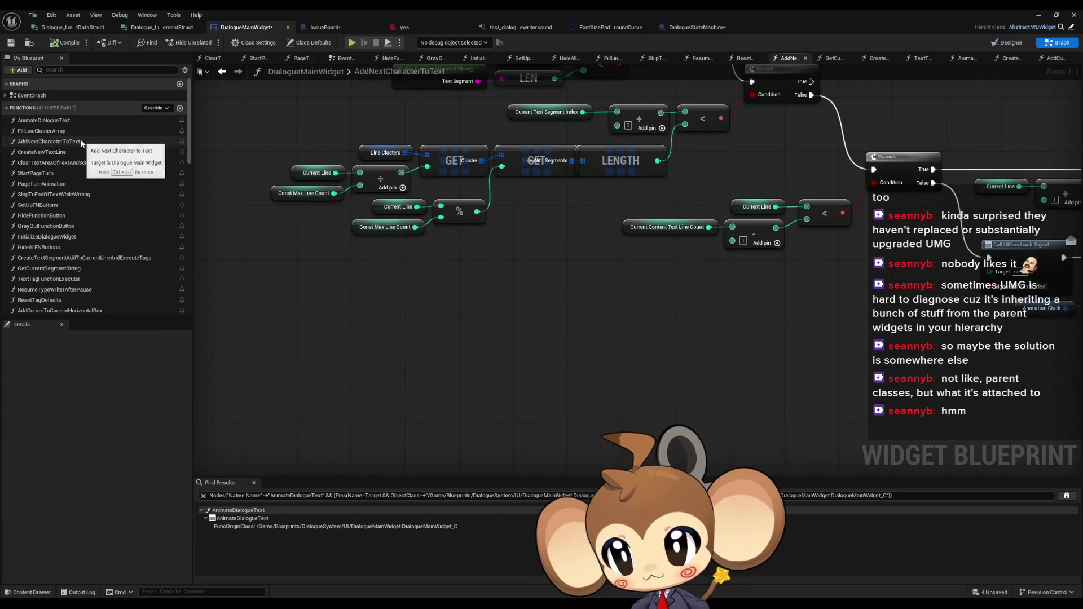
left_click_drag(547, 277, 378, 276)
left_click(587, 251)
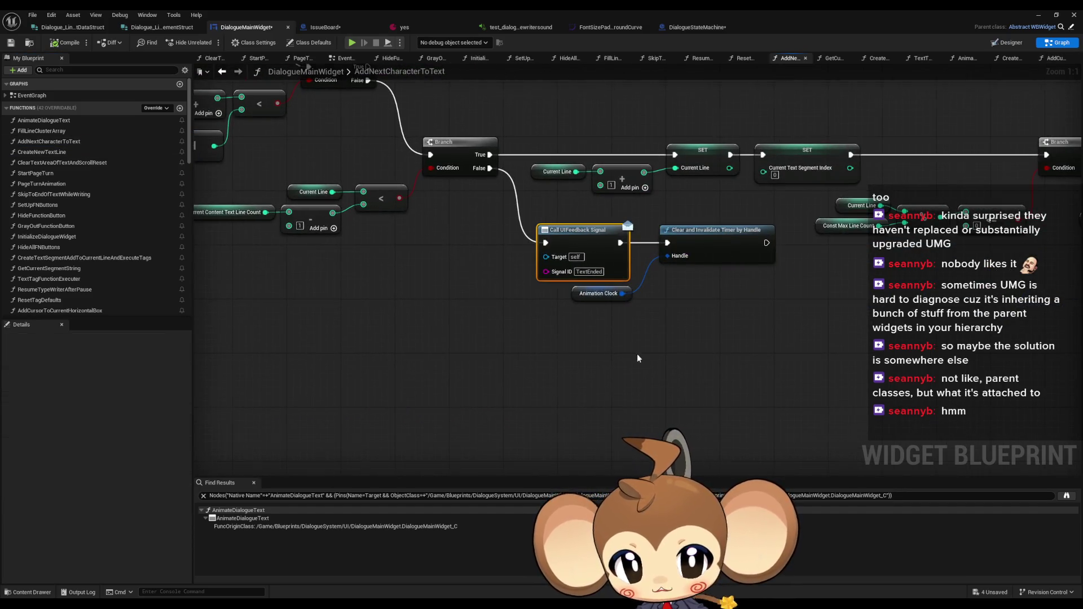
Pan further along the graph to the SkipPointReached signal call node
scroll(734, 325, "down", 3)
left_click_drag(734, 325, 449, 324)
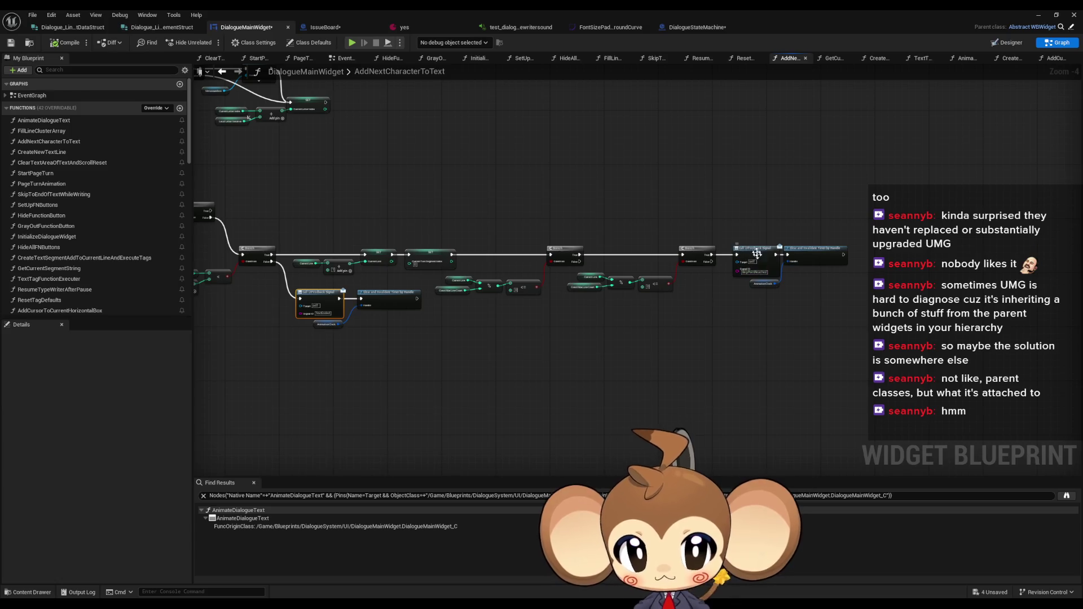
left_click(743, 275)
scroll(583, 274, "down", 3)
scroll(599, 342, "up", 3)
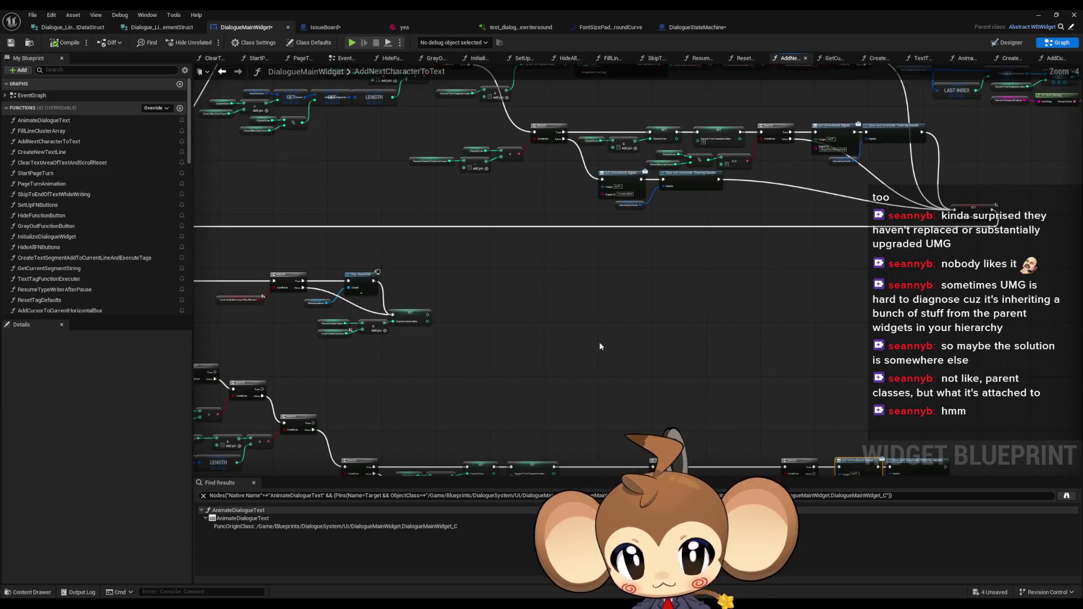
left_click_drag(597, 337, 528, 248)
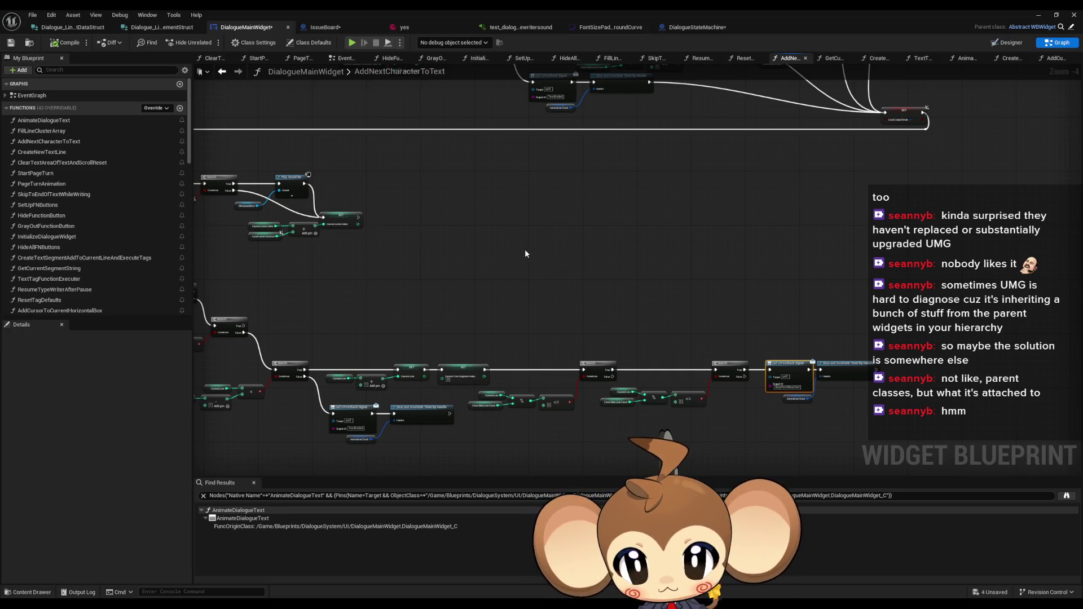
scroll(773, 378, "up", 4)
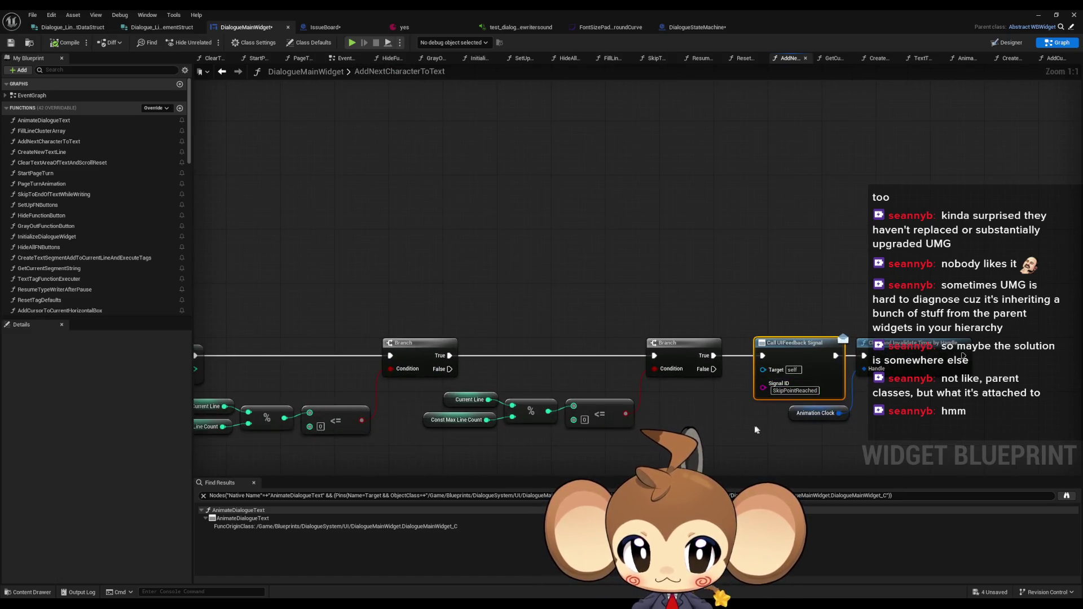
left_click_drag(756, 430, 740, 405)
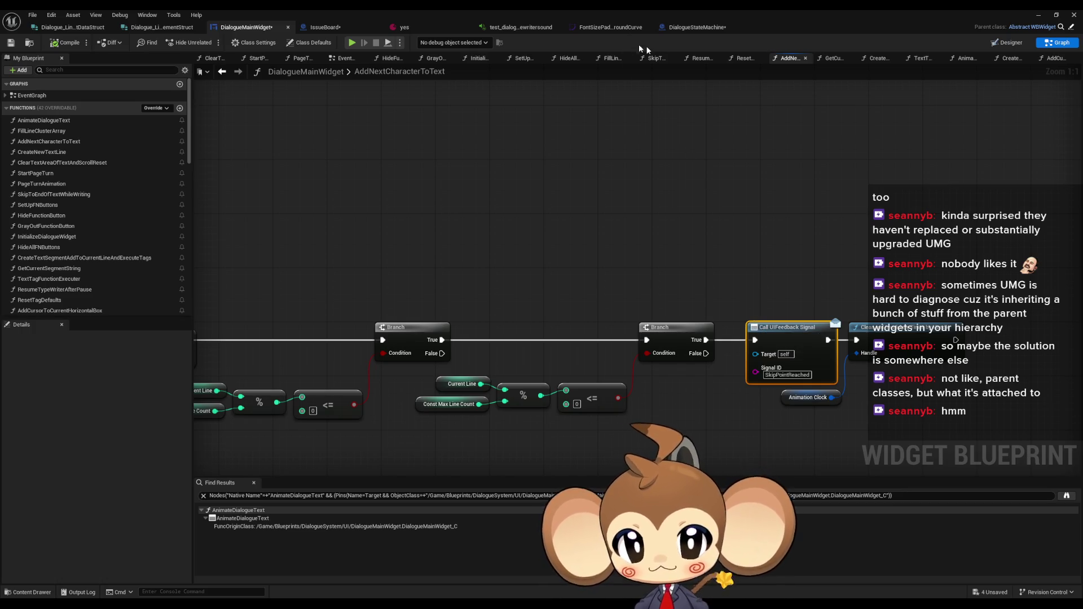
In DialogueStateMachine, open UIFeedbackListener and inspect the Set Up FNButtons and struct-break nodes
left_click(698, 29)
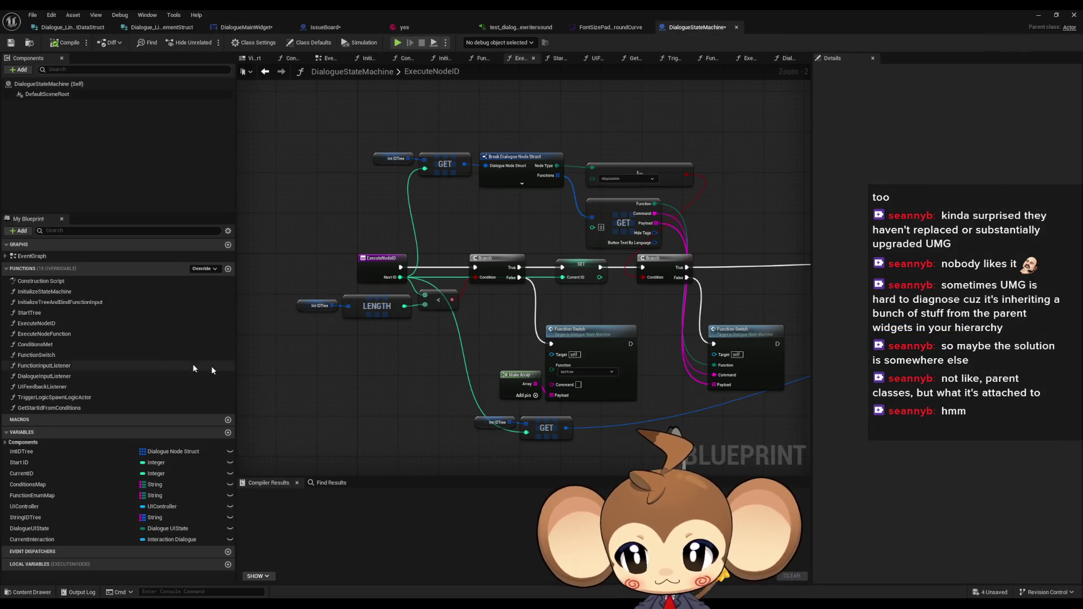
double_click(83, 369)
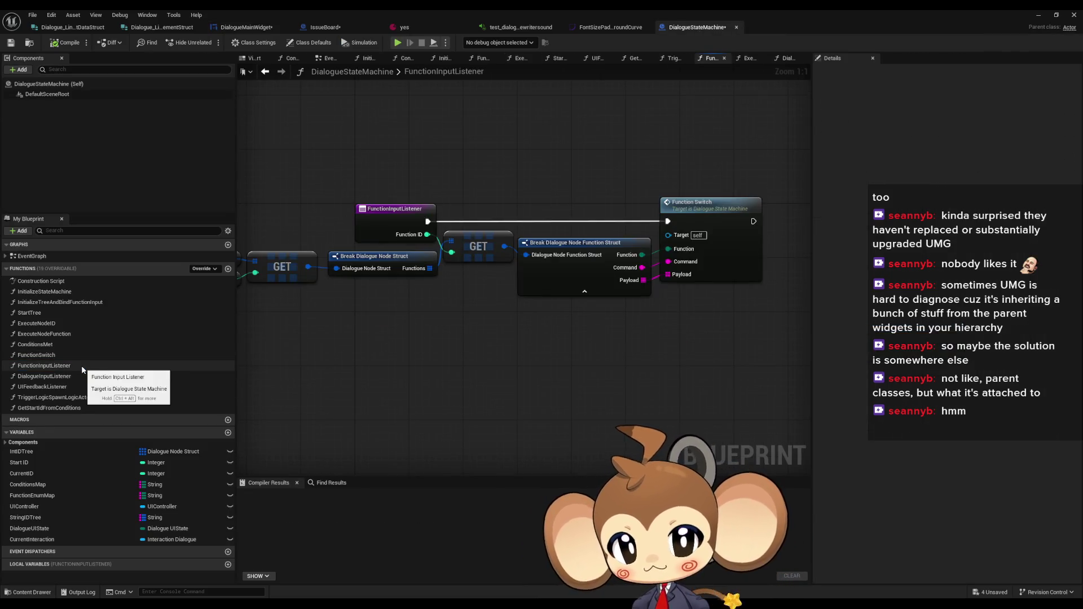
double_click(67, 387)
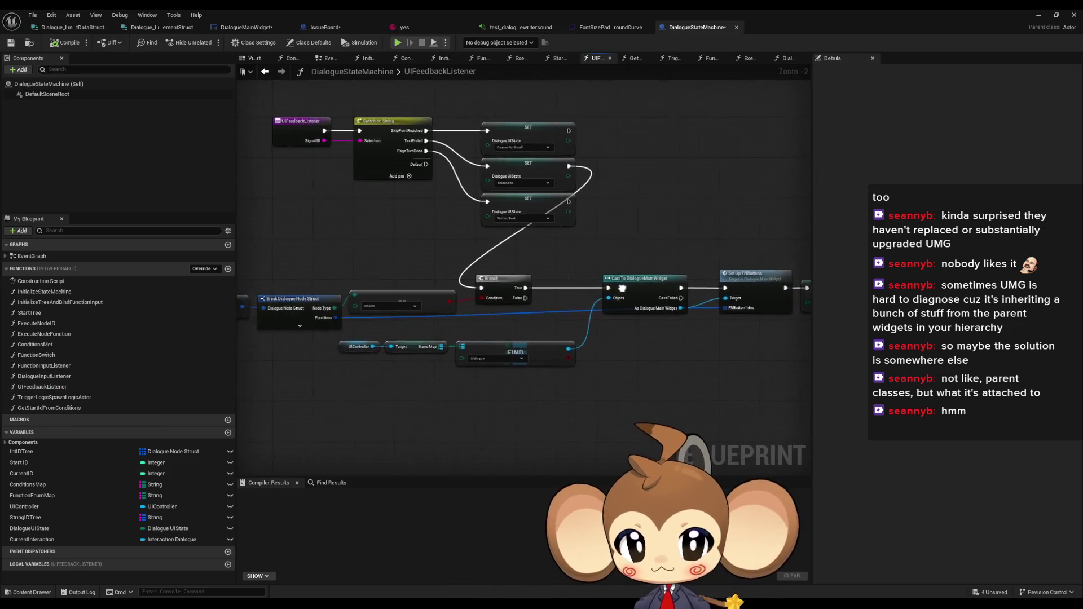
scroll(402, 343, "up", 2)
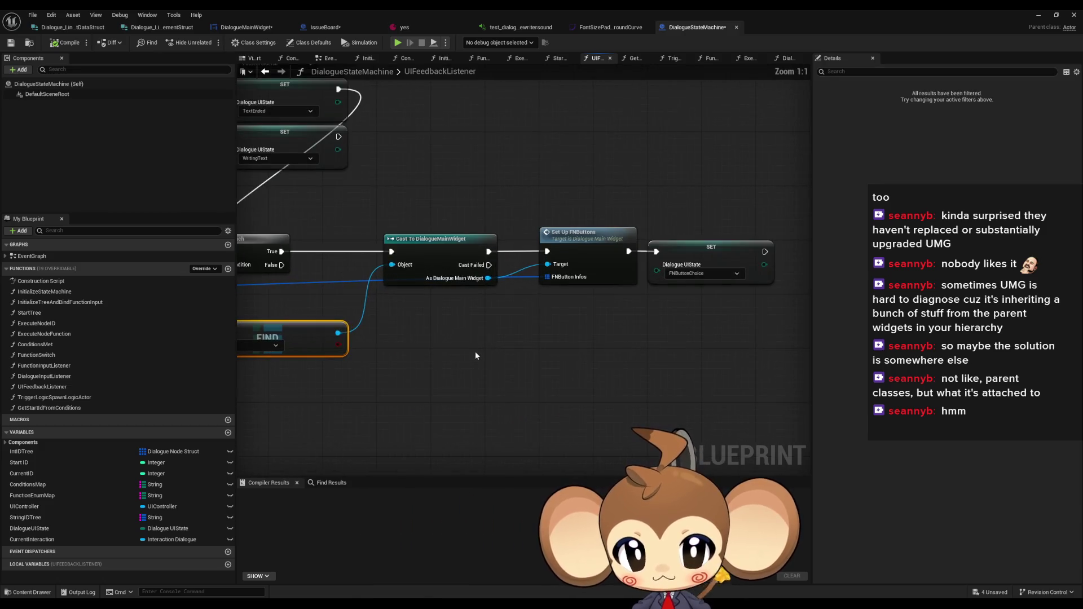
left_click_drag(551, 175, 610, 316)
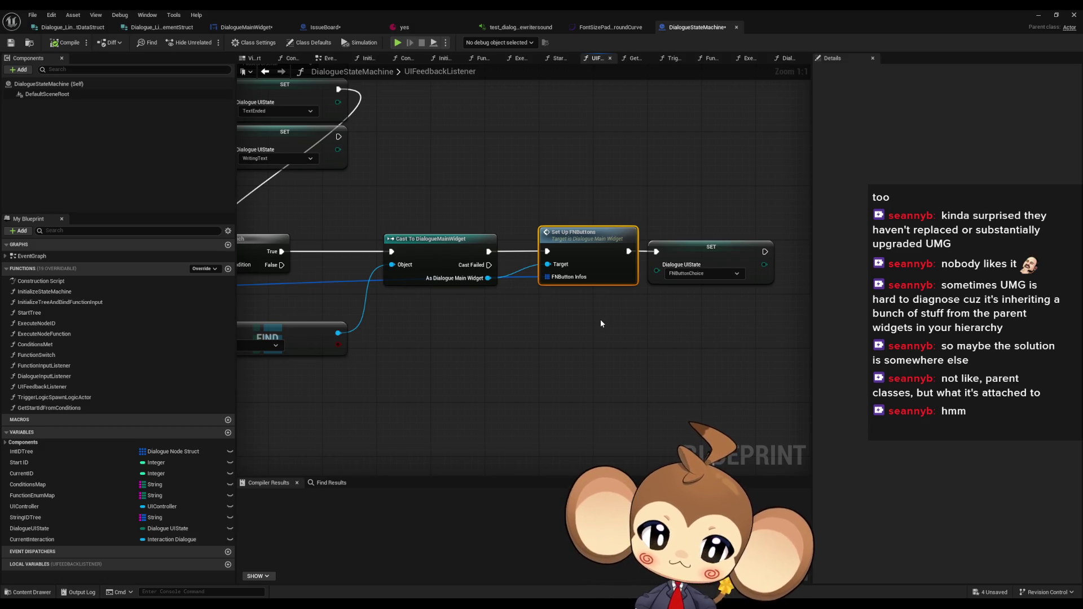
left_click_drag(520, 329, 572, 327)
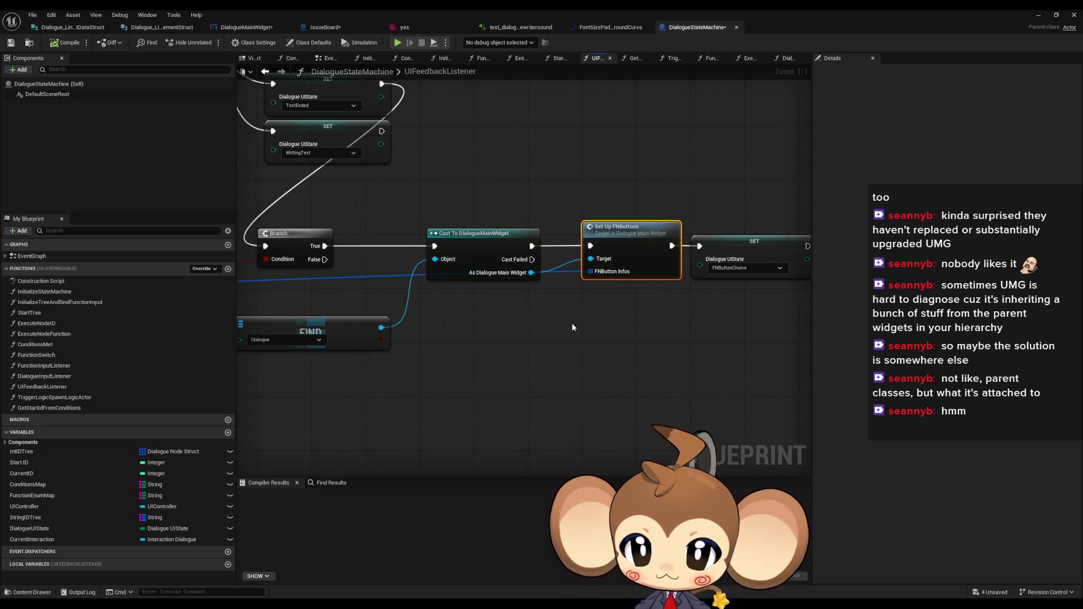
left_click_drag(427, 317, 900, 313)
mouse_move(304, 217)
left_mouse_down()
mouse_move(580, 307)
mouse_move(501, 304)
left_mouse_up()
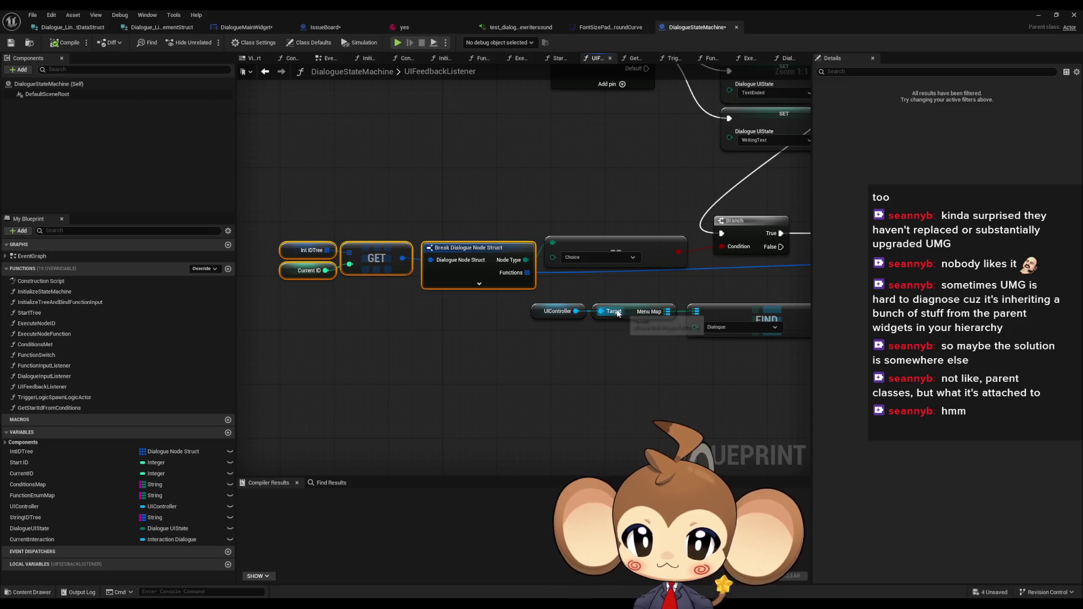
Review the Cast To DialogueMainWidget chain, Branch and FIND nodes, then return to DialogueMainWidget
left_click_drag(614, 314, 97, 330)
mouse_move(361, 313)
left_mouse_down()
mouse_move(282, 312)
mouse_move(639, 320)
mouse_move(617, 333)
mouse_move(685, 337)
mouse_move(618, 347)
mouse_move(609, 359)
left_mouse_up()
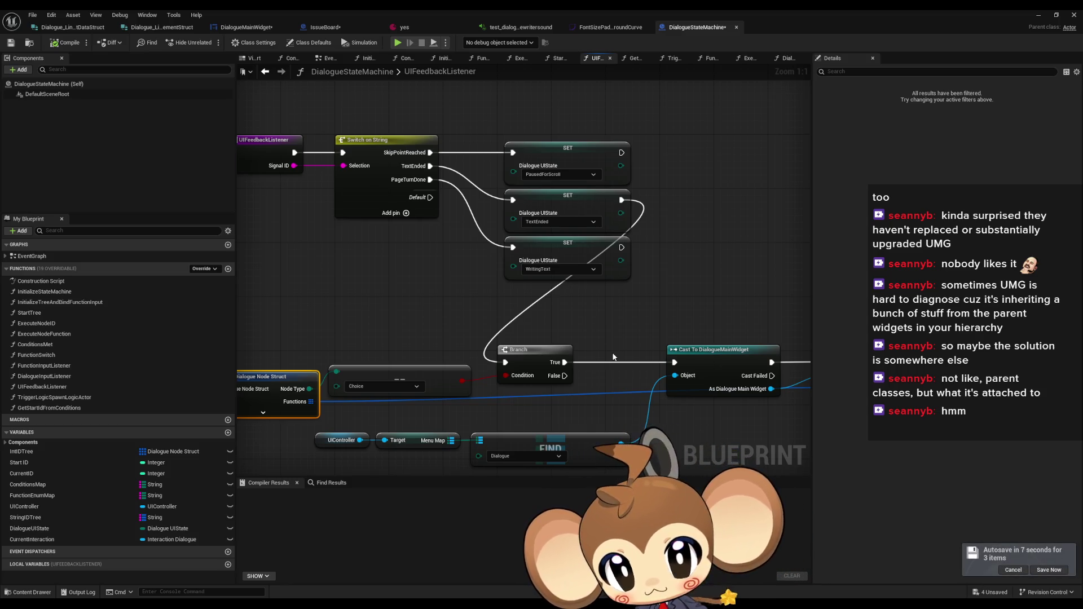
scroll(651, 350, "down", 3)
scroll(715, 391, "up", 2)
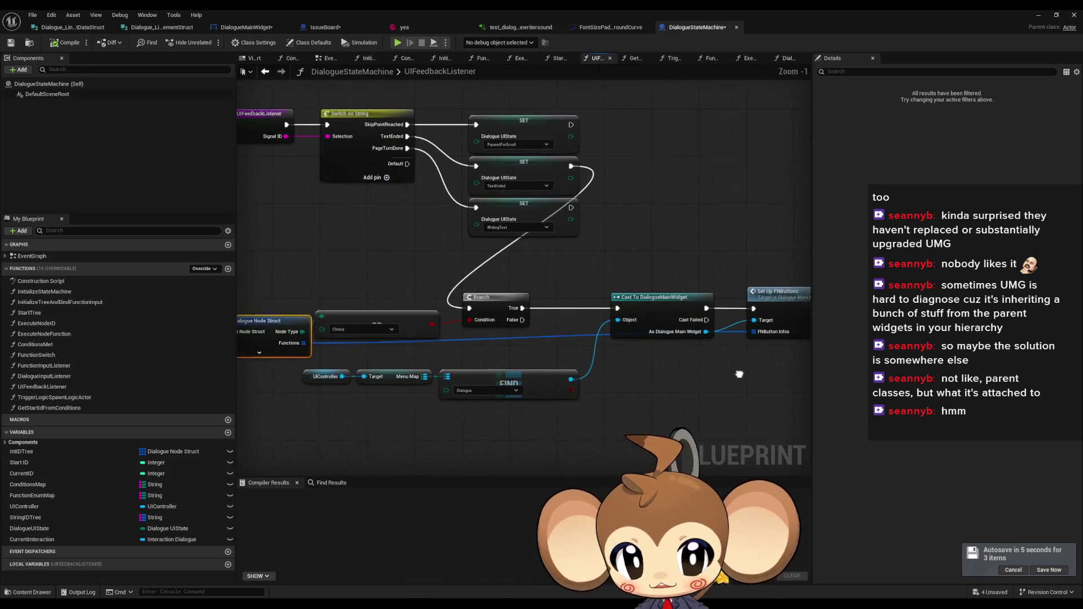
scroll(338, 310, "up", 1)
left_click_drag(314, 272, 335, 310)
scroll(627, 352, "down", 2)
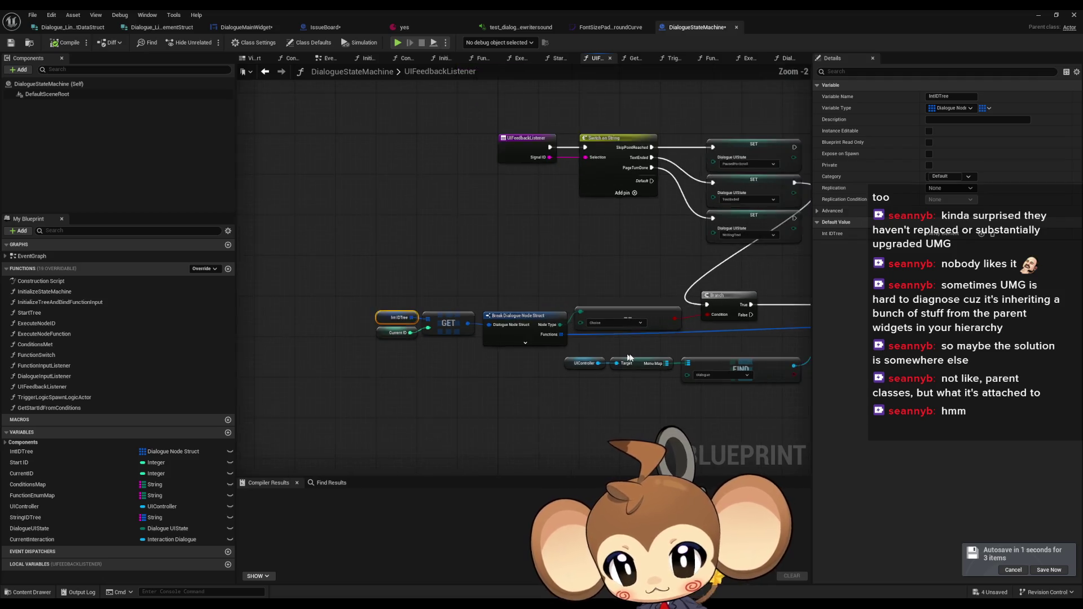
left_click(457, 350)
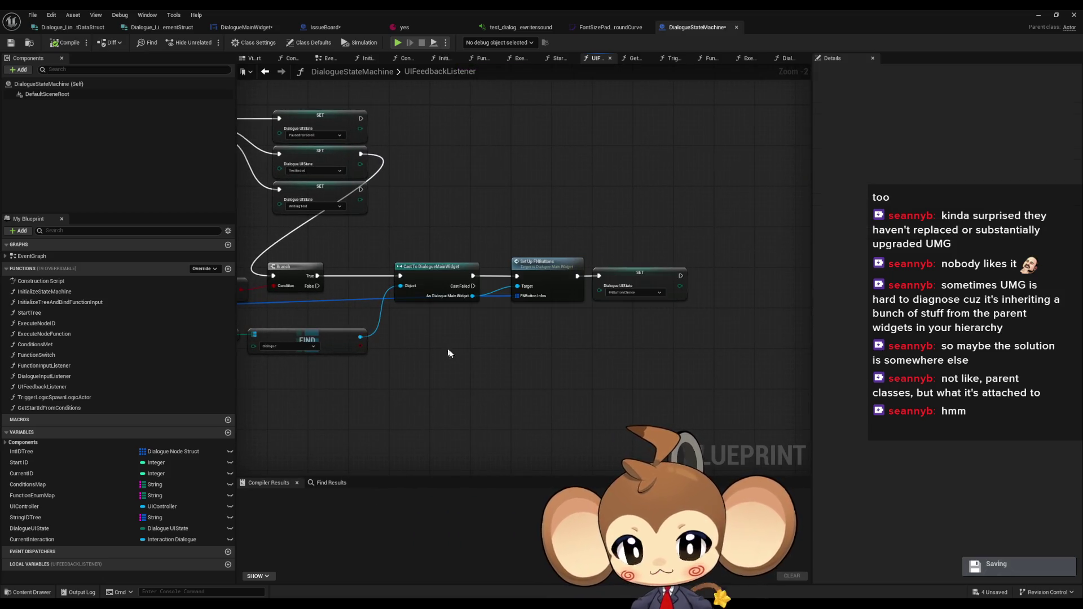
left_click_drag(445, 349, 665, 369)
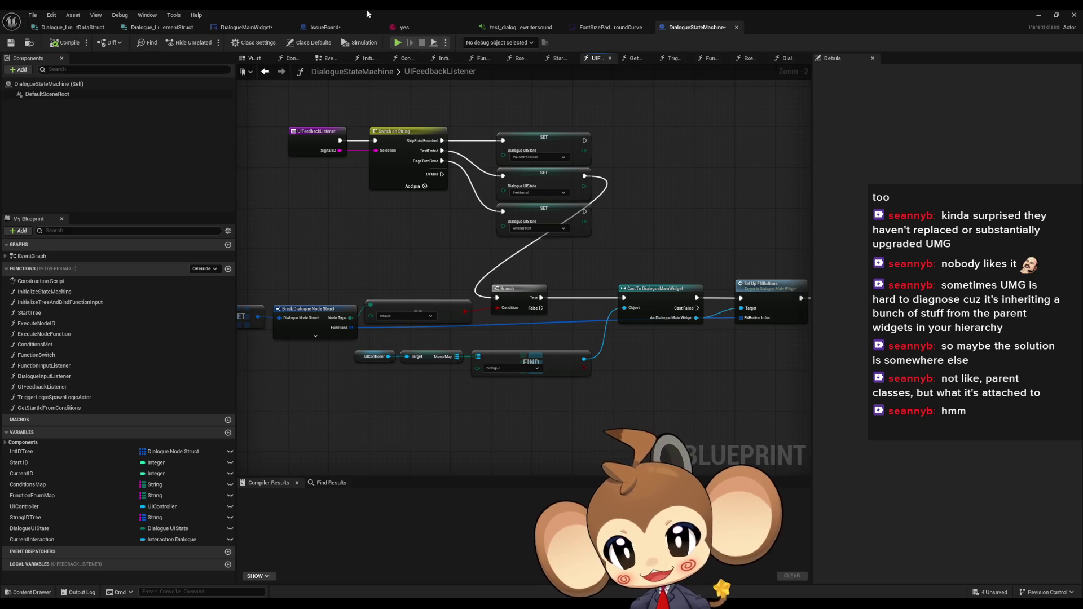
left_click(253, 27)
scroll(545, 218, "down", 4)
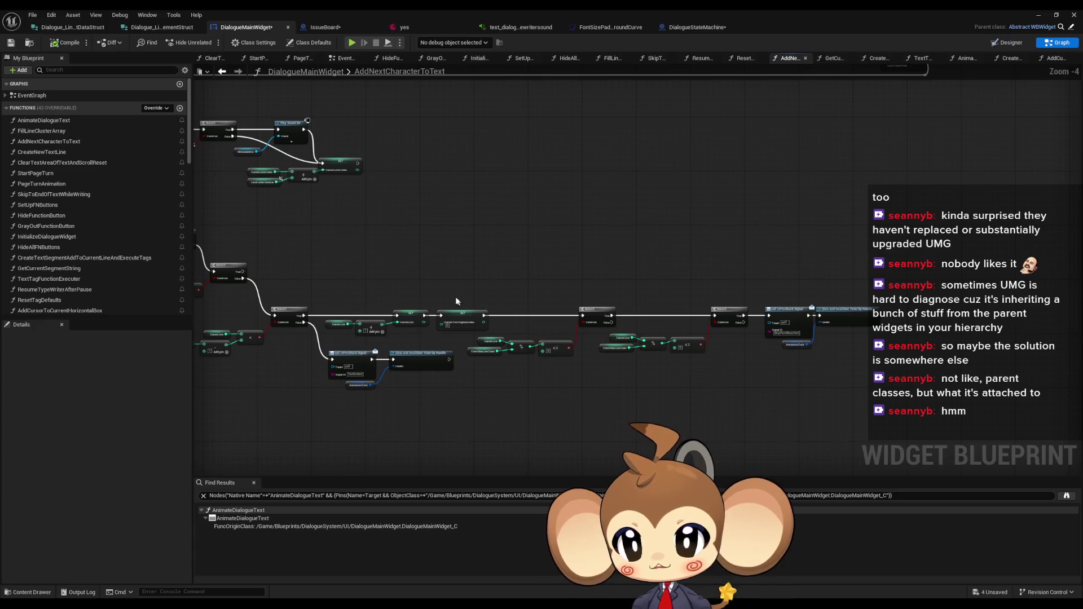
scroll(457, 305, "up", 2)
scroll(574, 397, "up", 2)
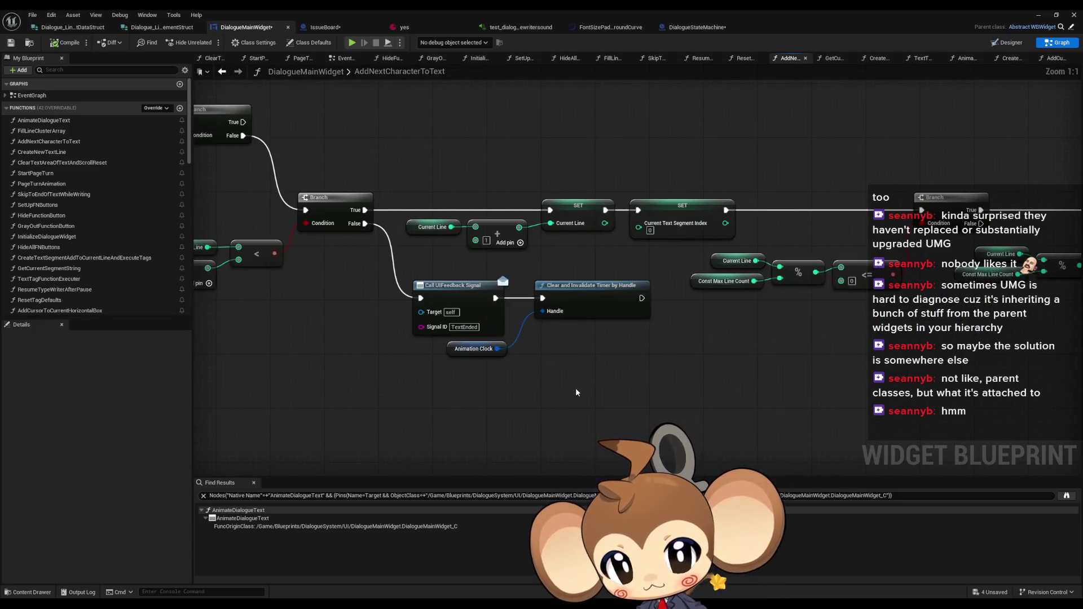
scroll(575, 389, "down", 2)
scroll(543, 334, "down", 3)
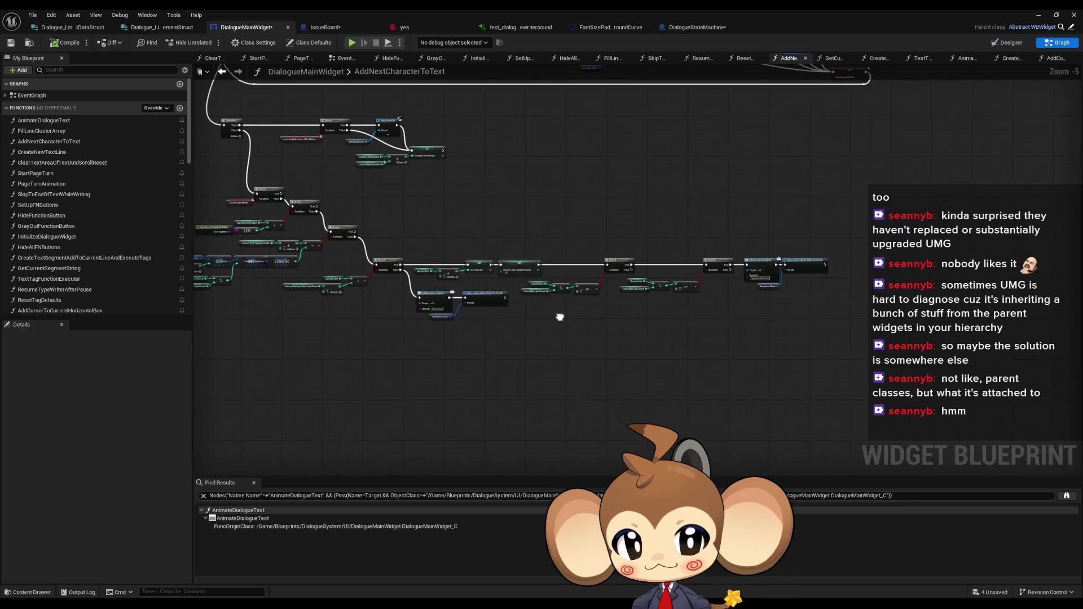
scroll(559, 316, "up", 1)
scroll(561, 317, "up", 2)
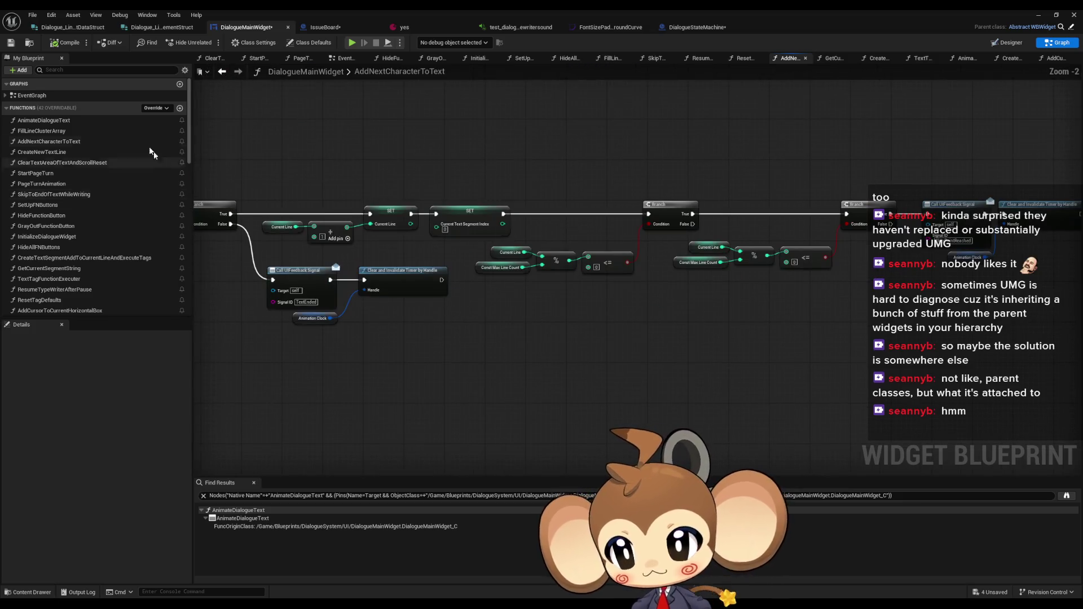
Add an EndOfWritingCursorHandle function to DialogueMainWidget and go back to AddNextCharacterToText
left_click(180, 109)
type("EndOfWritingCursorHandl")
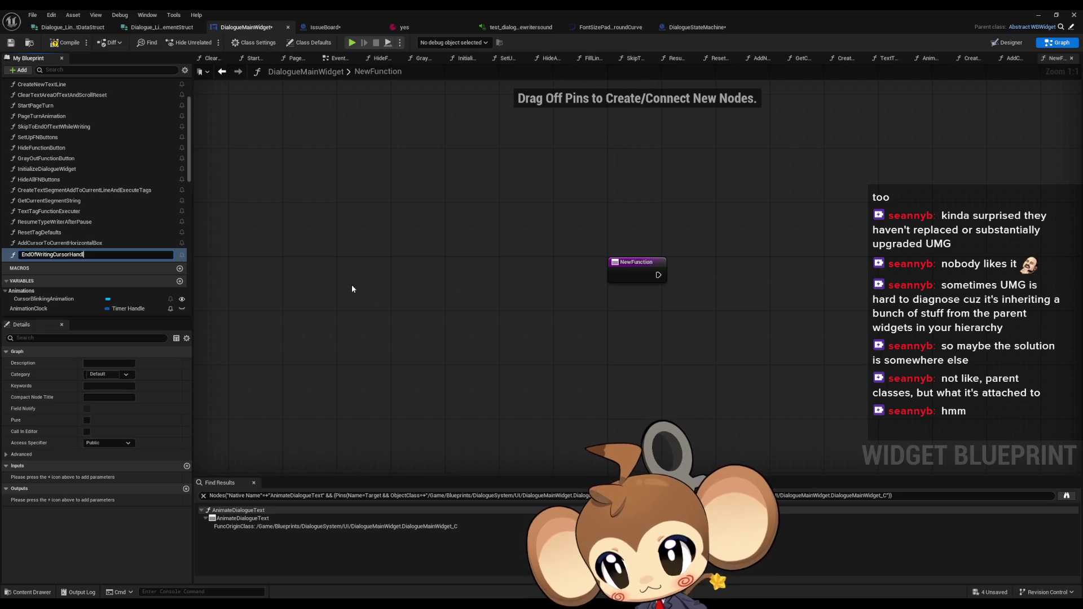
type("e")
key("Return")
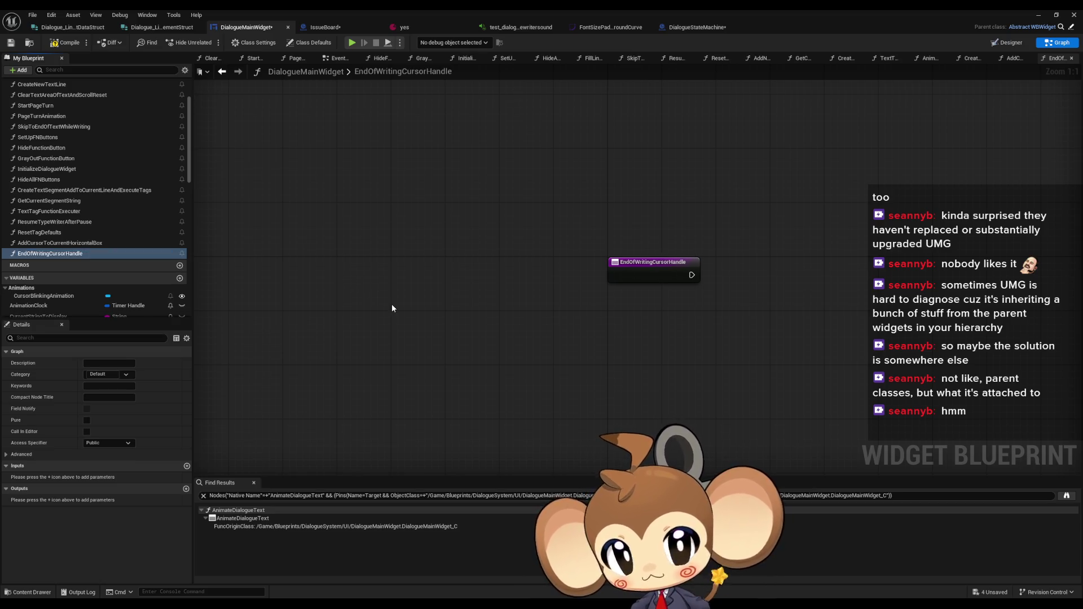
left_click(223, 71)
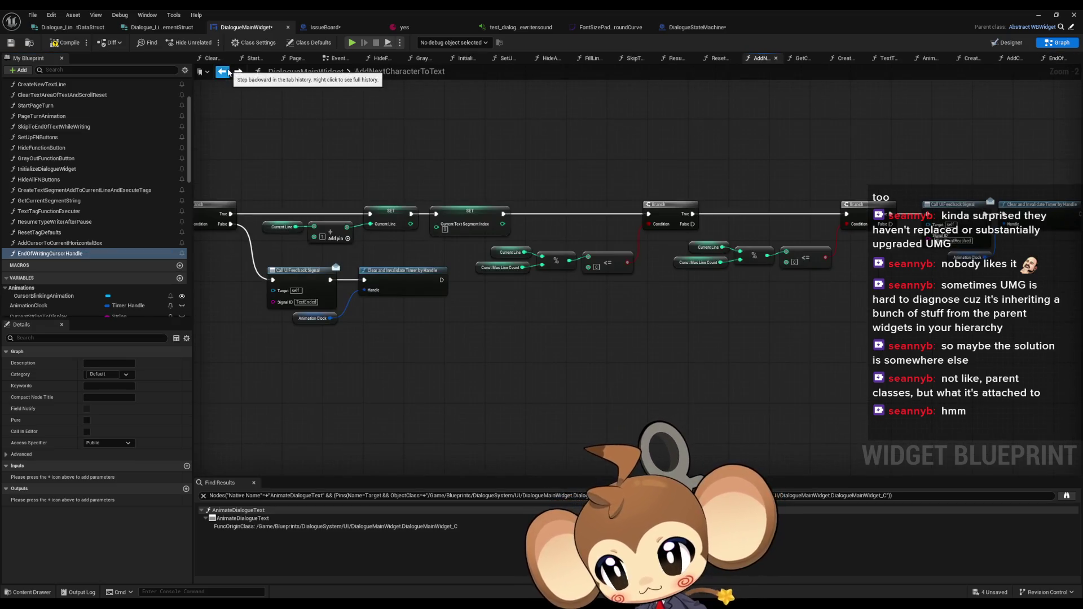
Copy the TextEnded signal ID and search the blueprint for it in Find Results
left_click(412, 310)
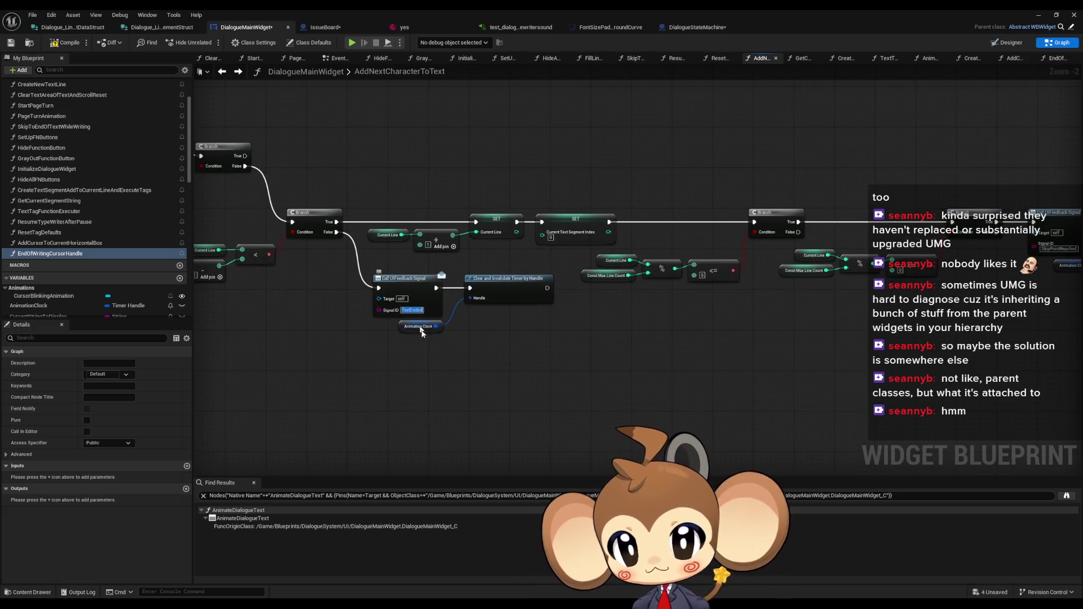
triple_click(334, 496)
key("ctrl+v")
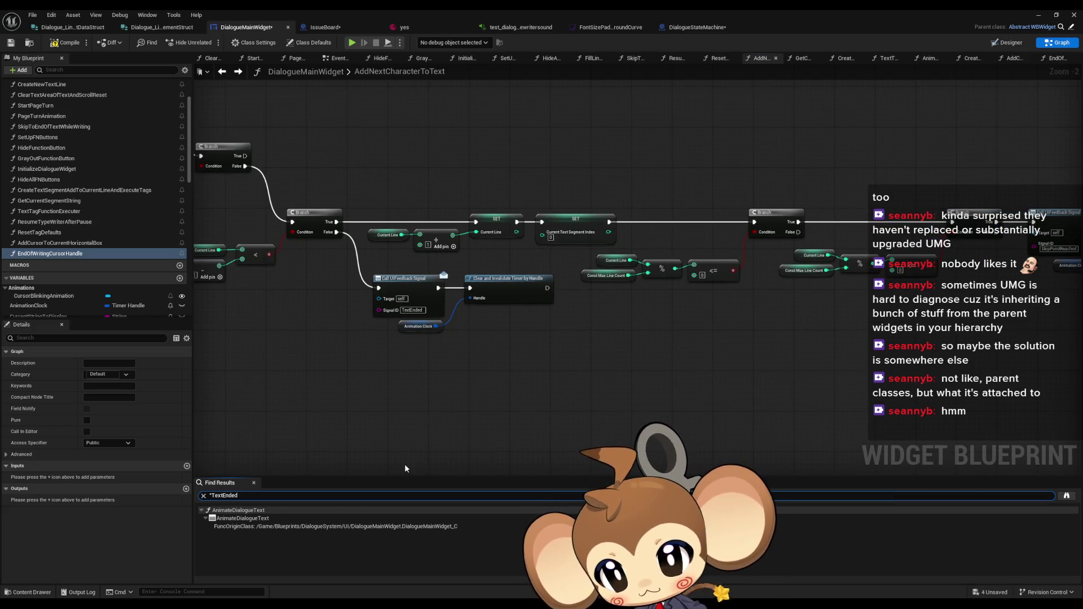
key("Return")
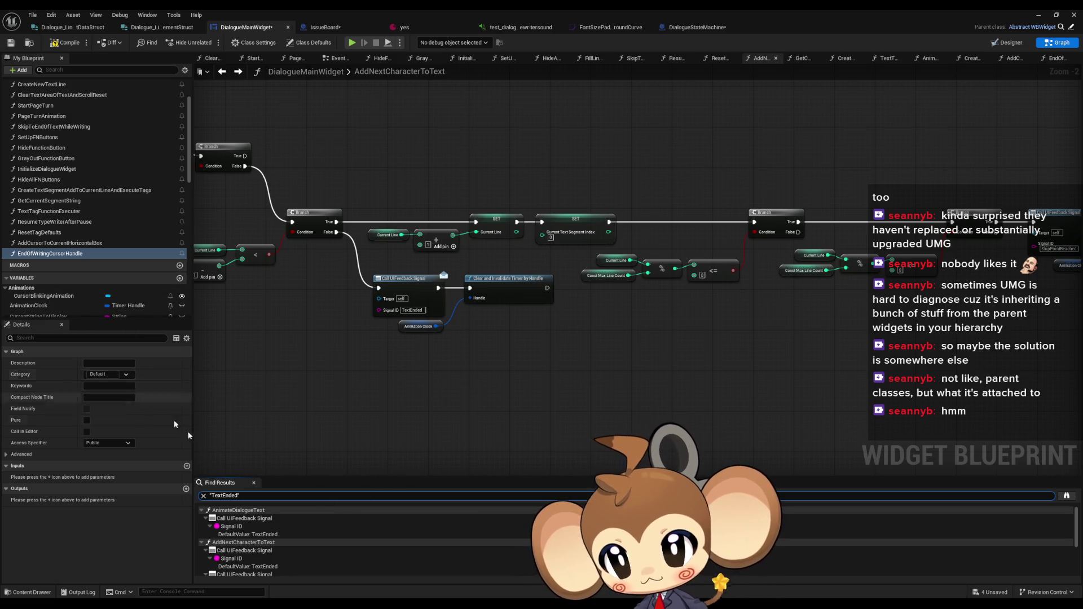
Open the TextEnded result in AnimateDialogueText and frame the function around the Play Animation and signal call
double_click(235, 534)
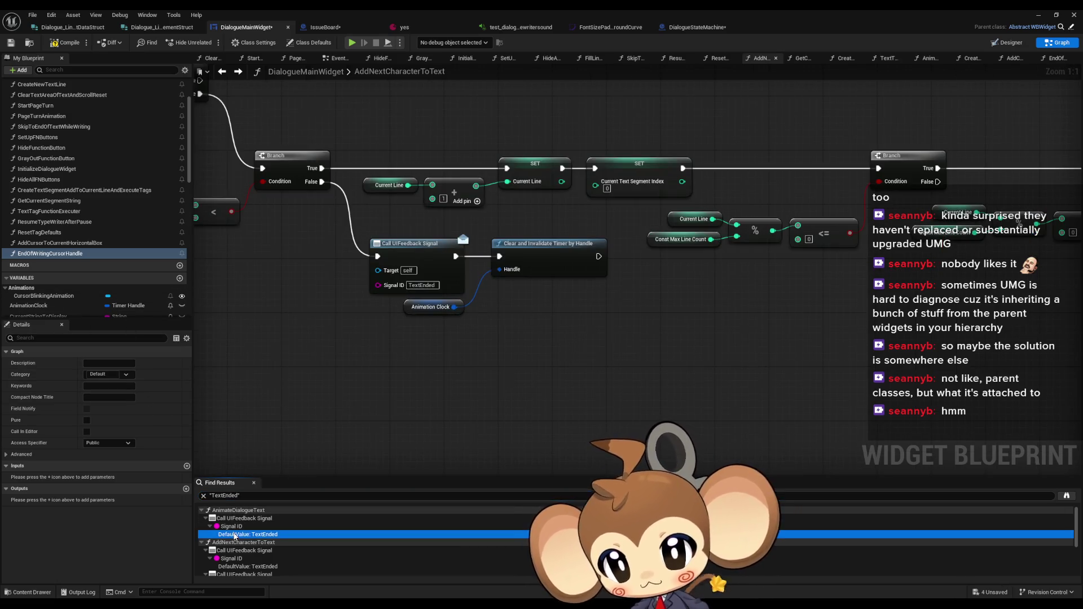
scroll(566, 367, "down", 3)
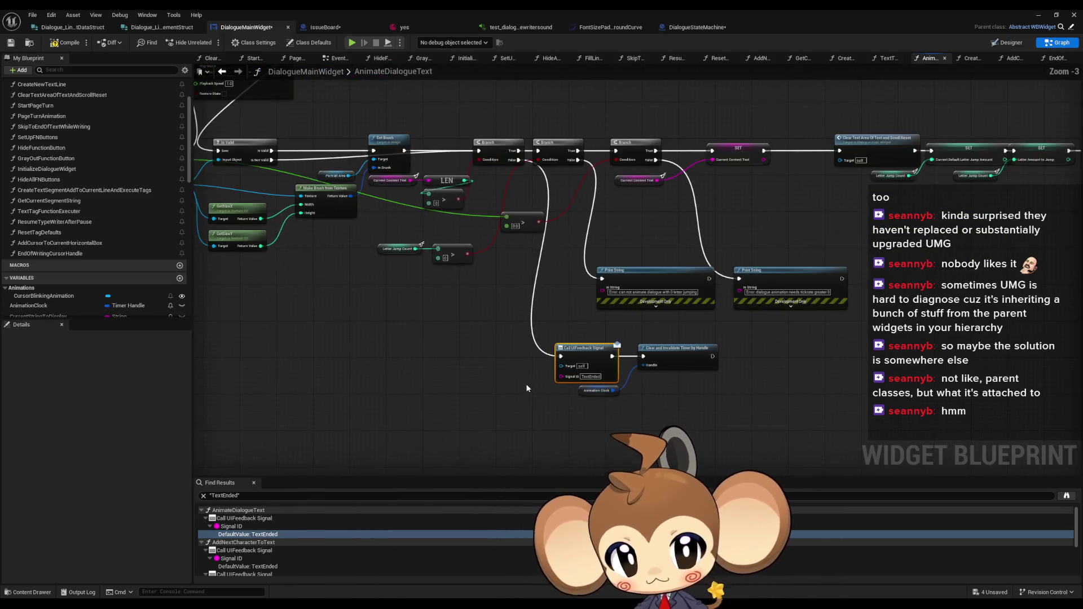
mouse_move(585, 402)
left_mouse_down()
mouse_move(799, 474)
mouse_move(610, 418)
left_mouse_up()
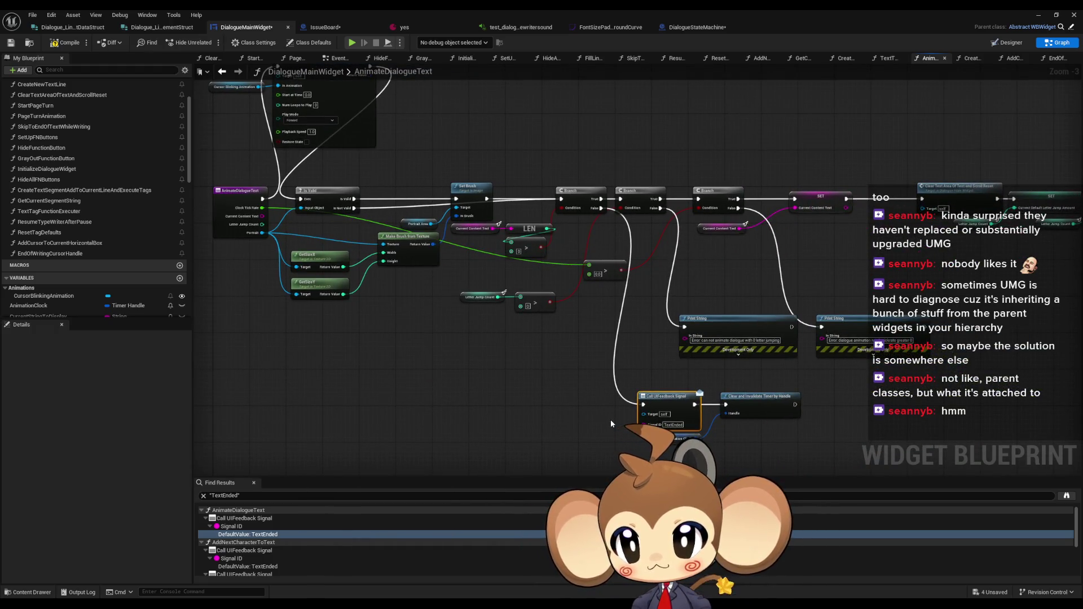
left_click_drag(599, 414, 564, 393)
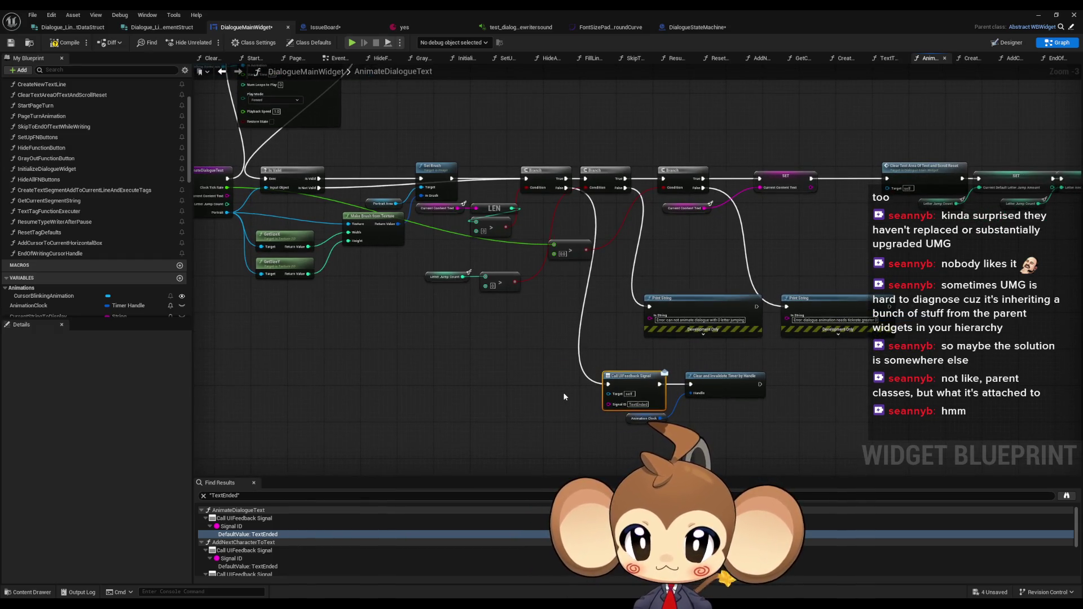
left_click_drag(563, 391, 700, 425)
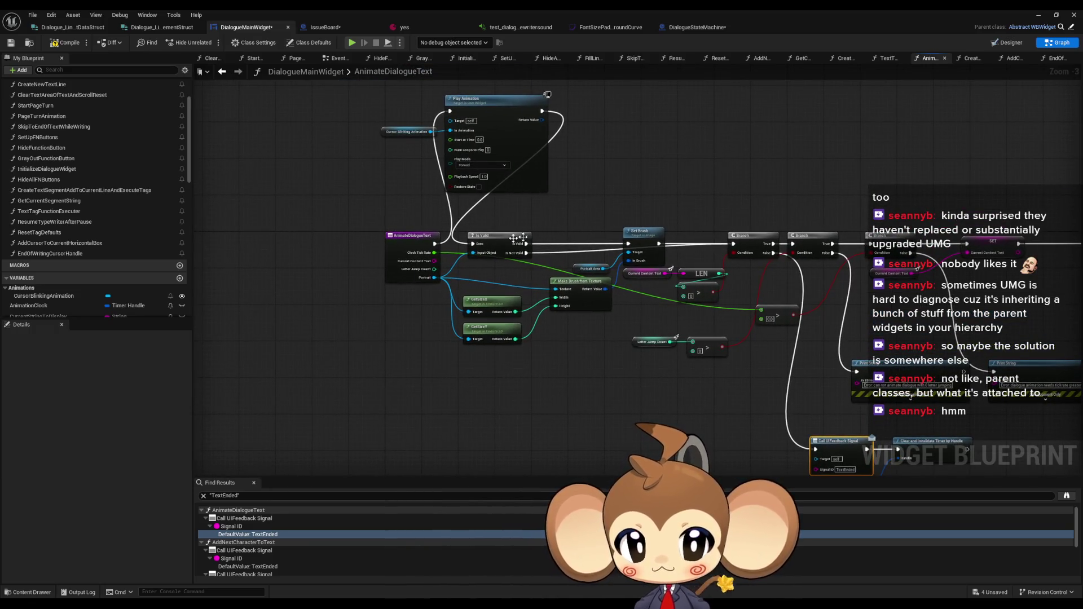
left_click_drag(845, 458, 743, 406)
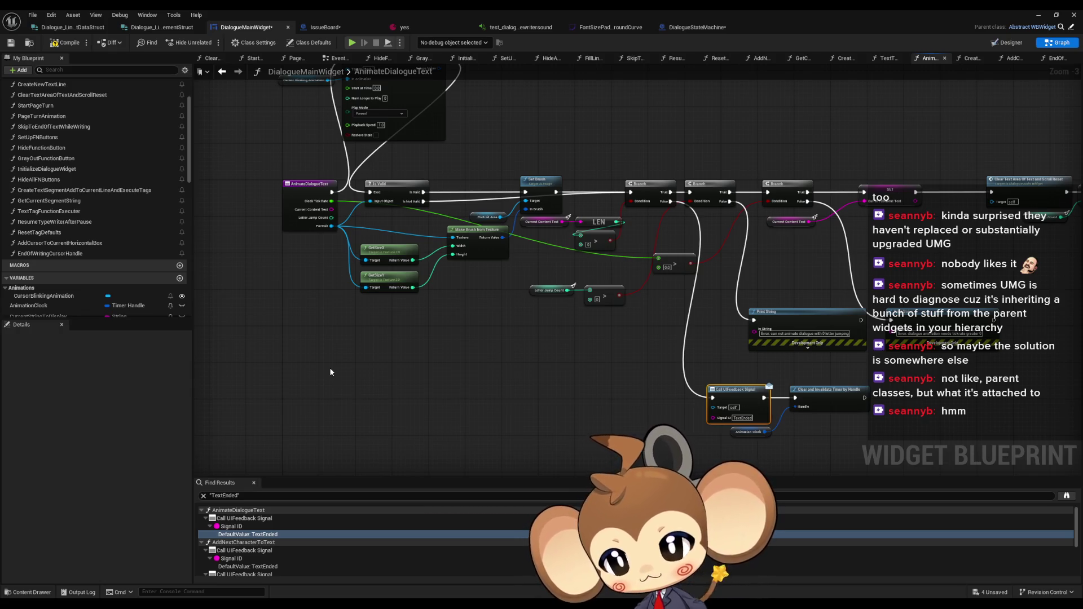
scroll(75, 235, "down", 3)
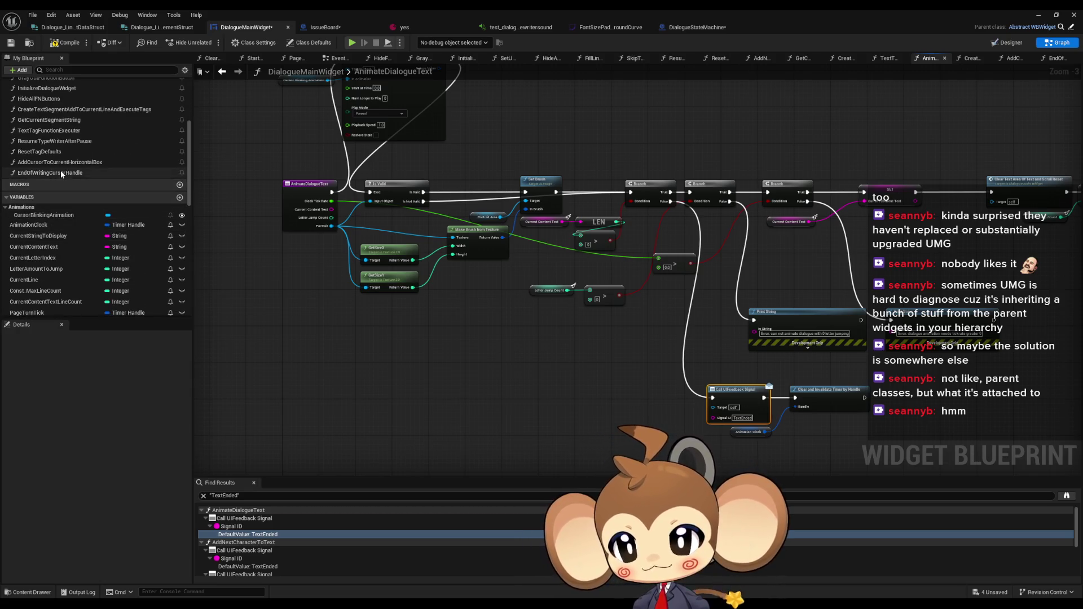
In EndOfWritingCursorHandle, call Remove from Parent on a CursorElement getter straight from the entry, then go back
double_click(60, 172)
scroll(85, 292, "down", 8)
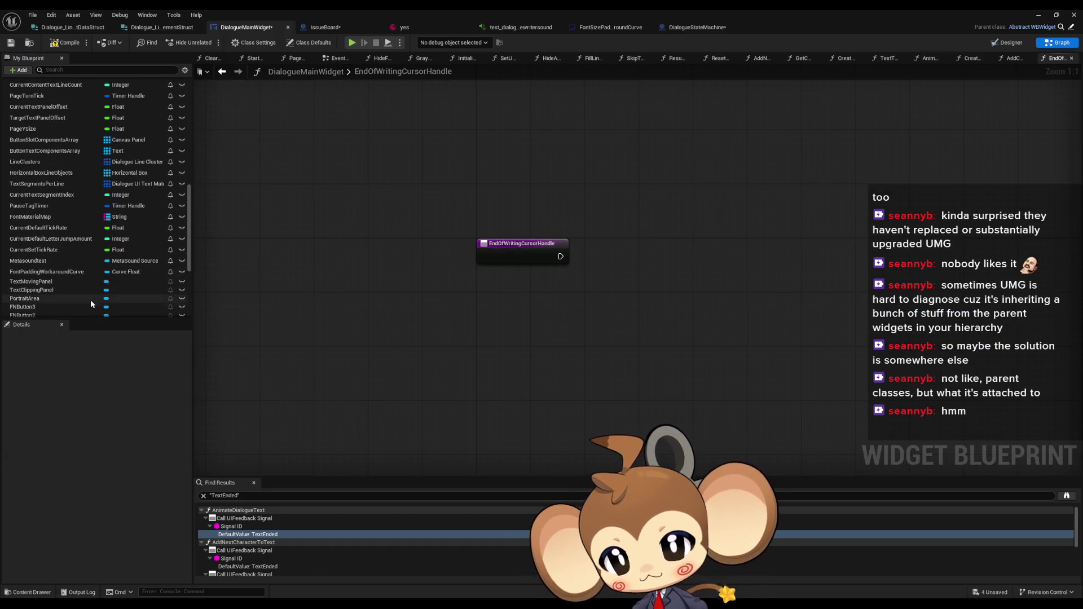
scroll(74, 280, "down", 3)
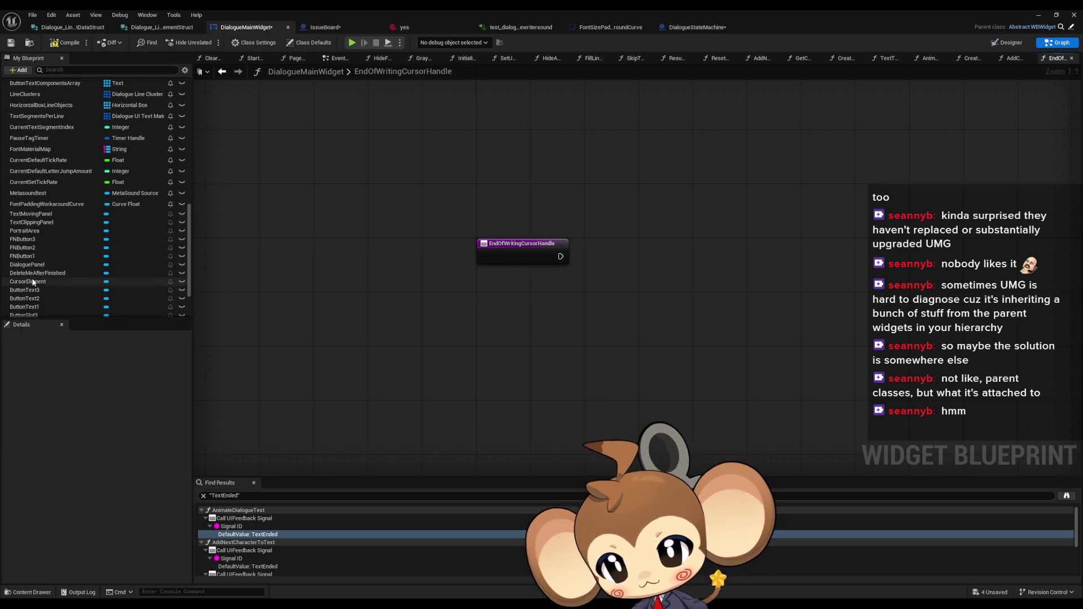
mouse_move(33, 282)
left_mouse_down()
mouse_move(427, 323)
mouse_move(559, 282)
left_mouse_up()
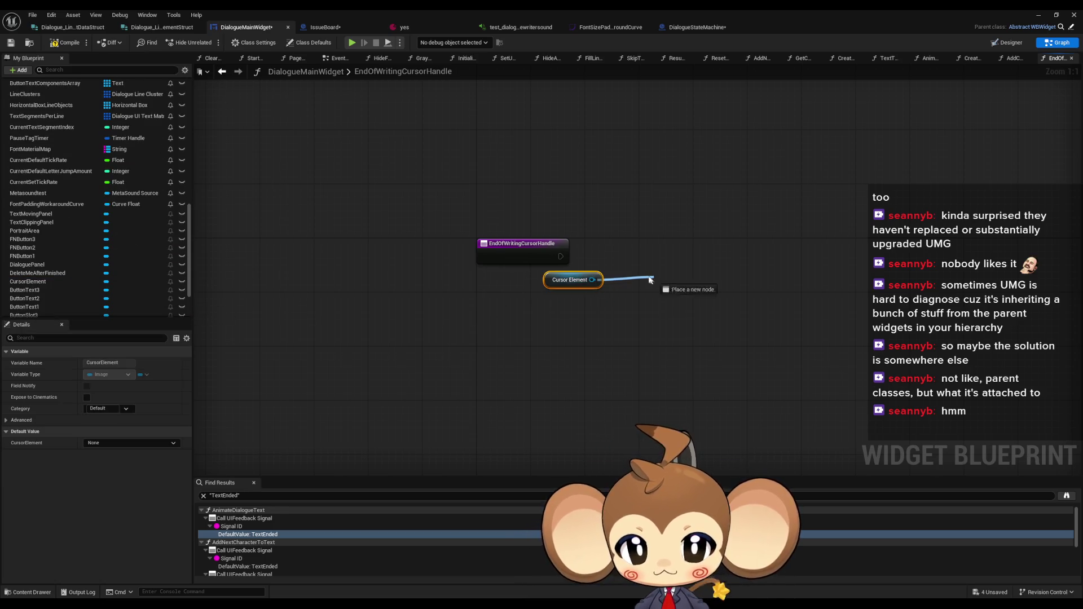
left_click_drag(651, 280, 649, 276)
type("rem from pa")
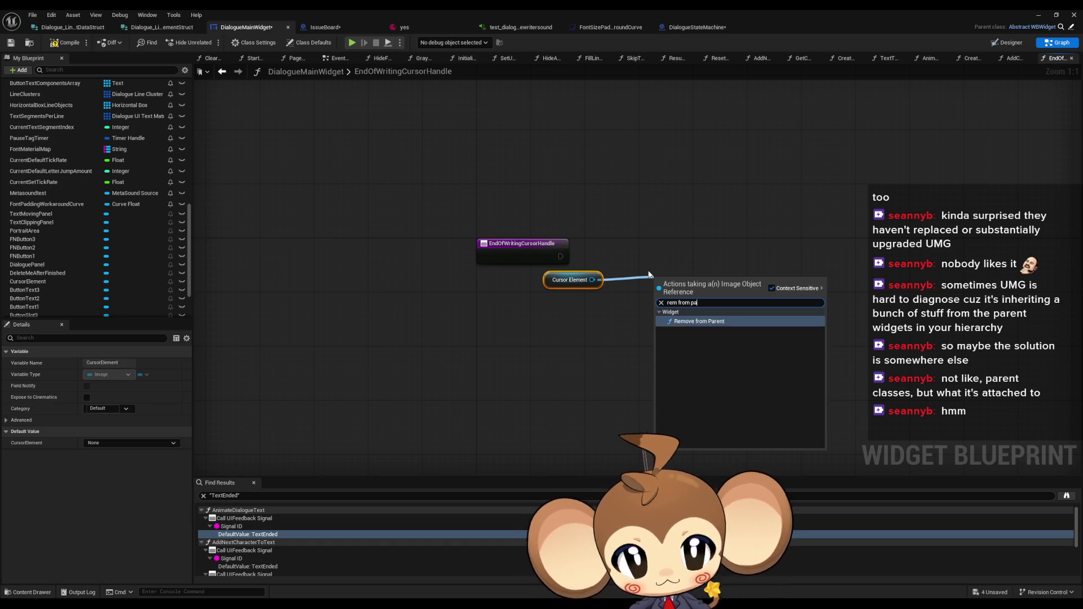
key("Return")
mouse_move(664, 296)
left_mouse_down()
mouse_move(555, 264)
mouse_move(603, 252)
mouse_move(530, 284)
left_mouse_up()
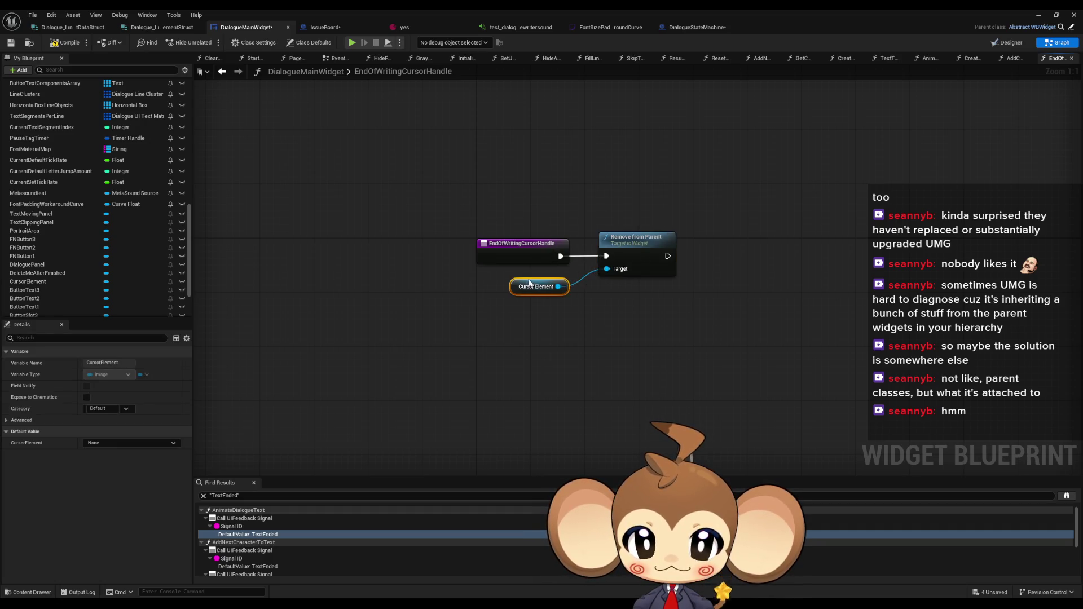
left_click_drag(635, 247, 629, 247)
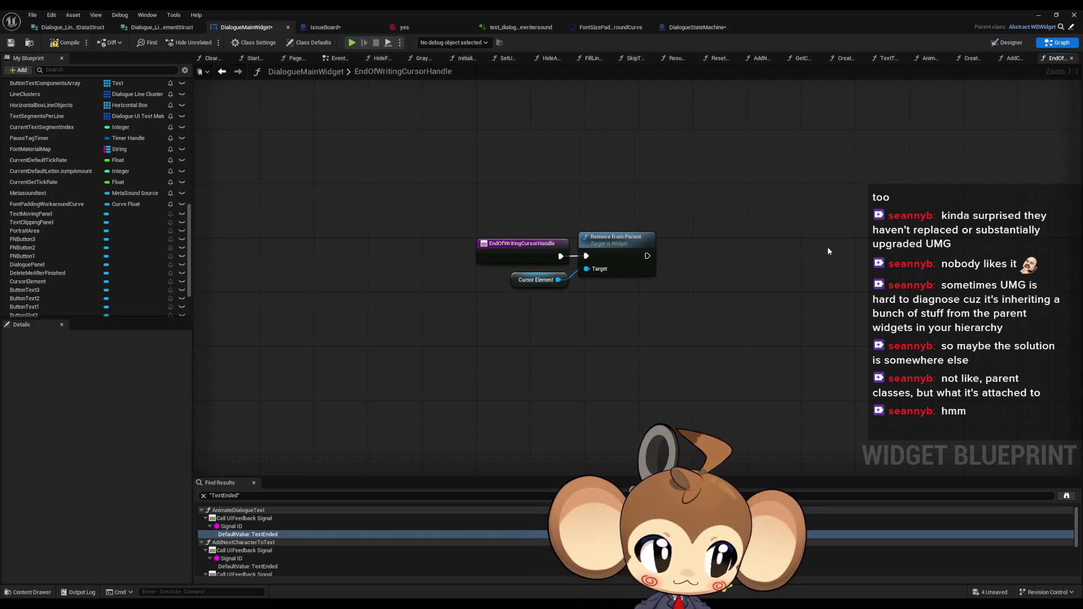
left_click(221, 71)
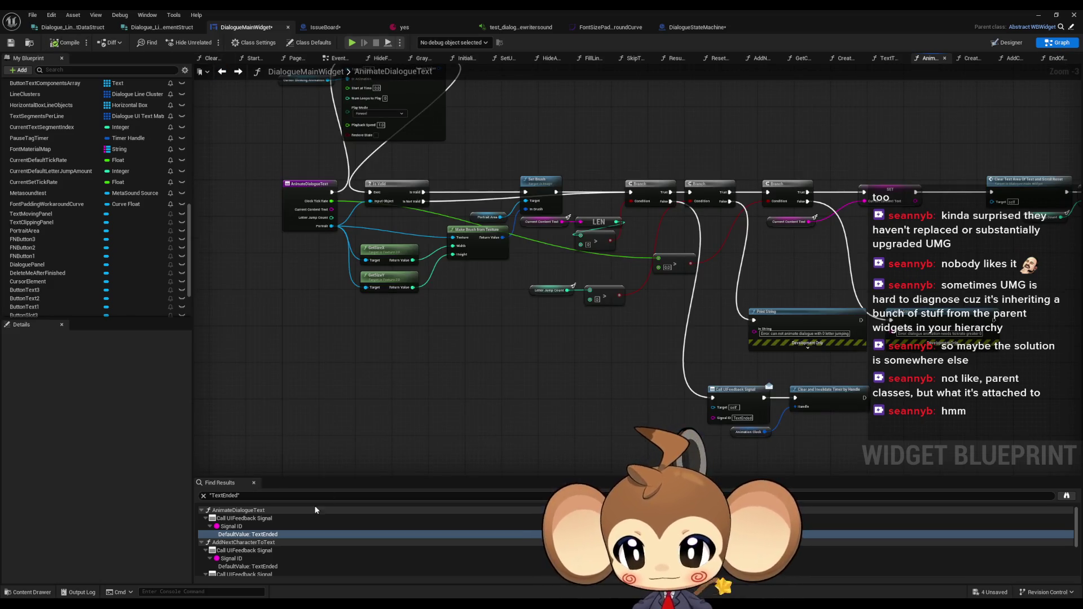
Step through the TextEnded find results and settle on the AnimateDialogueText signal call
double_click(227, 559)
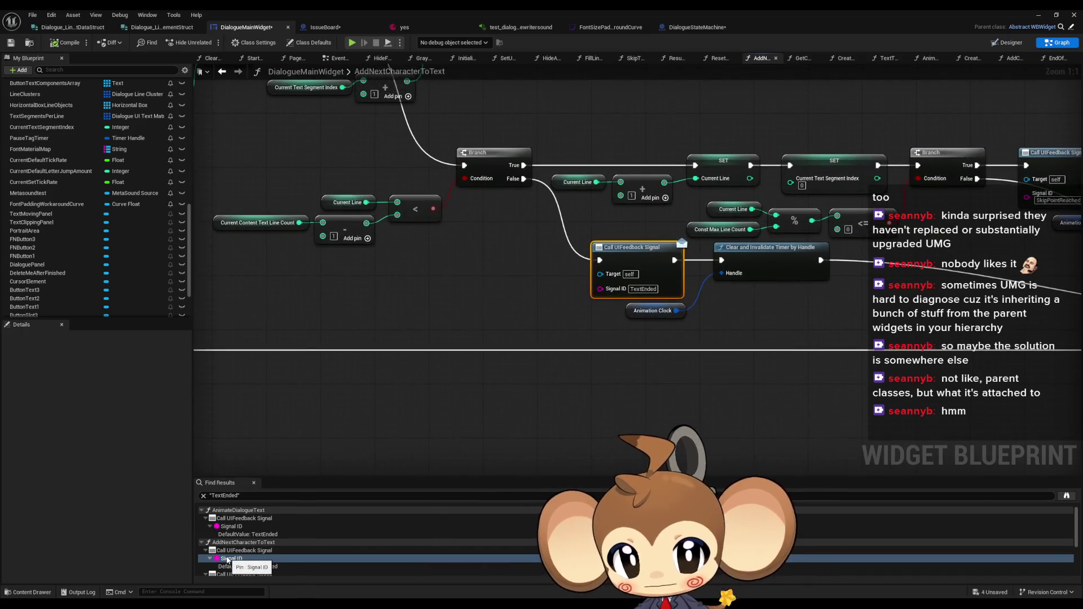
scroll(228, 544, "down", 4)
double_click(231, 530)
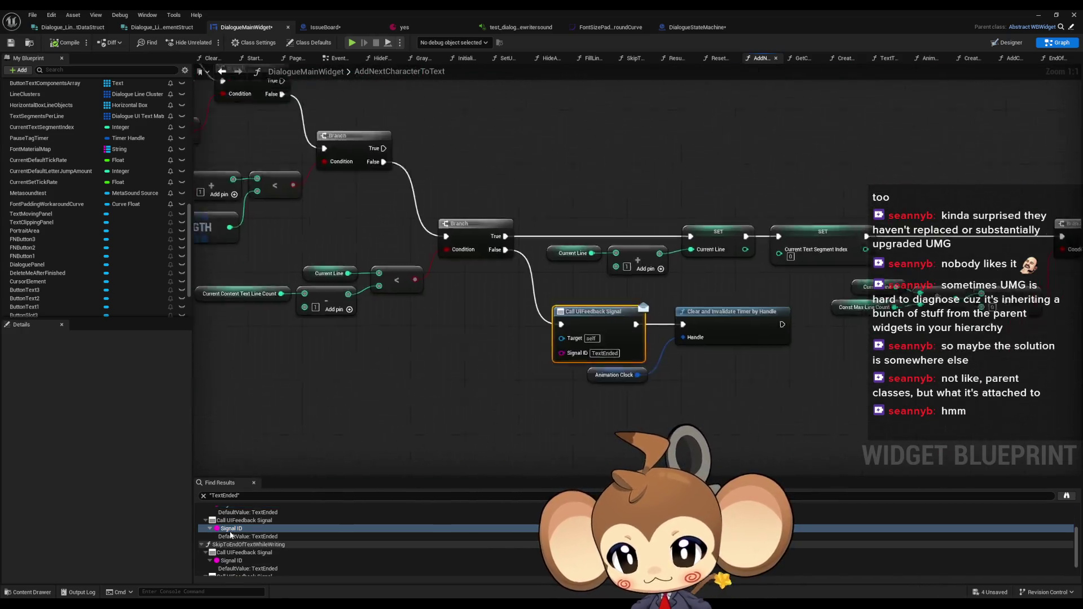
double_click(235, 561)
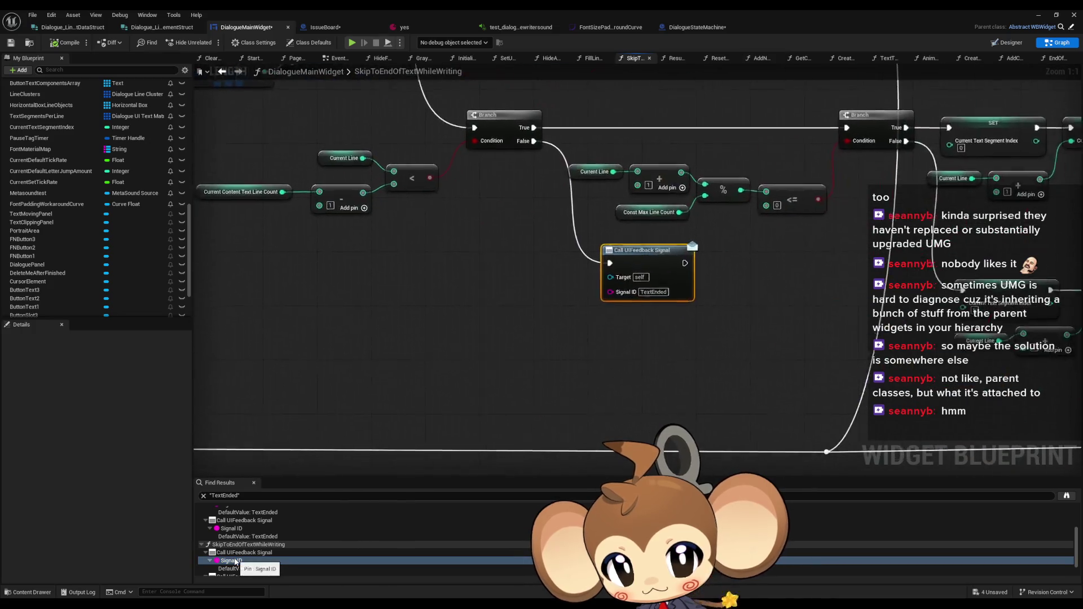
double_click(235, 564)
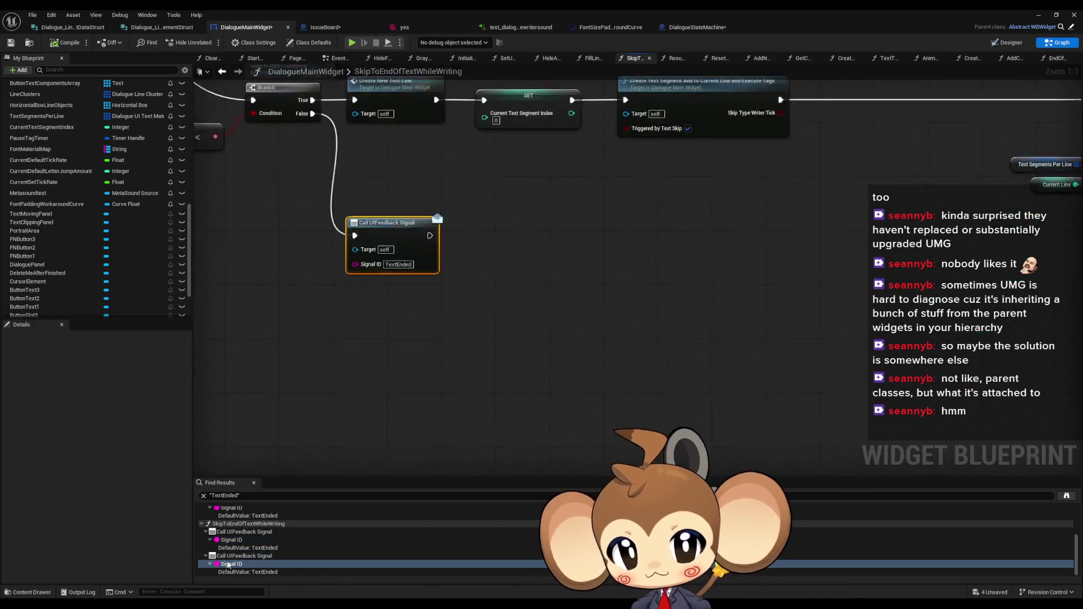
scroll(563, 391, "down", 8)
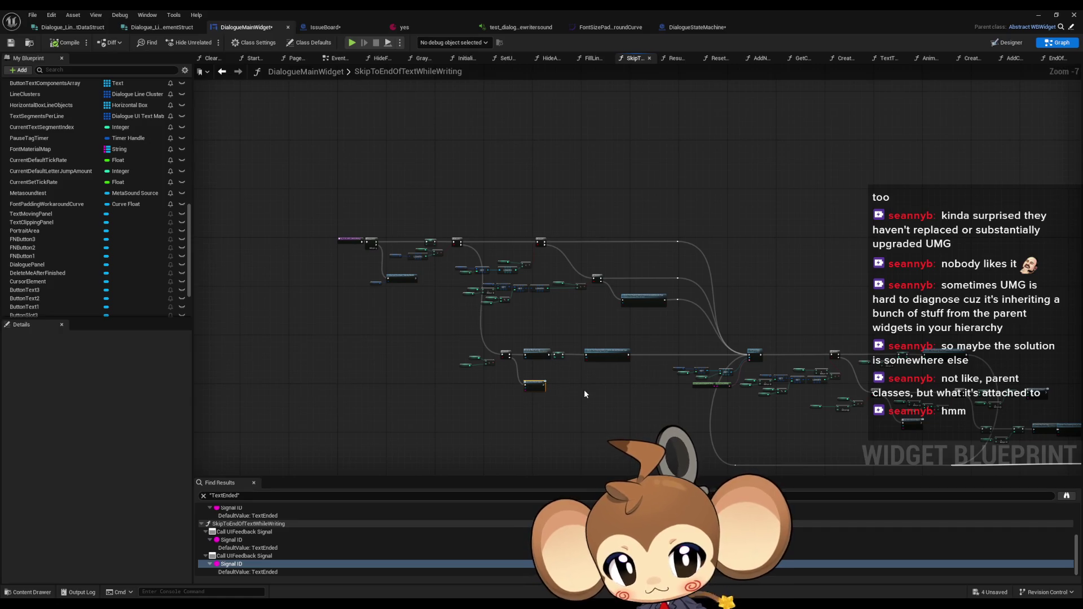
scroll(243, 541, "up", 5)
double_click(236, 526)
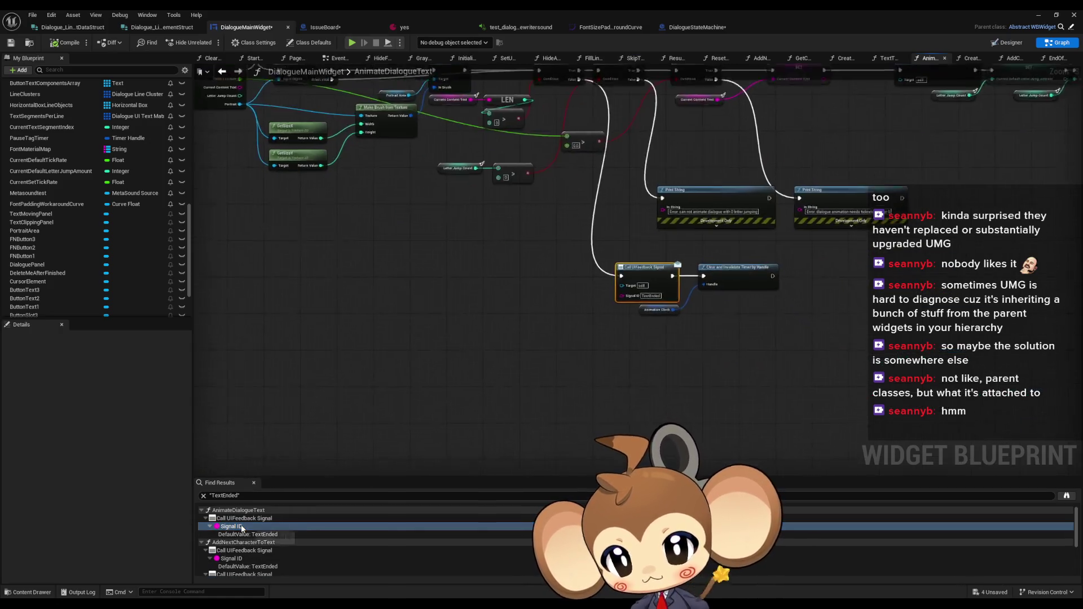
scroll(104, 263, "up", 1)
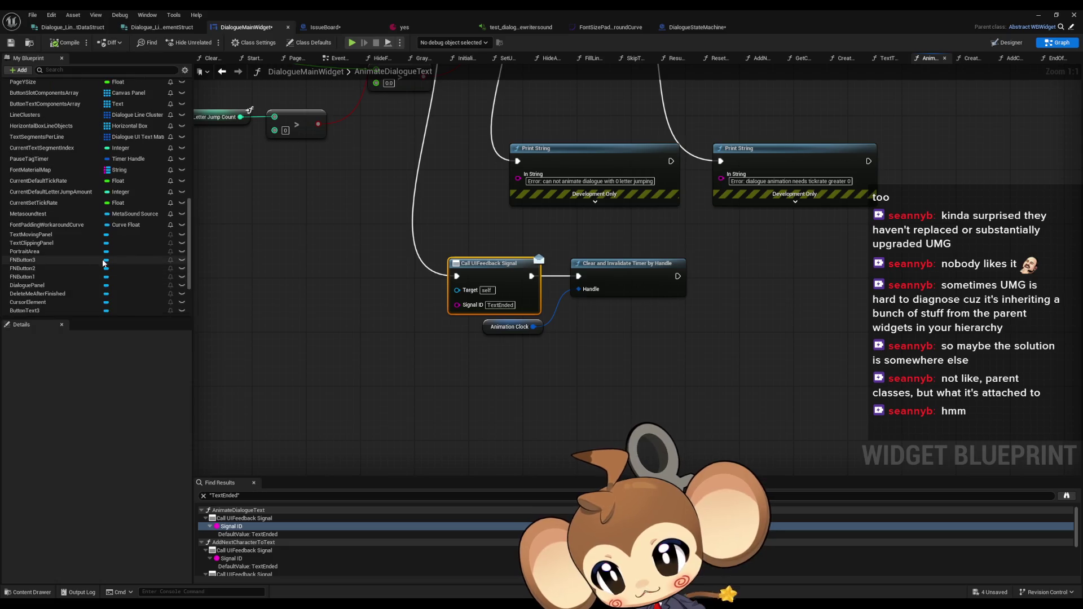
scroll(103, 263, "up", 15)
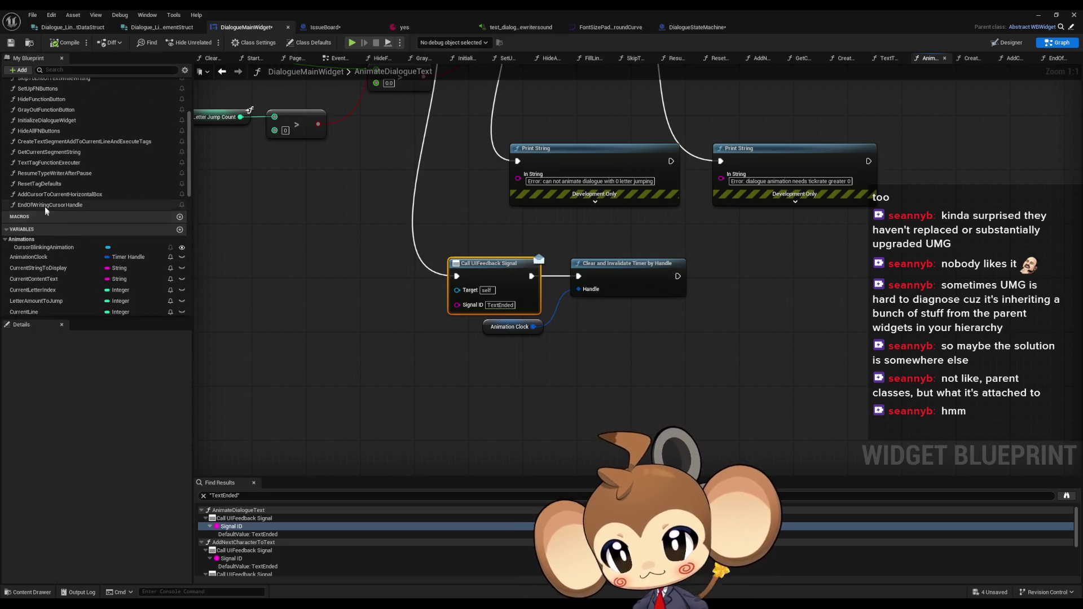
Place an EndOfWritingCursorHandle call and rename the function to EndOfWritingProcedure
mouse_move(45, 205)
left_mouse_down()
mouse_move(477, 337)
mouse_move(498, 366)
left_mouse_up()
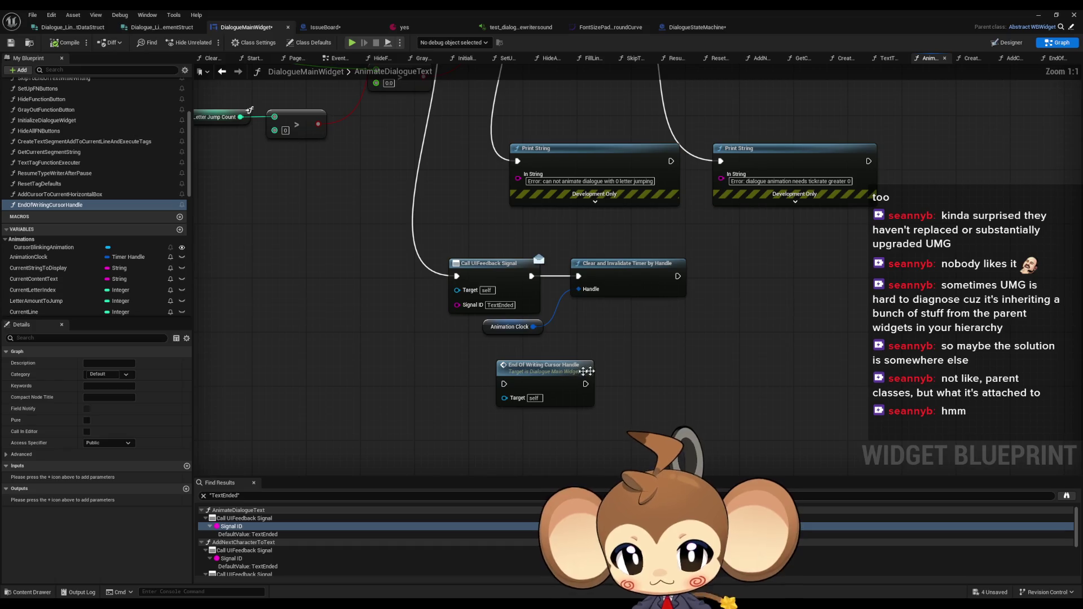
right_click(85, 209)
left_click(170, 265)
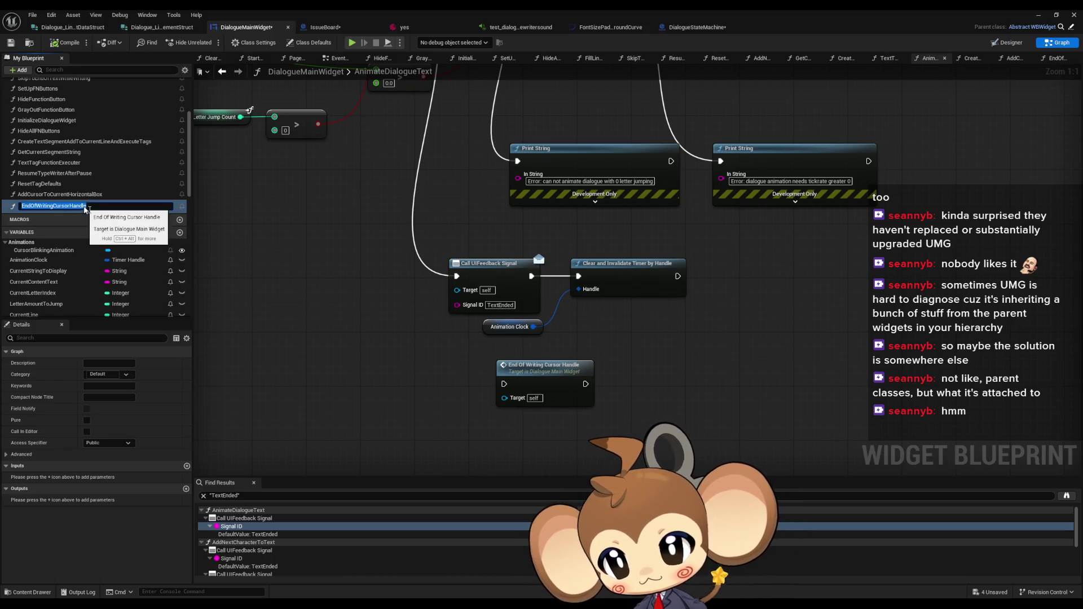
left_click(55, 206)
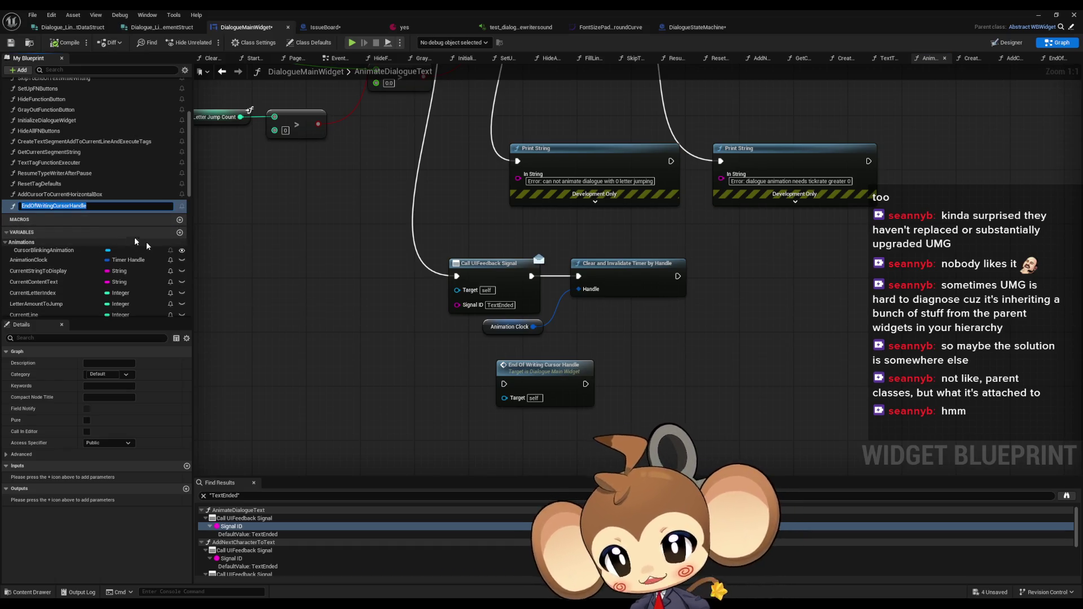
key("Right")
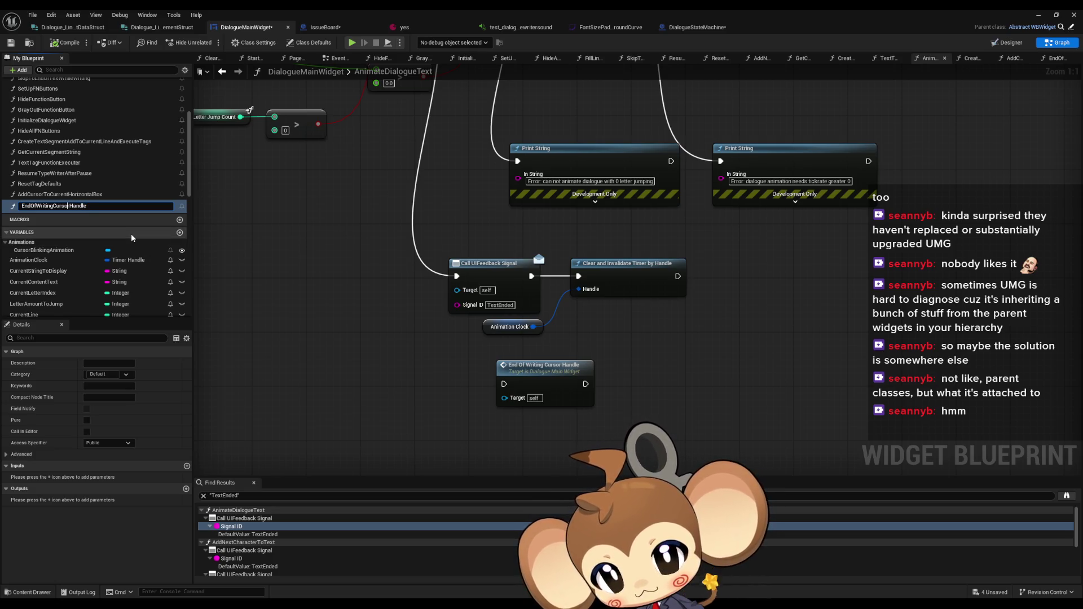
key("BackSpace")
key("BackSpace")
key("BackSpace")
key("Delete")
key("Delete")
key("Delete")
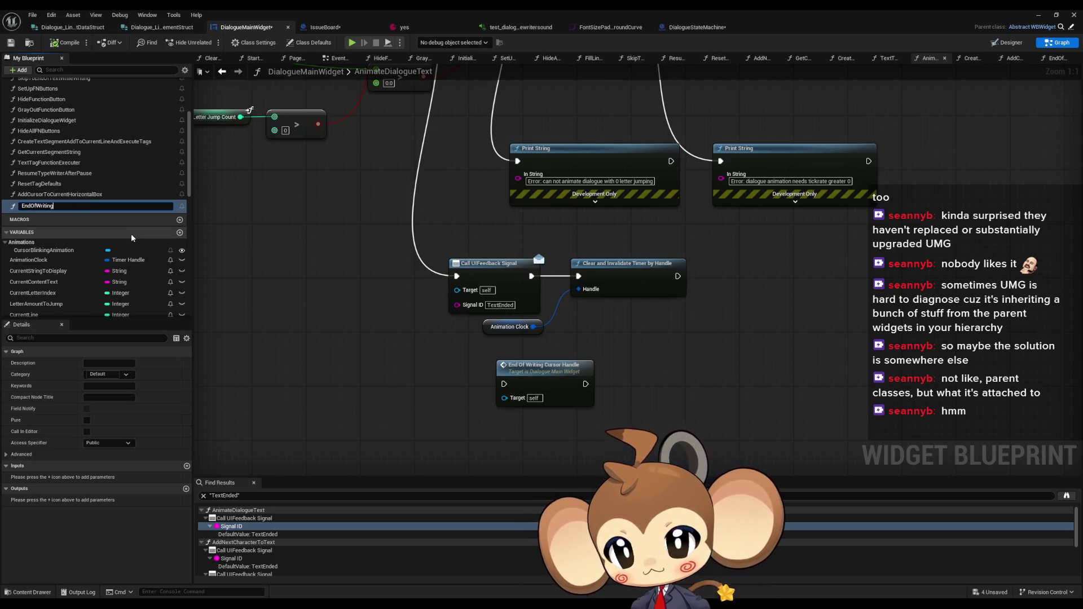
type("Proce")
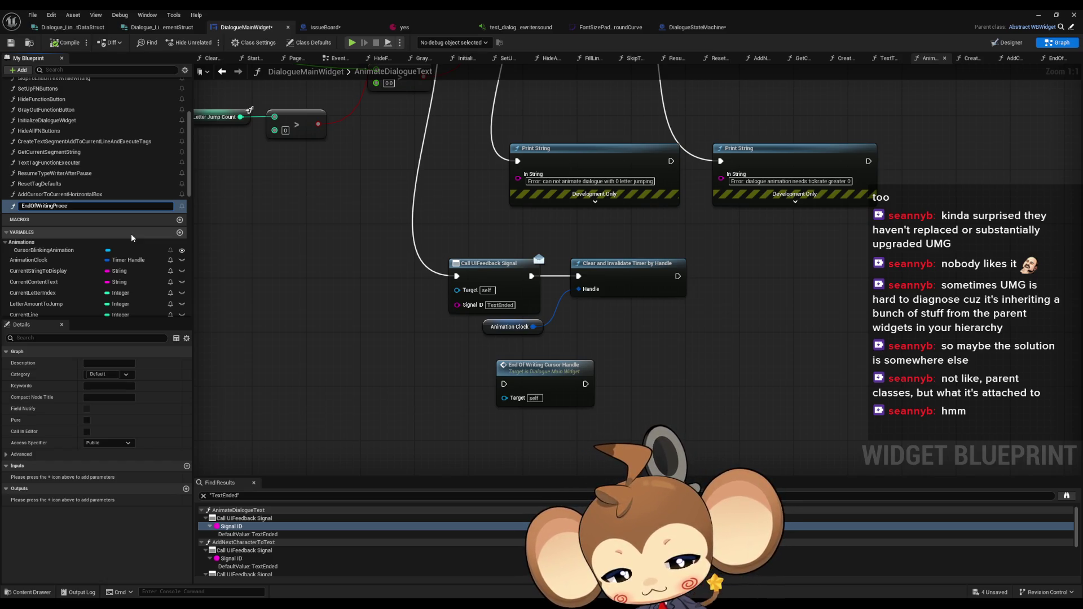
type("dure")
key("Return")
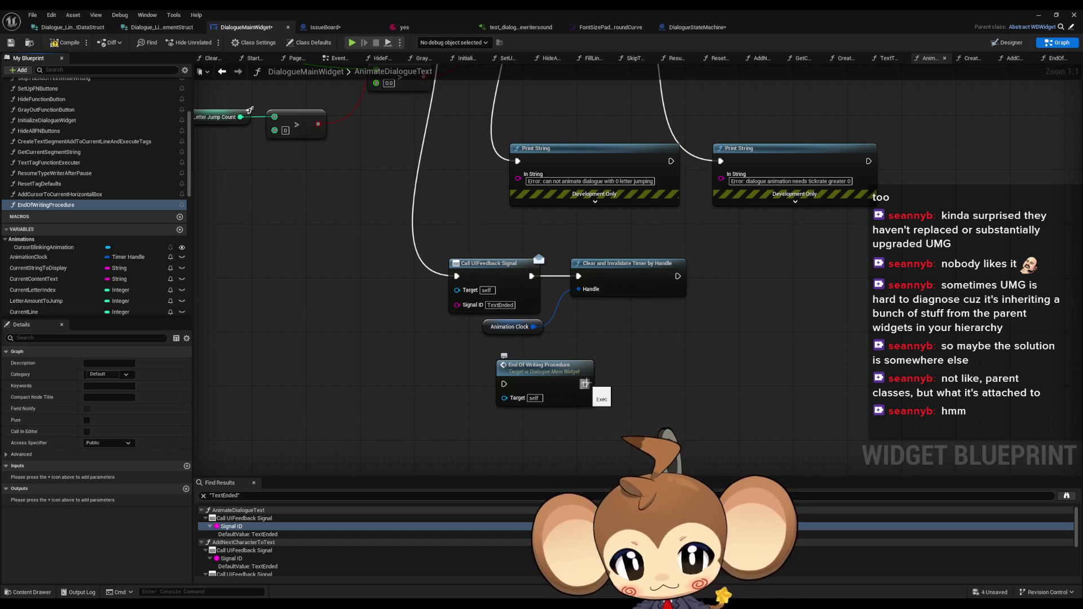
Wire End Of Writing Procedure between the TextEnded signal call and Clear and Invalidate Timer, aligning the nodes
mouse_move(584, 384)
left_mouse_down()
mouse_move(578, 275)
mouse_move(495, 362)
mouse_move(504, 384)
left_mouse_up()
left_click(620, 263)
left_click(496, 327, "ctrl")
left_click_drag(615, 265, 648, 373)
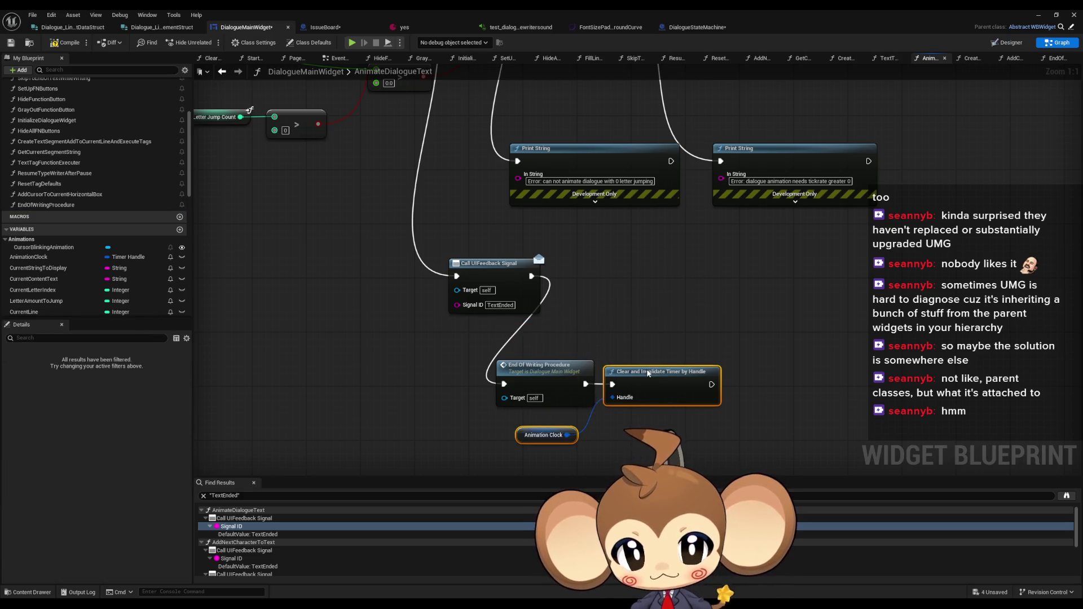
left_click(547, 378, "ctrl")
mouse_move(547, 378)
left_mouse_down()
mouse_move(532, 282)
mouse_move(602, 270)
left_mouse_up()
Copy the End Of Writing Procedure node and paste it at AddNextCharacterToText's TextEnded call
left_click(601, 270)
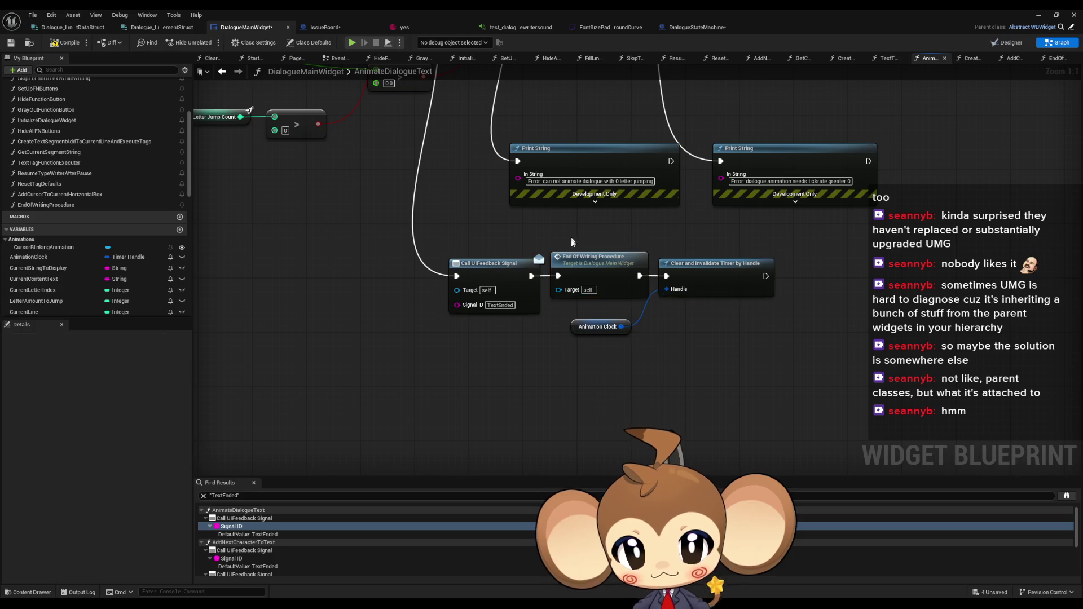
left_click(236, 528)
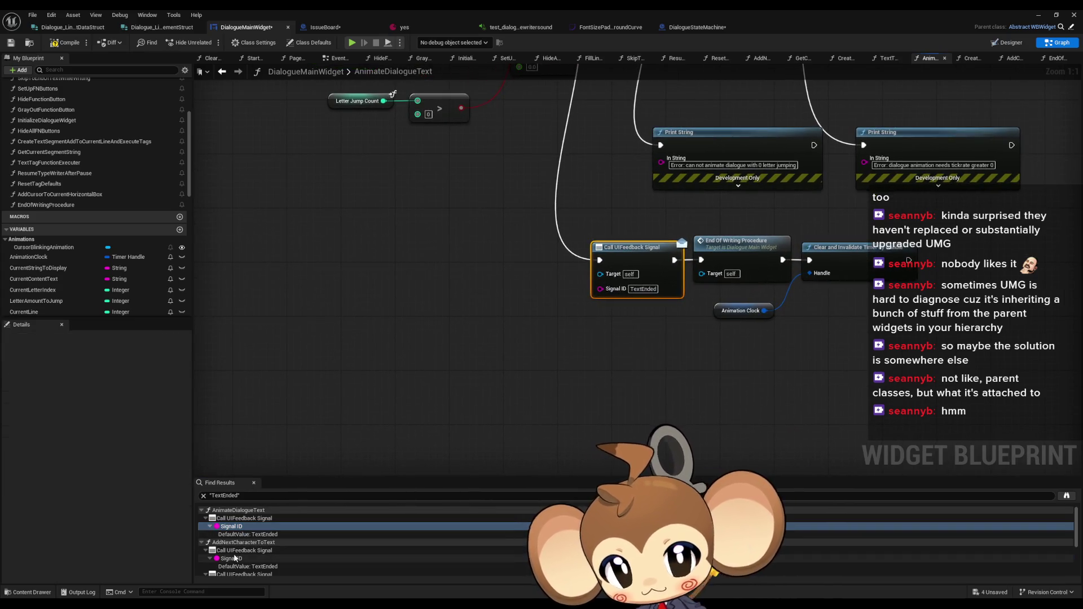
left_click(235, 558)
key("ctrl+v")
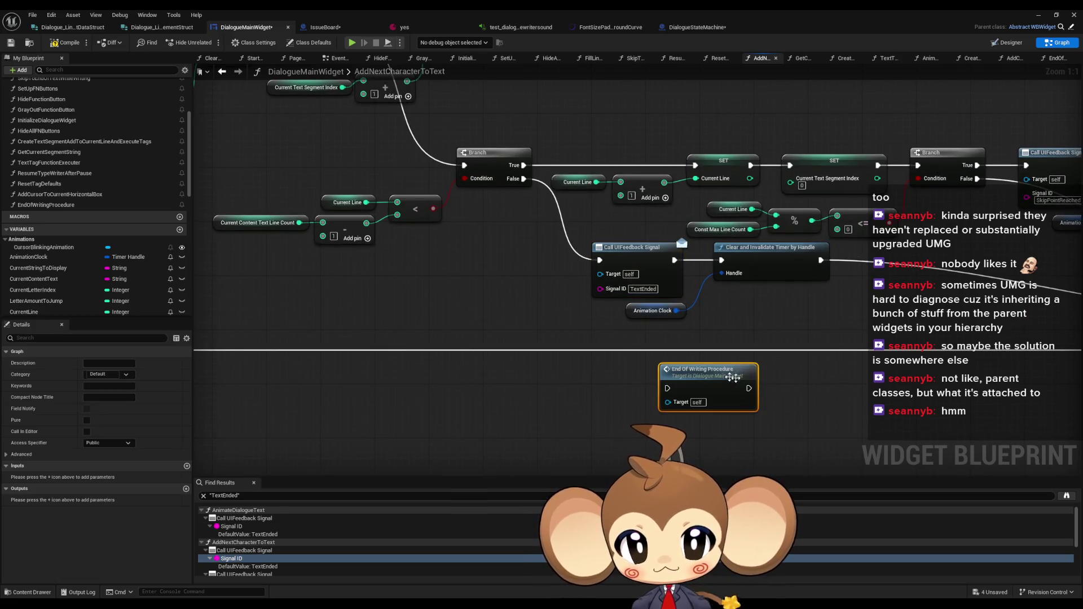
Wire End Of Writing Procedure between the TextEnded signal and timer clearing, lining up the nodes and Animation Clock
mouse_move(749, 388)
left_mouse_down()
mouse_move(721, 260)
mouse_move(667, 388)
left_mouse_up()
mouse_move(654, 235)
left_mouse_down()
mouse_move(727, 339)
mouse_move(695, 367)
mouse_move(710, 366)
left_mouse_up()
left_click_drag(621, 350, 635, 239)
left_click_drag(451, 221, 726, 293)
left_click_drag(723, 244, 724, 257)
left_click(621, 327)
left_click(528, 314)
left_click_drag(528, 313, 613, 299)
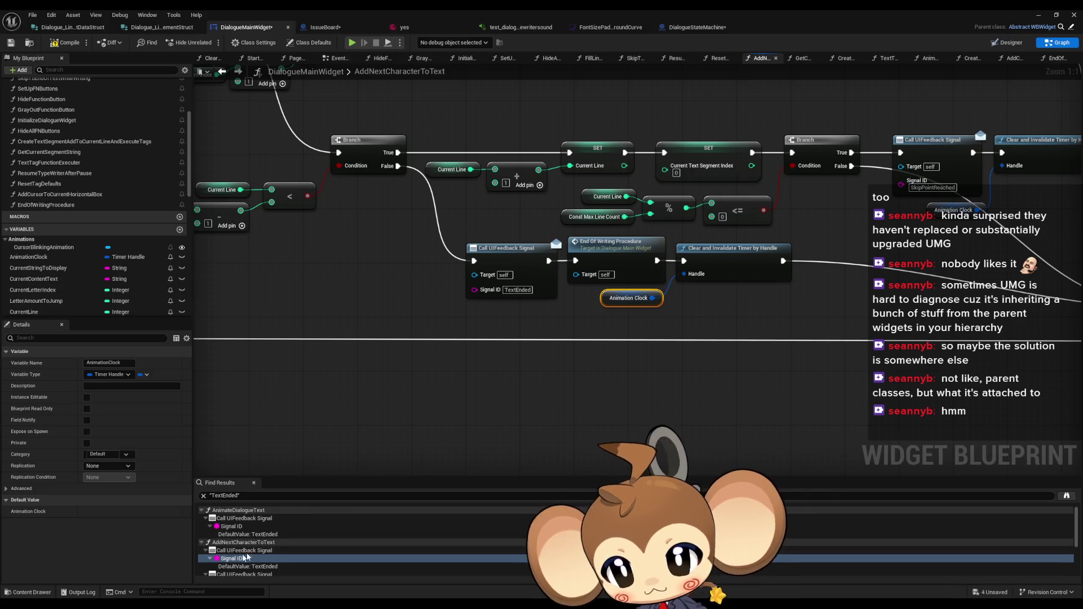
Insert End Of Writing Procedure before the timer clearing at the next TextEnded call, then open SkipToEndOfTextWhileWriting
scroll(271, 541, "down", 2)
left_click(271, 542)
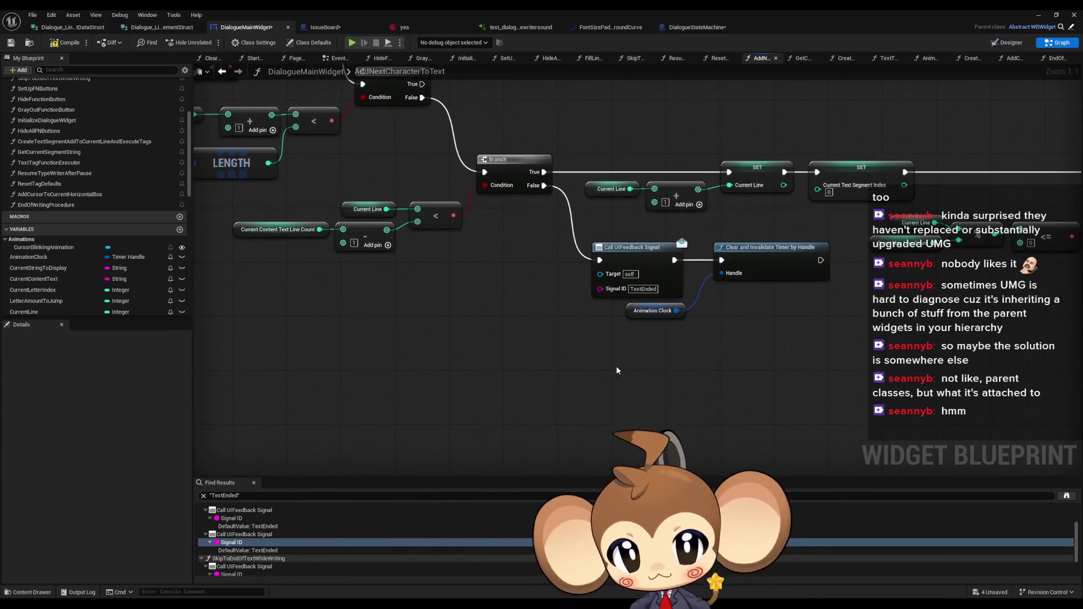
key("ctrl+z")
mouse_move(620, 390)
left_mouse_down()
mouse_move(640, 263)
mouse_move(539, 390)
left_mouse_up()
left_click_drag(558, 320, 586, 432)
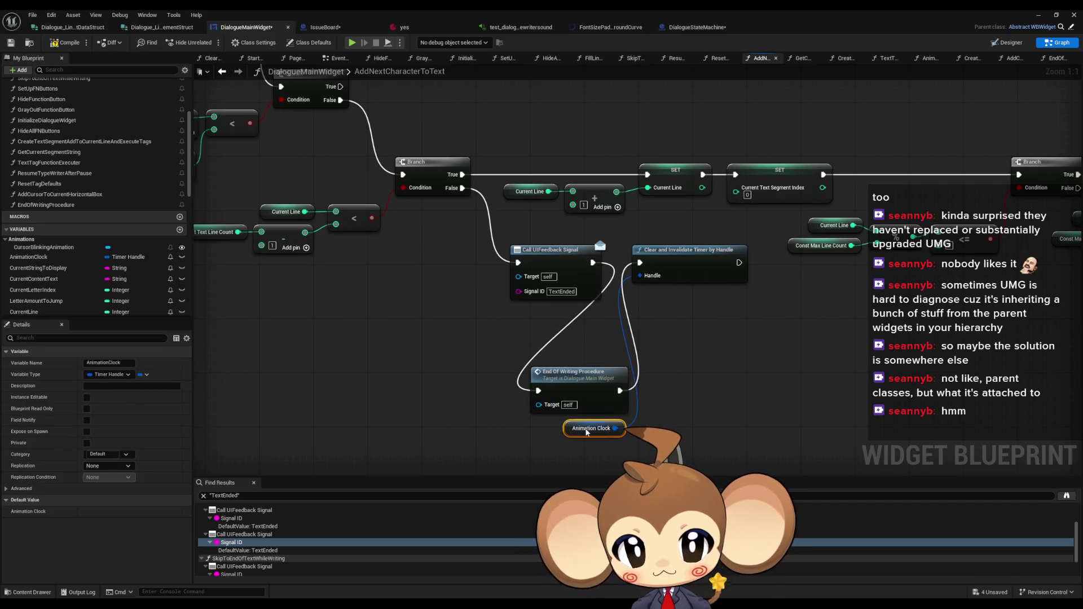
left_click_drag(669, 270, 674, 398)
left_click_drag(528, 328, 756, 423)
mouse_move(558, 374)
left_mouse_down()
mouse_move(600, 248)
mouse_move(648, 249)
left_mouse_up()
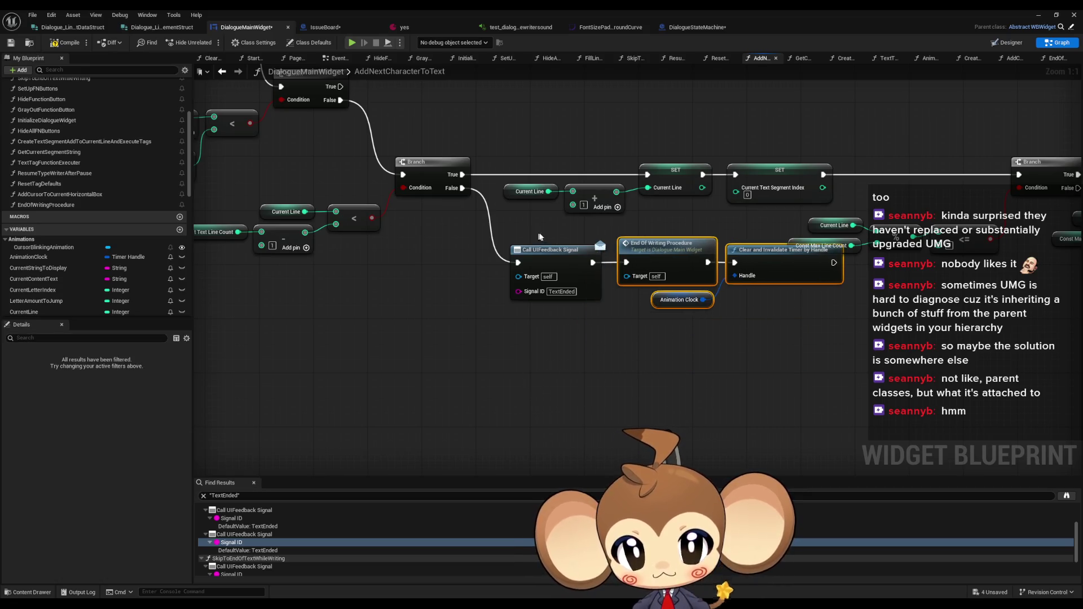
left_click_drag(540, 248, 572, 295)
left_click(429, 395)
scroll(291, 550, "down", 2)
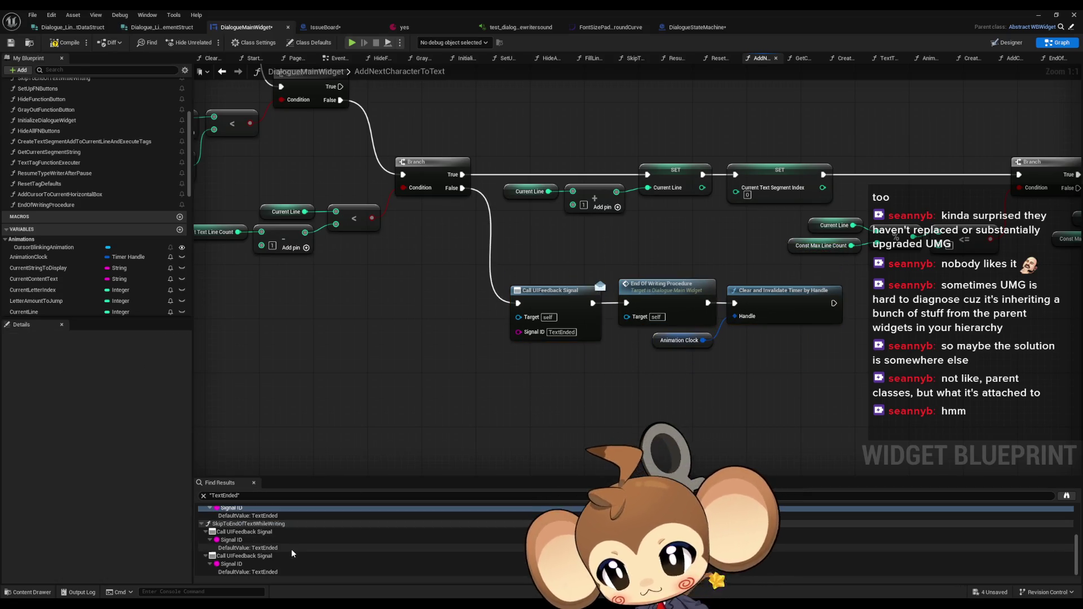
double_click(289, 540)
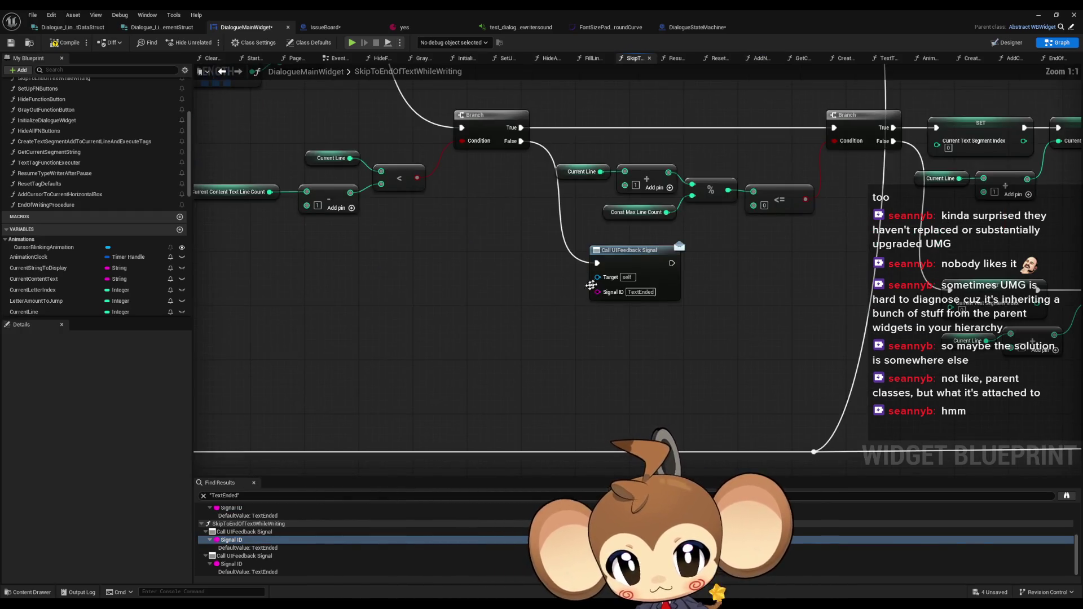
Paste and wire an End Of Writing Procedure node after the TextEnded signal call, then delete it
key("ctrl+v")
left_click_drag(485, 345, 672, 262)
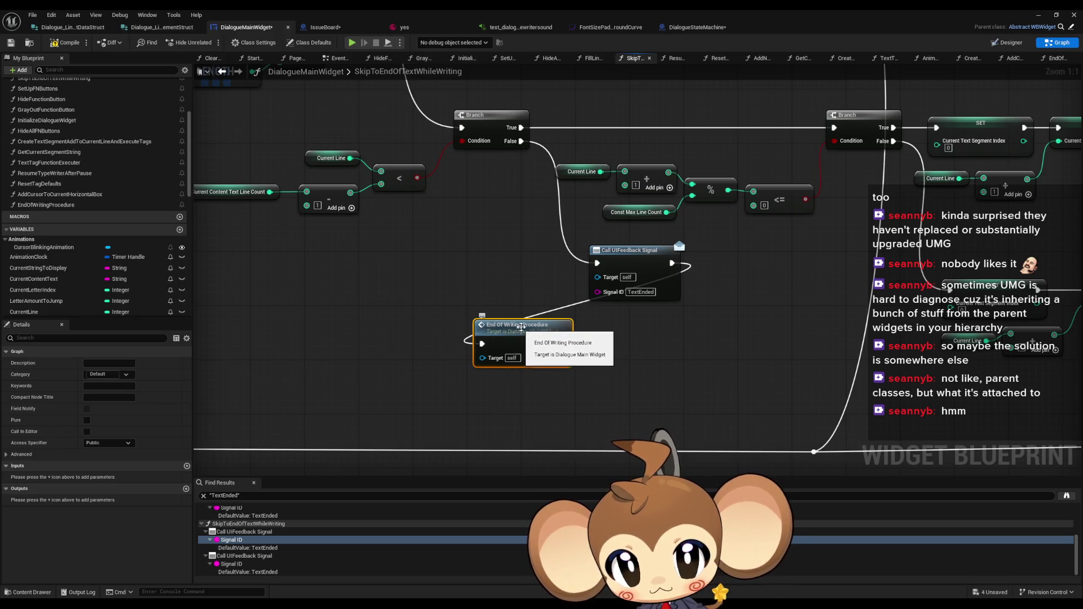
scroll(522, 327, "down", 6)
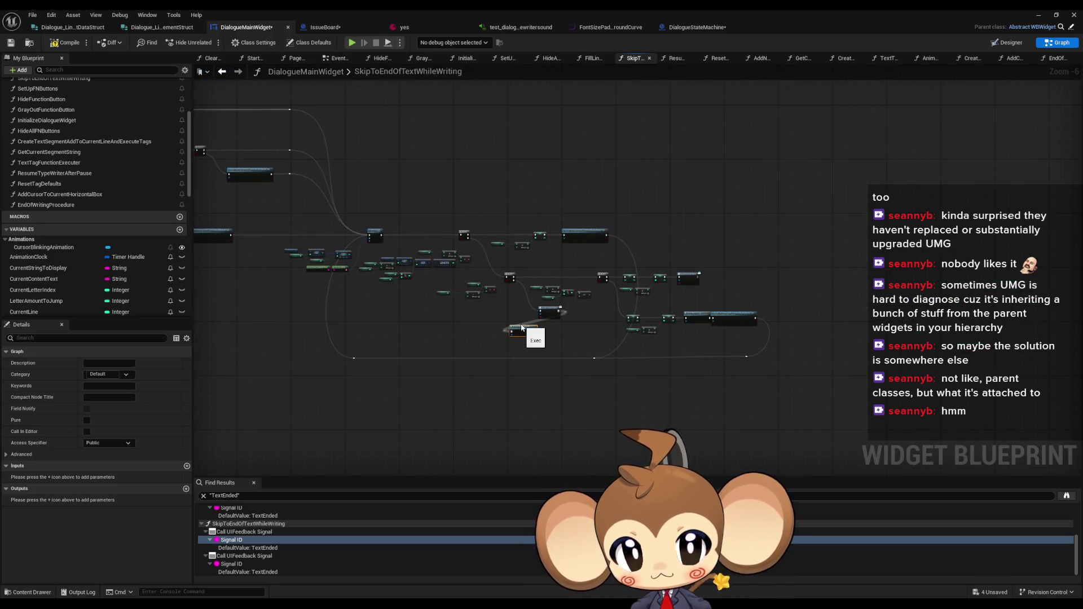
scroll(523, 327, "up", 5)
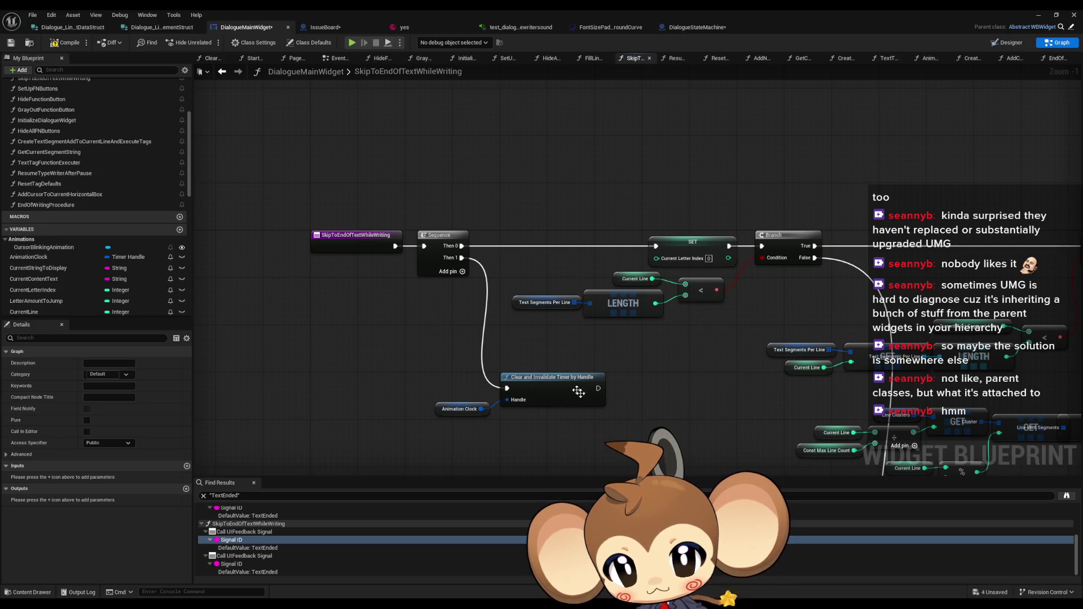
scroll(578, 391, "down", 3)
scroll(658, 365, "up", 4)
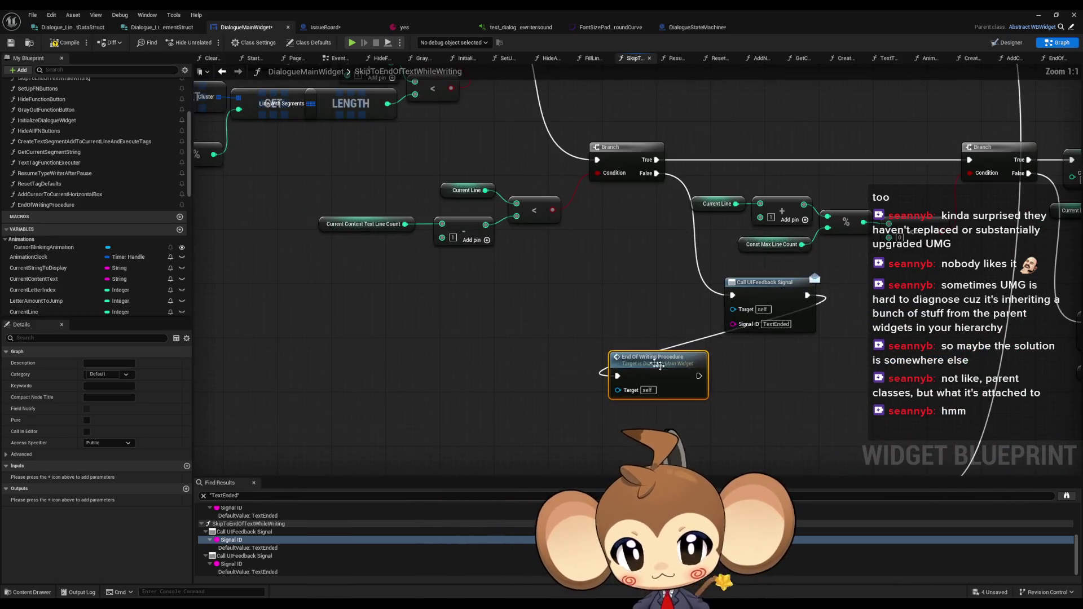
mouse_move(658, 366)
left_mouse_down()
mouse_move(897, 315)
mouse_move(864, 292)
left_mouse_up()
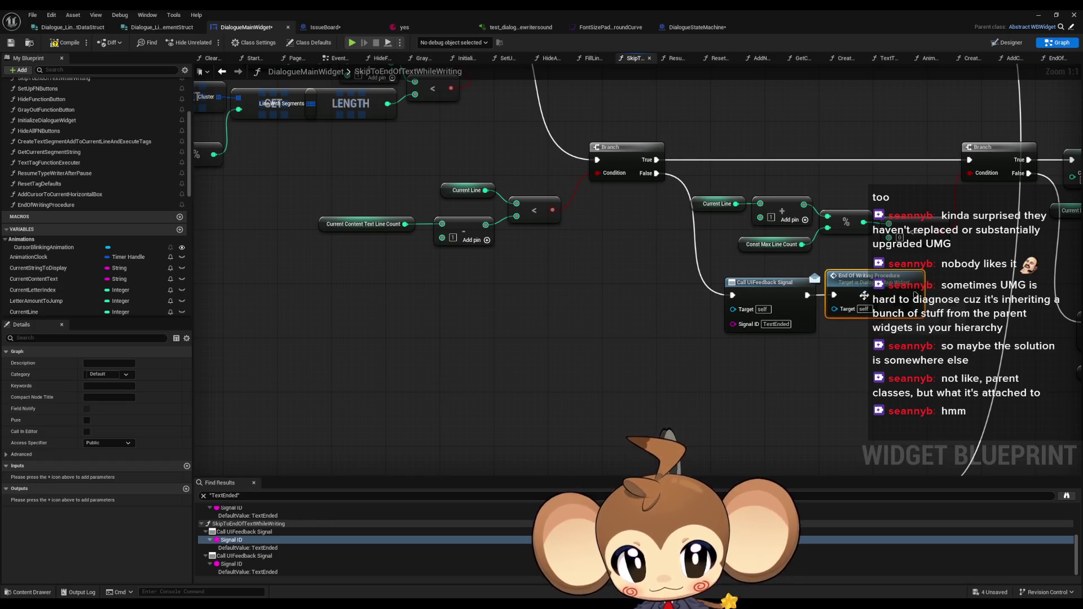
key("Delete")
Re-paste End Of Writing Procedure beside the timer clearing, wire it in and straighten its wire
scroll(619, 319, "down", 5)
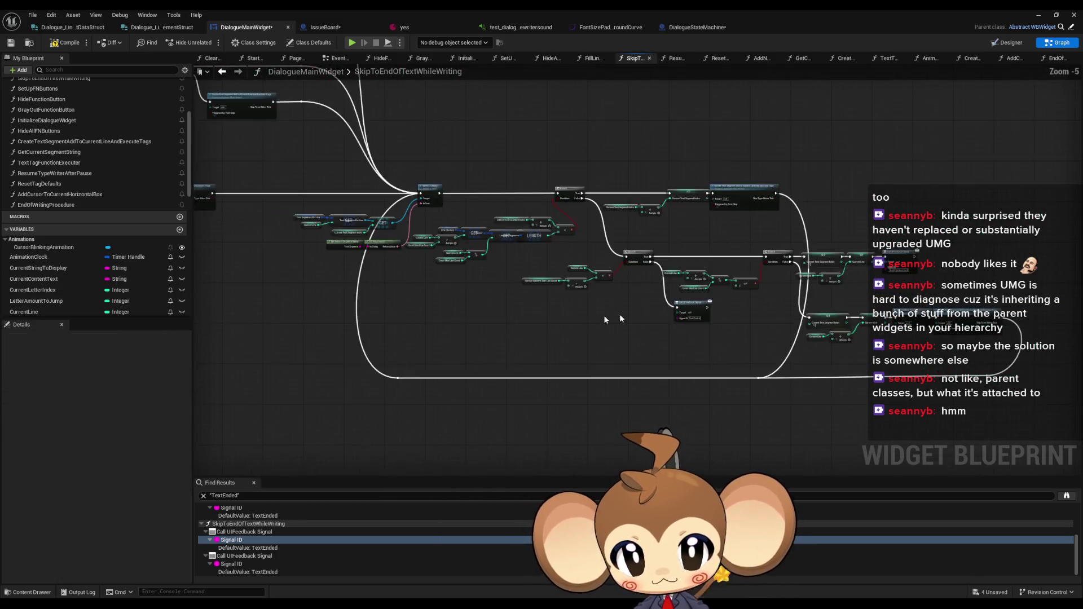
scroll(525, 275, "up", 5)
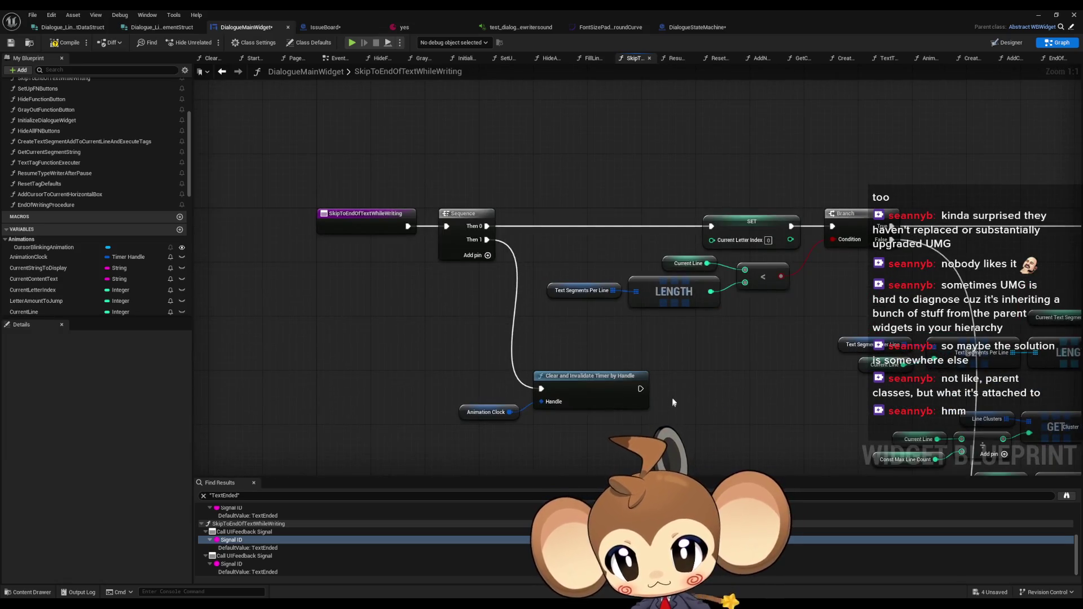
key("ctrl+v")
left_click_drag(669, 395, 640, 389)
key("q")
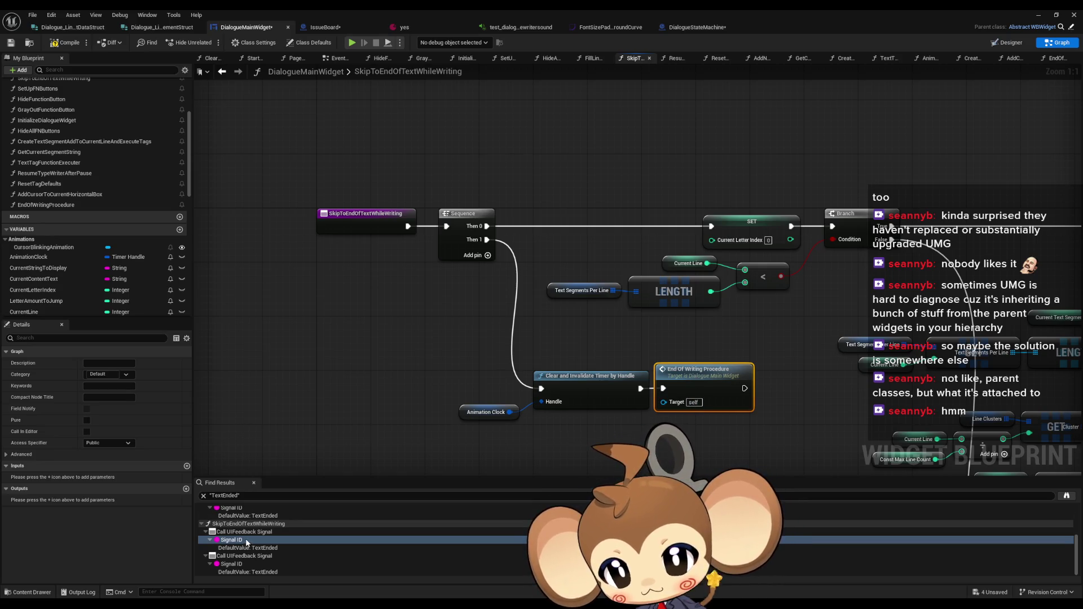
Jump to the second TextEnded feedback signal call and pan around SkipToEndOfTextWhileWriting to inspect it
left_click(236, 564)
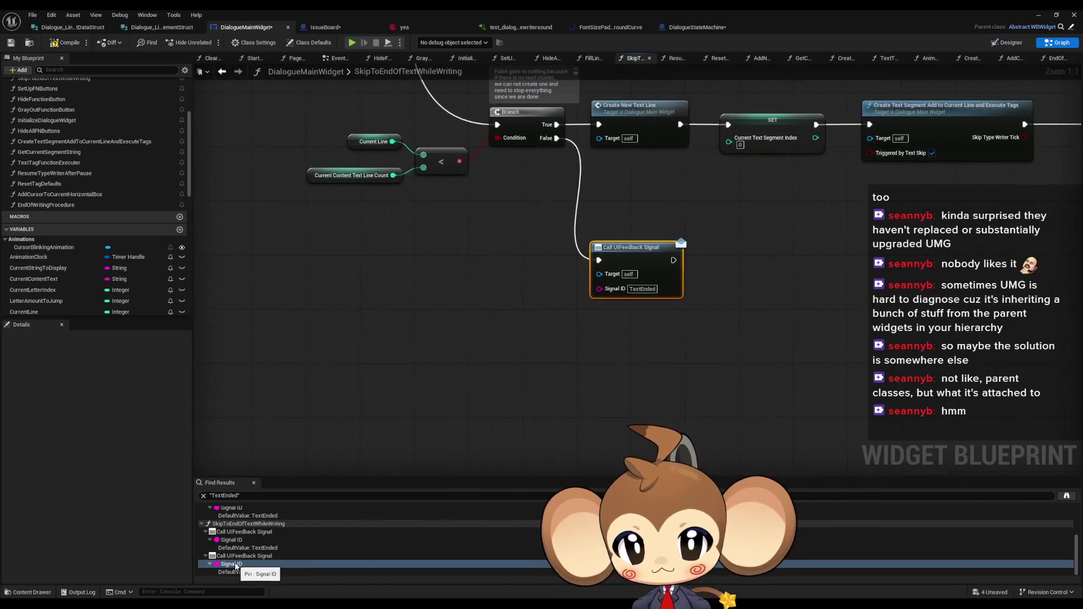
scroll(436, 316, "down", 5)
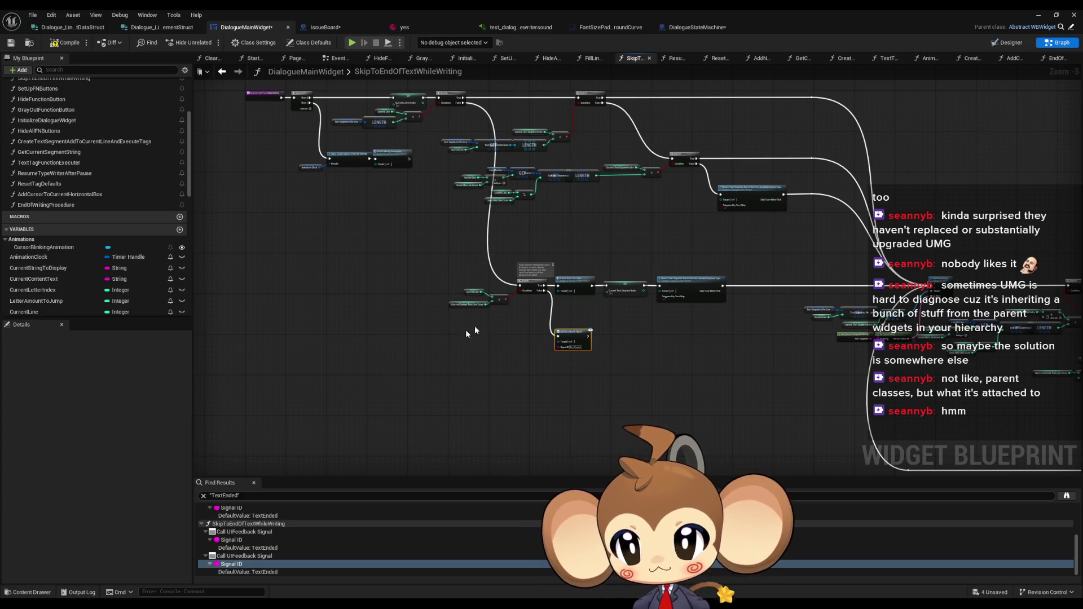
left_click_drag(388, 384, 343, 379)
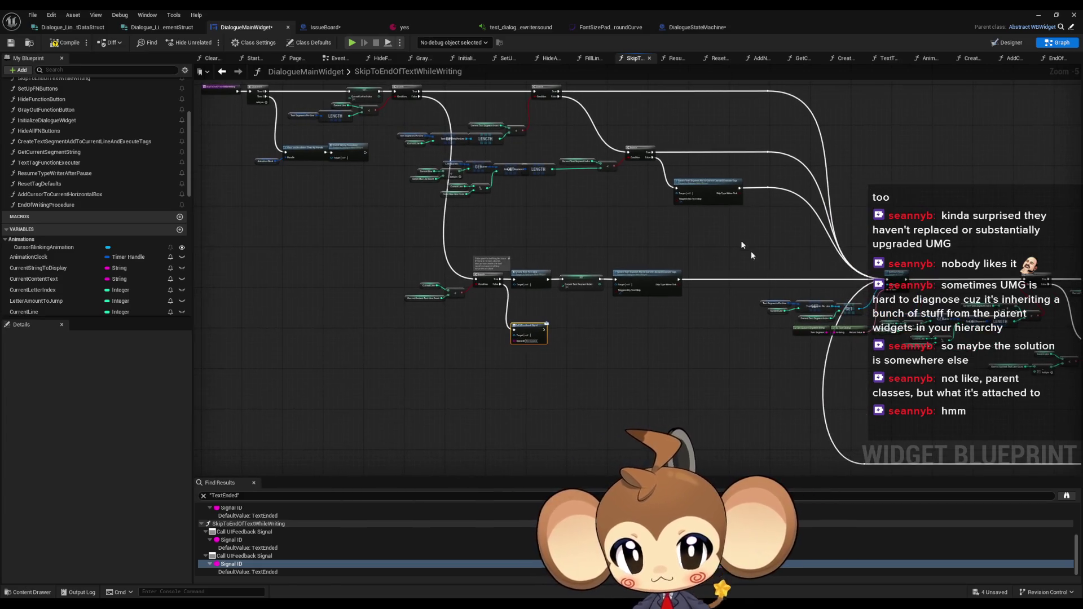
scroll(733, 215, "up", 1)
scroll(727, 193, "down", 1)
mouse_move(753, 206)
left_mouse_down()
mouse_move(757, 239)
mouse_move(219, 128)
left_mouse_up()
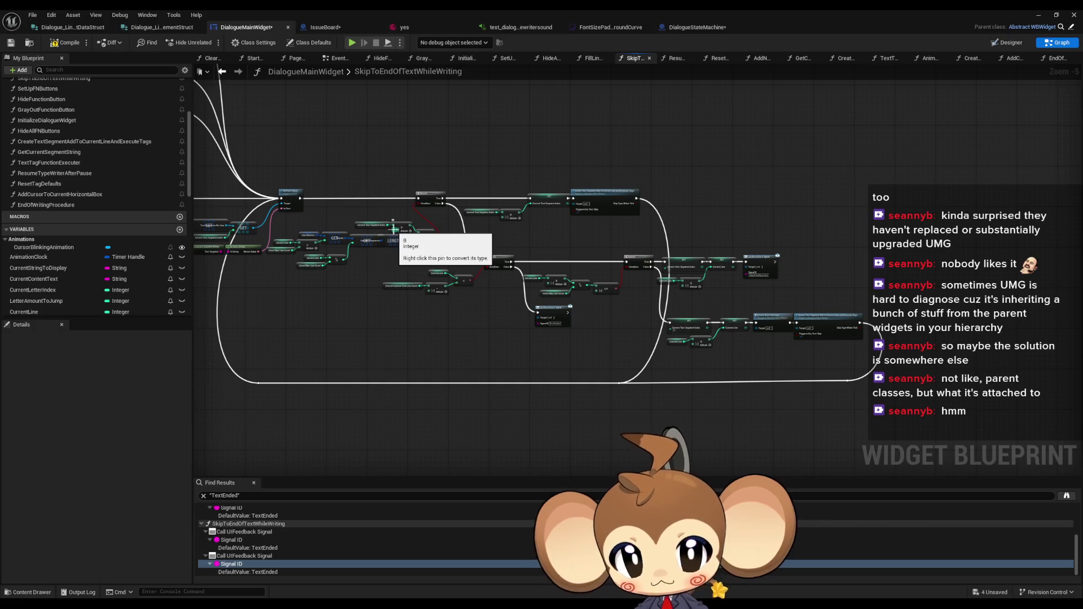
scroll(550, 296, "up", 1)
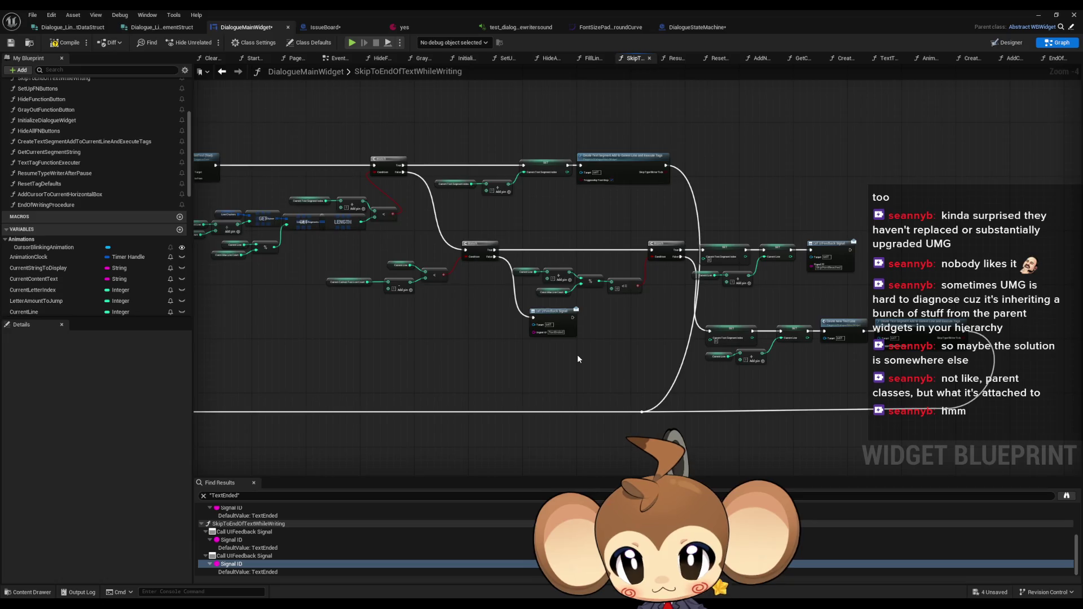
scroll(578, 358, "down", 5)
scroll(518, 316, "up", 10)
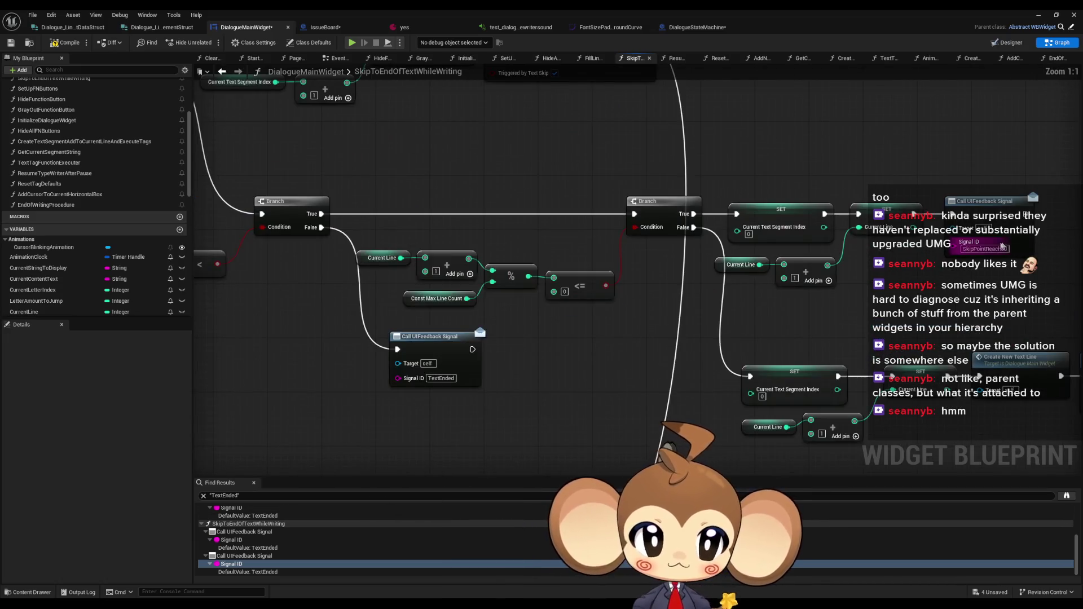
left_click(243, 496)
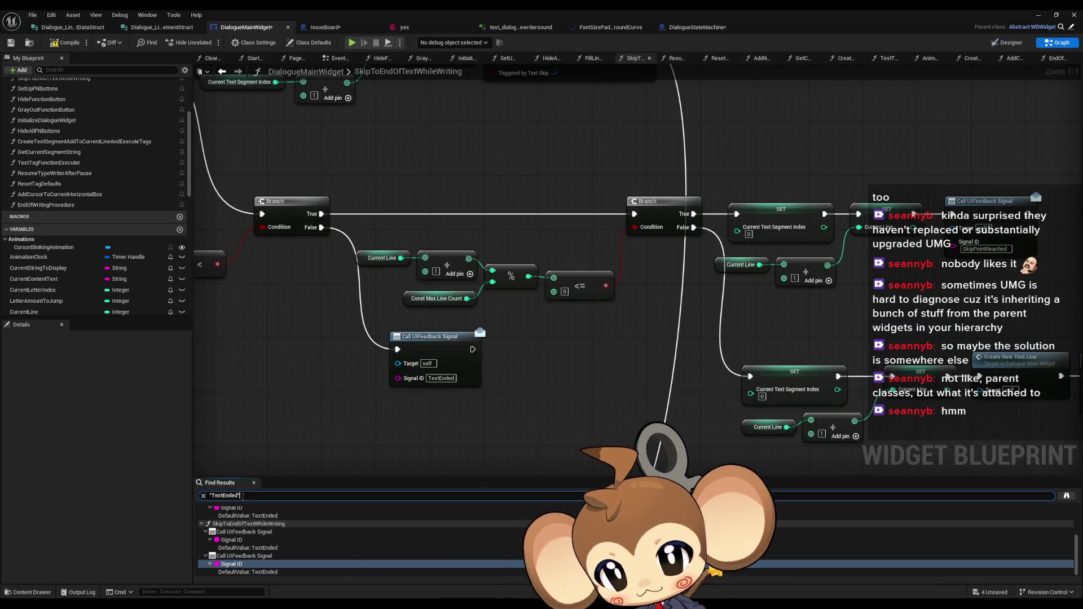
Search the blueprint for "SkipPointReached" and open its match in AddNextCharacterToText
type("\"SkipPointReached")
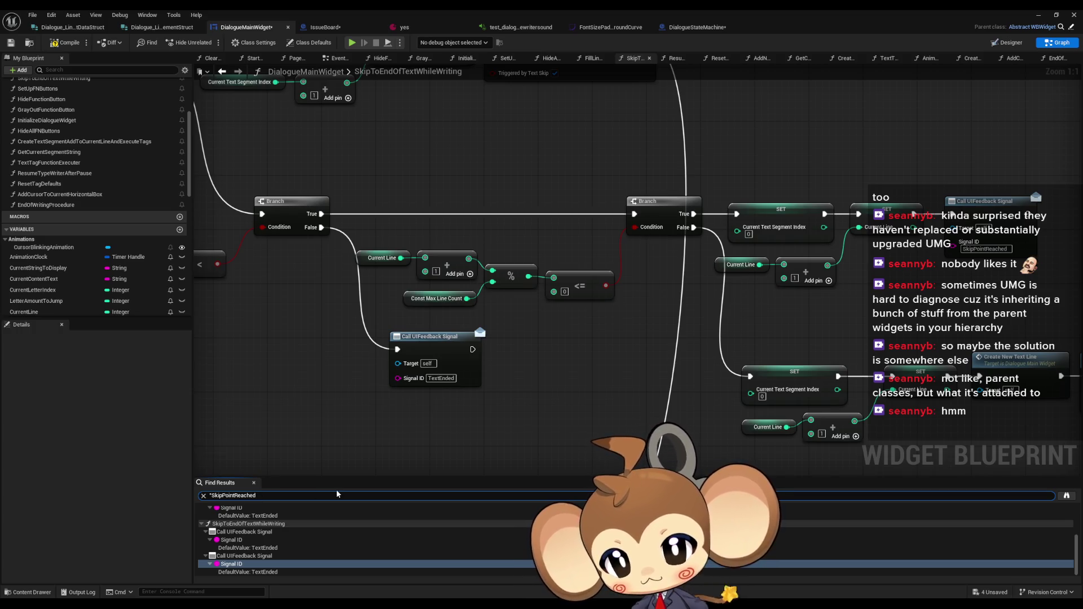
key("Return")
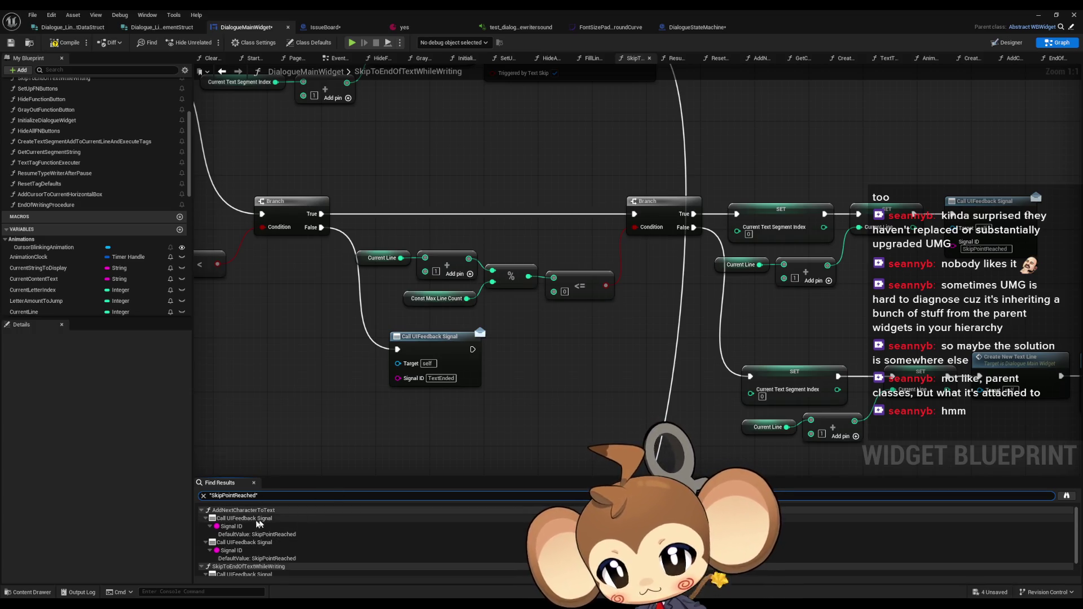
left_click(245, 534)
double_click(245, 534)
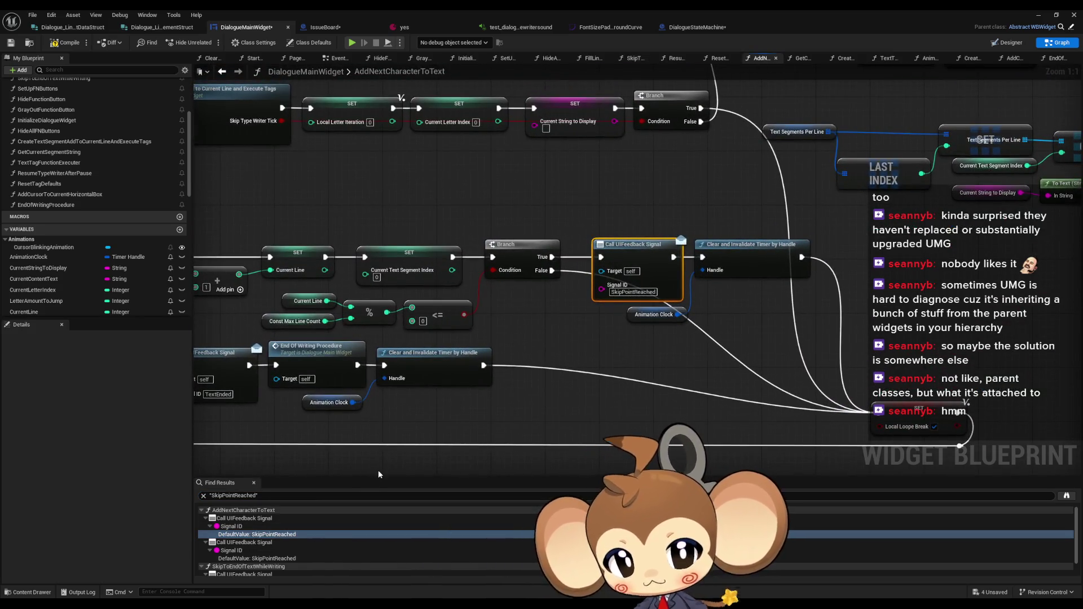
Drop an End Of Writing Procedure call into the graph and wire it into the execution chain
left_click_drag(419, 385, 275, 372)
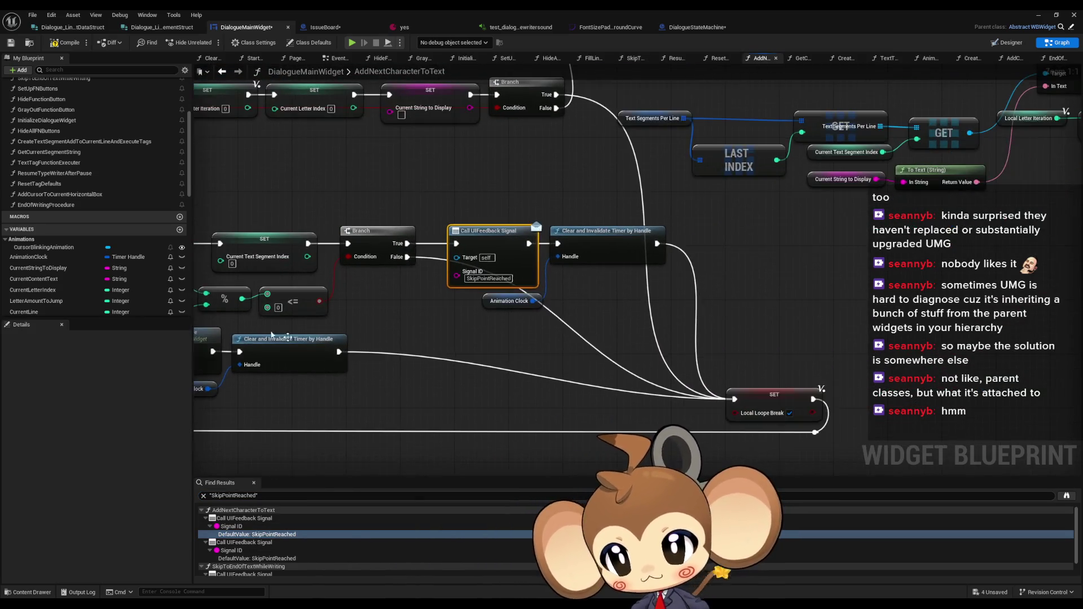
mouse_move(53, 206)
left_mouse_down()
mouse_move(612, 333)
mouse_move(544, 328)
left_mouse_up()
left_click(605, 328)
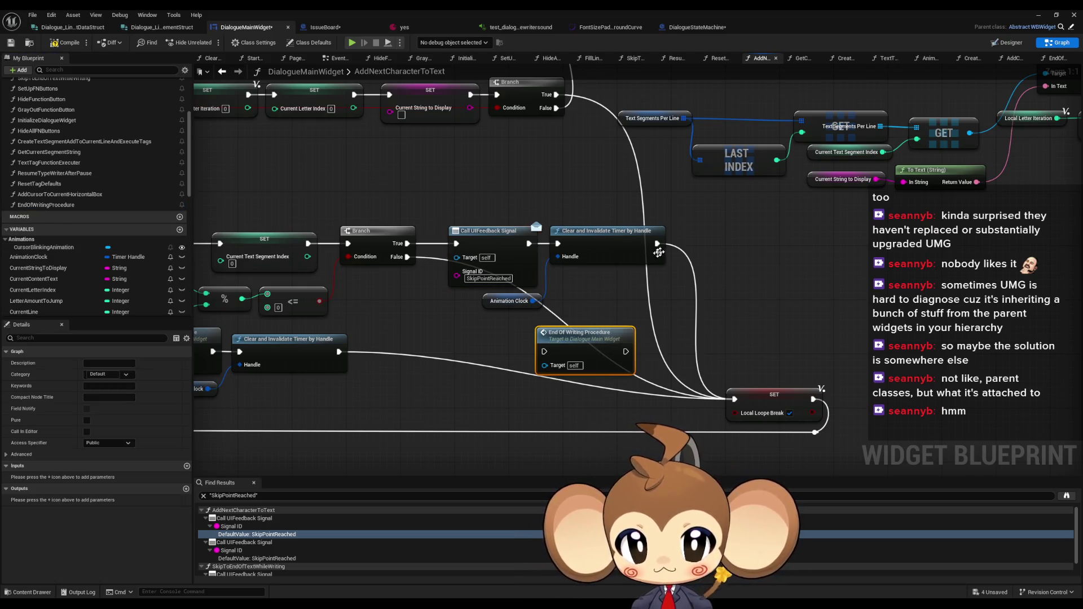
left_click_drag(560, 244, 626, 351)
left_click_drag(529, 243, 543, 351)
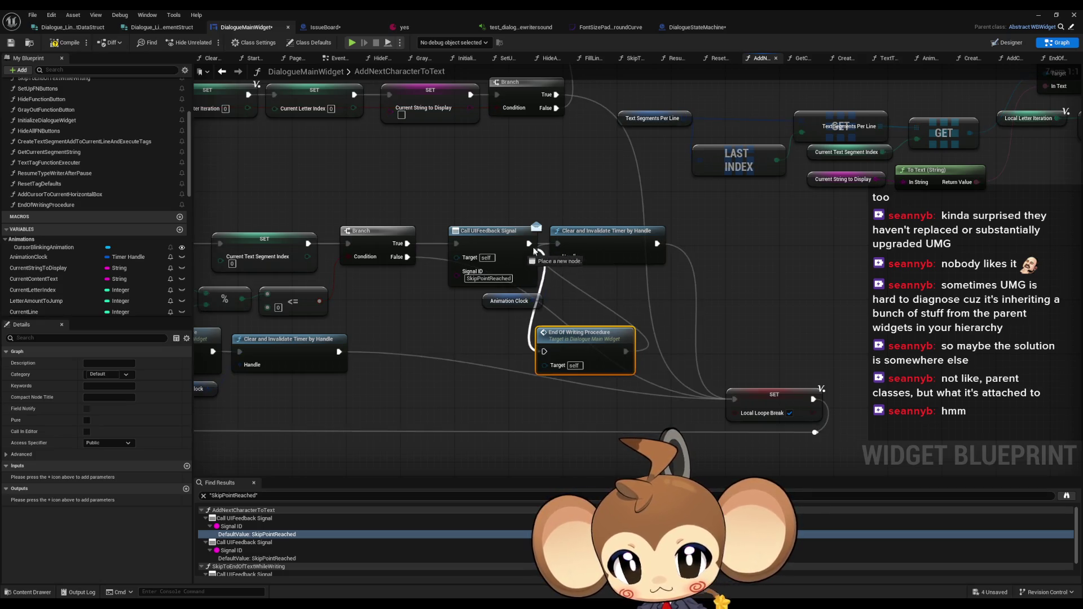
Rearrange the timer nodes and End Of Writing Procedure, wiring the signal call into End Of Writing Procedure
left_click(489, 296)
left_click(583, 234, "ctrl")
mouse_move(584, 234)
left_mouse_down()
mouse_move(705, 353)
mouse_move(677, 341)
left_mouse_up()
left_click(580, 339, "ctrl")
left_click_drag(581, 339, 593, 231)
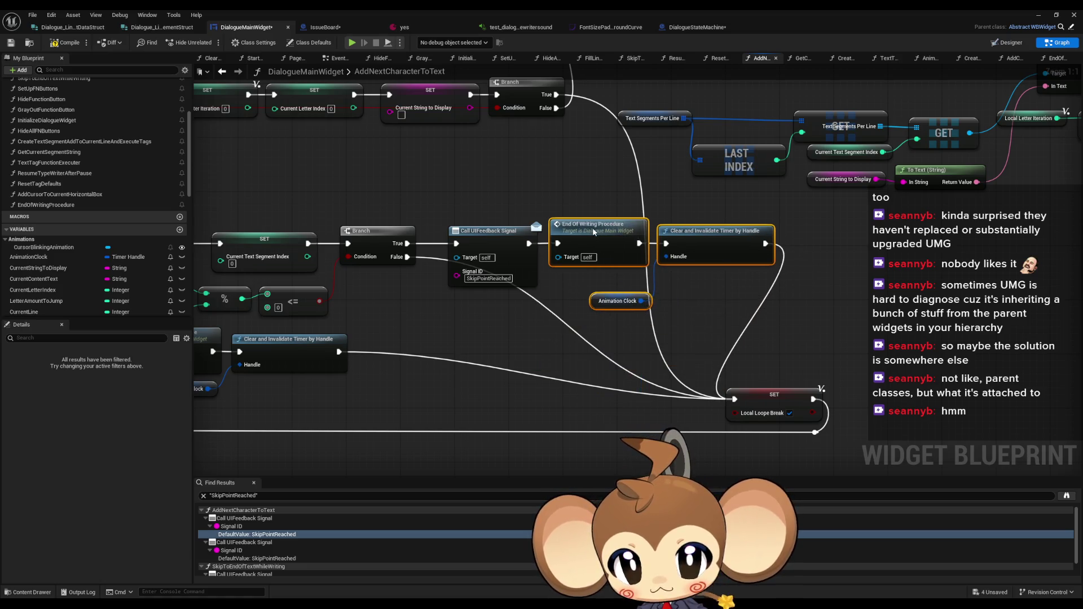
left_click_drag(673, 258, 615, 385)
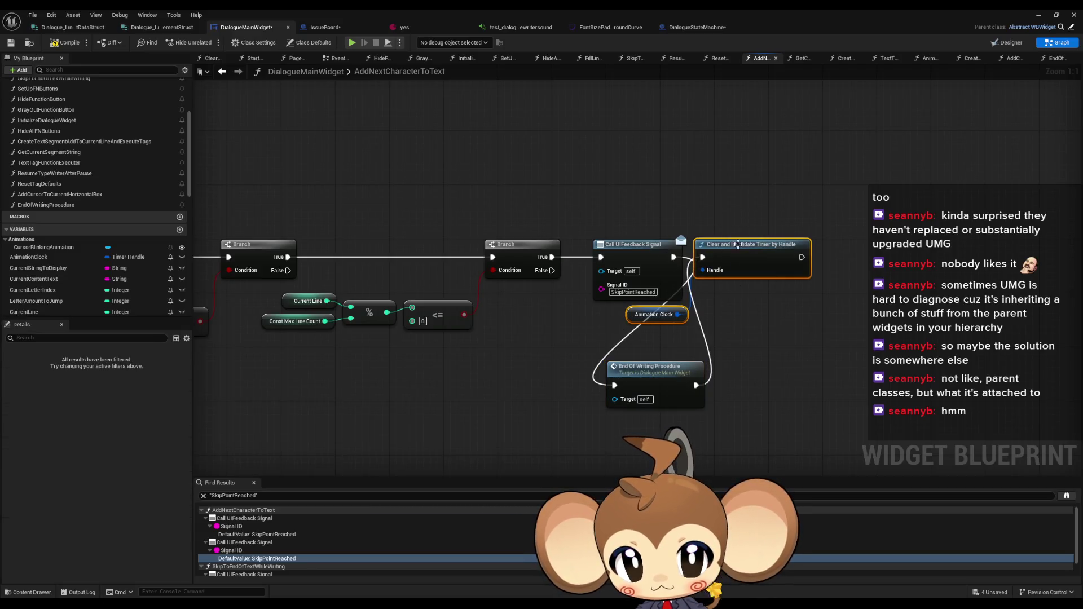
left_click_drag(738, 244, 758, 373)
left_click(640, 373, "ctrl")
mouse_move(640, 373)
left_mouse_down()
mouse_move(728, 311)
mouse_move(729, 244)
left_mouse_up()
Check the SkipToEndOfTextWhileWriting signal call again, then minimize the blueprint editor and start a play test
scroll(268, 566, "down", 1)
left_click(265, 564)
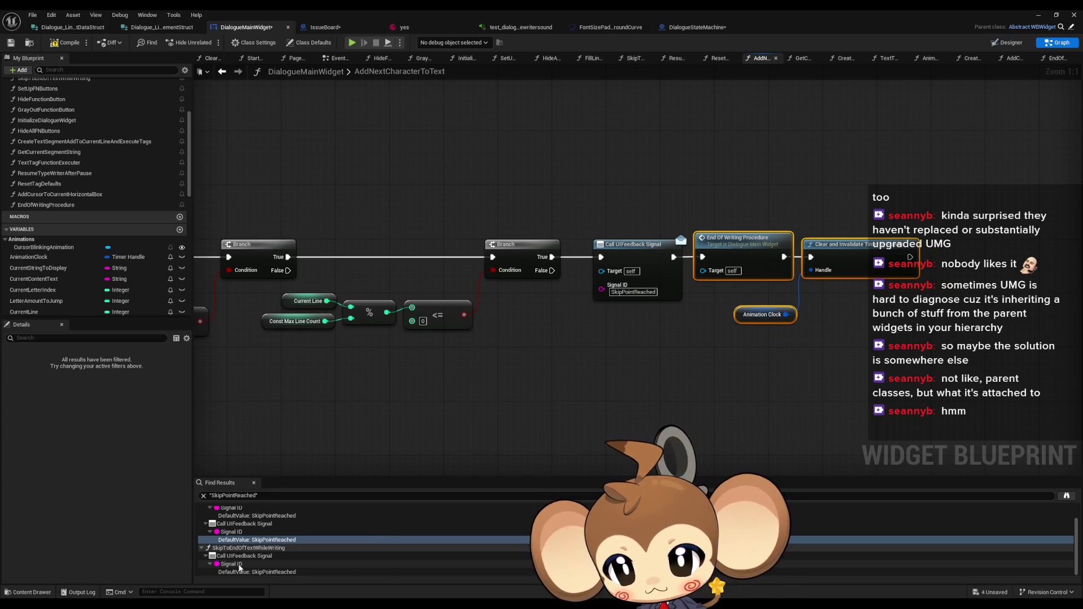
scroll(654, 377, "down", 4)
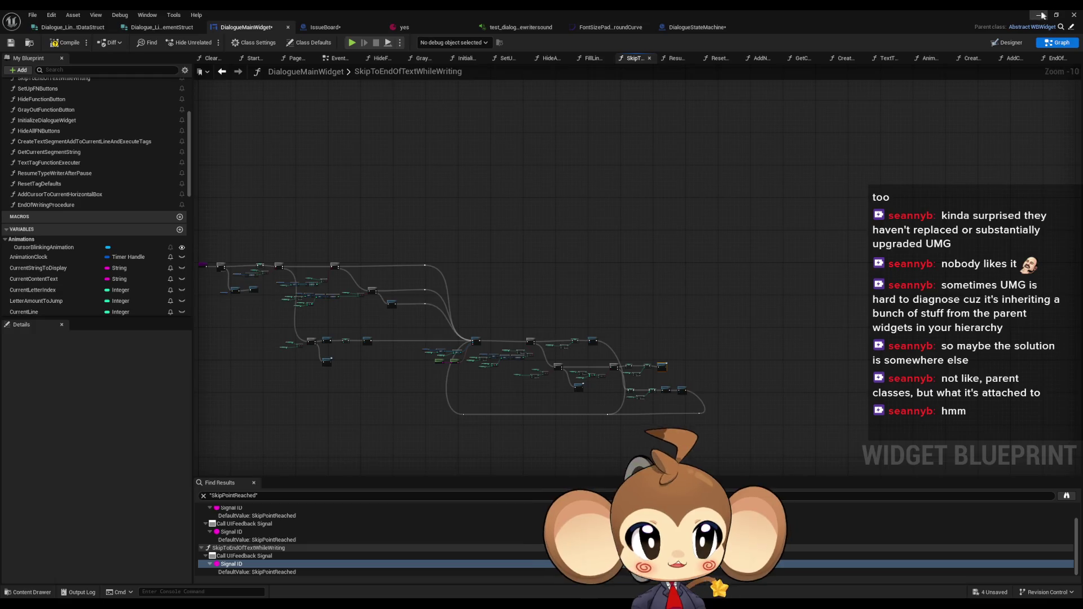
left_click(1041, 15)
left_click(209, 42)
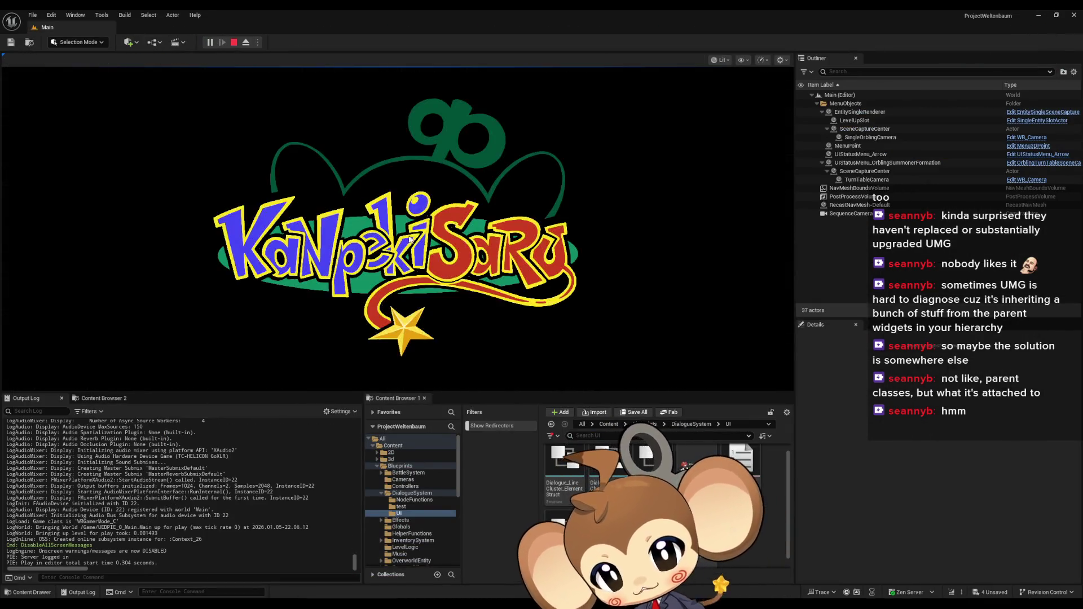
Load the saved game, restarting the session once, pick Option 1 in the dialogue, then stop playing
left_click(120, 338)
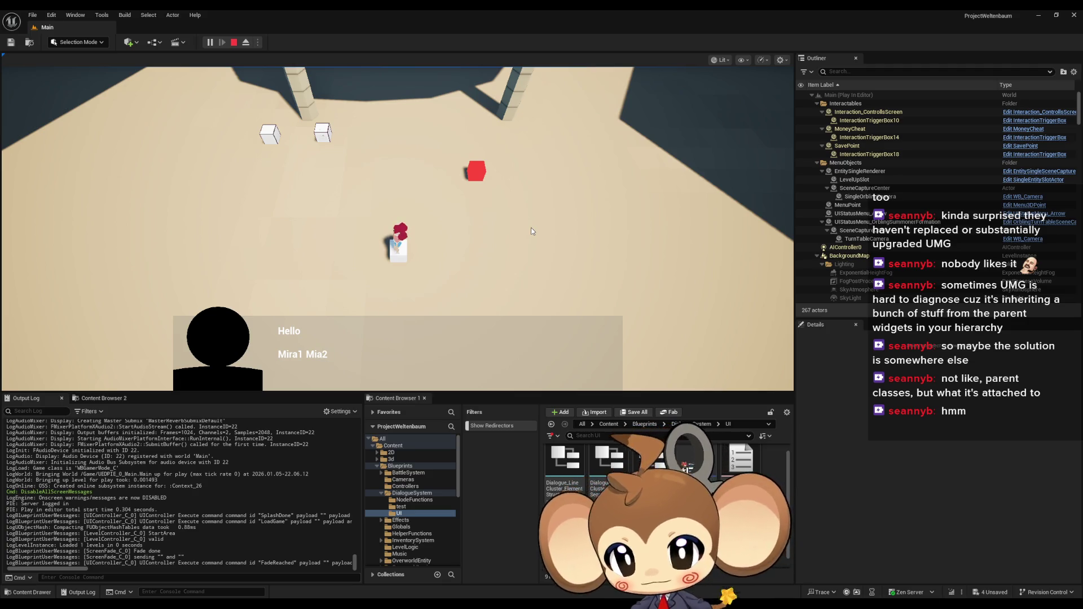
left_click(234, 42)
left_click(210, 43)
left_click(282, 253)
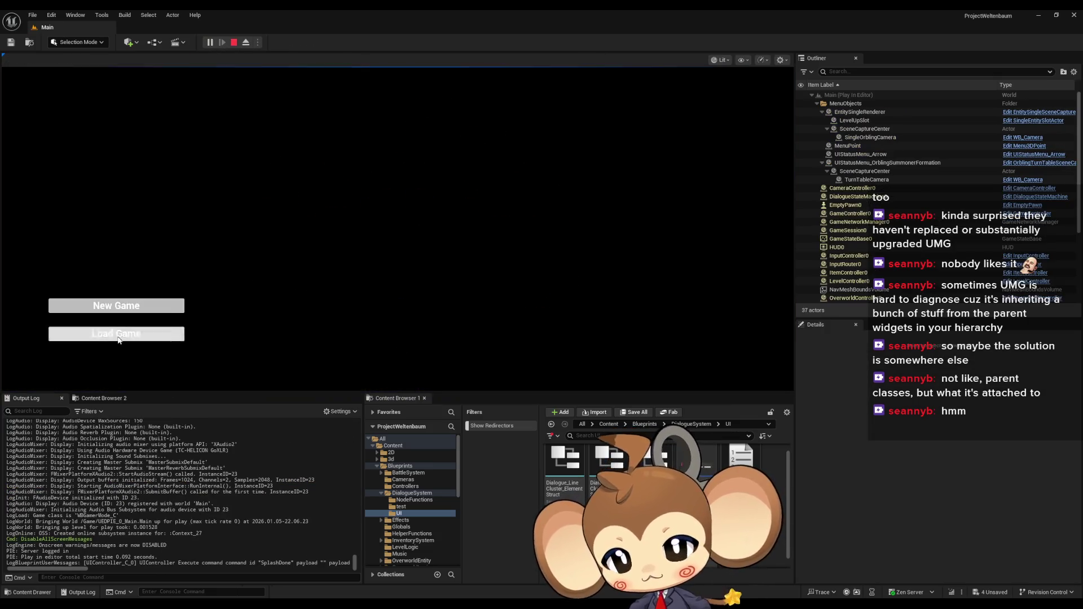
left_click(118, 338)
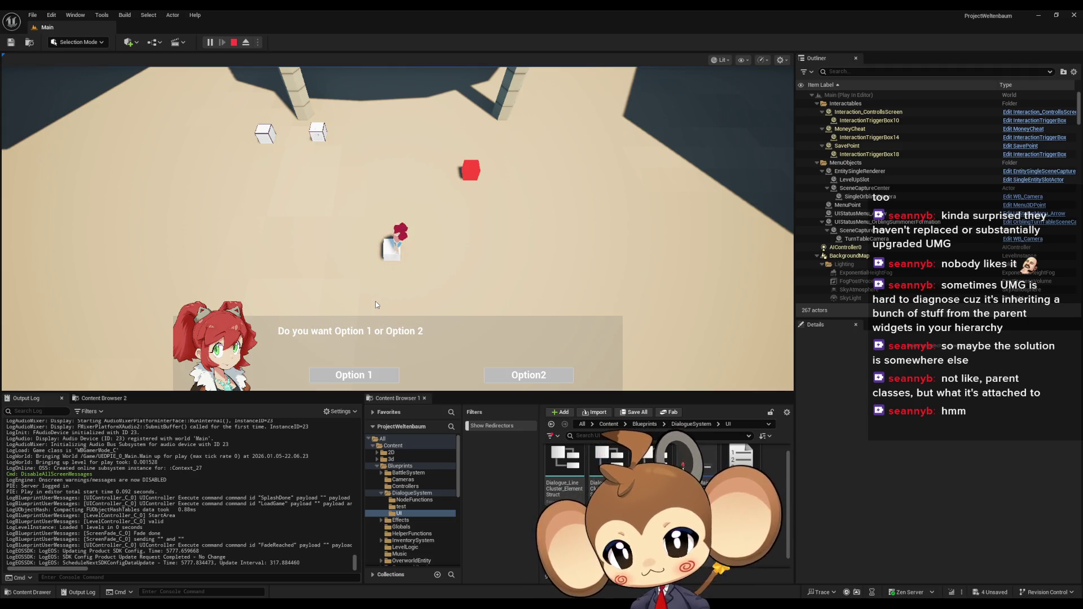
left_click(378, 376)
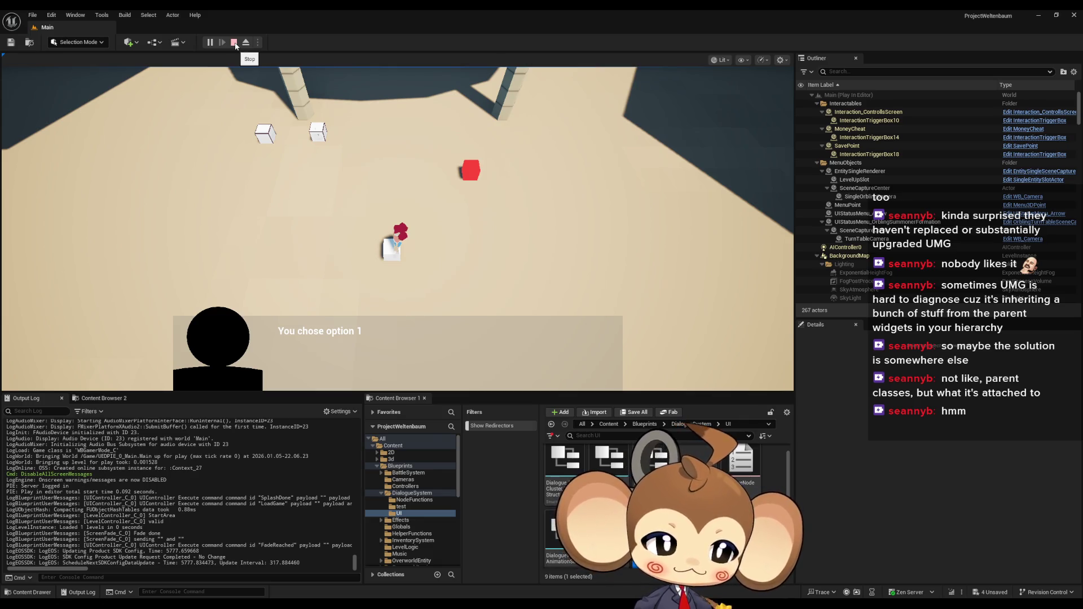
left_click(234, 43)
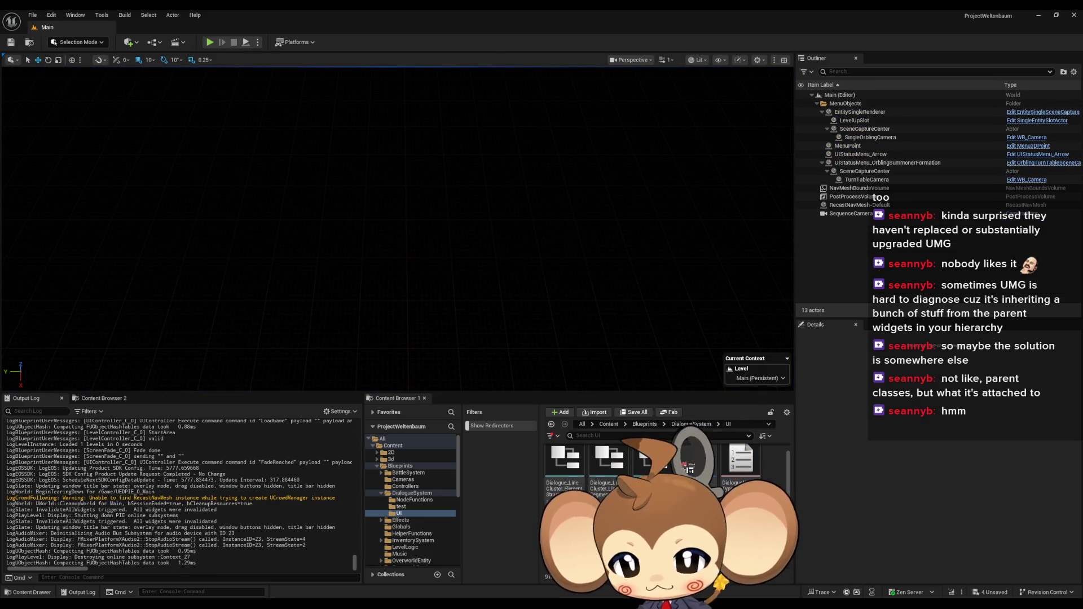
Restore DialogueMainWidget from the taskbar, check the other tabs, then show its Designer canvas zoomed in
mouse_move(442, 606)
left_click(495, 579)
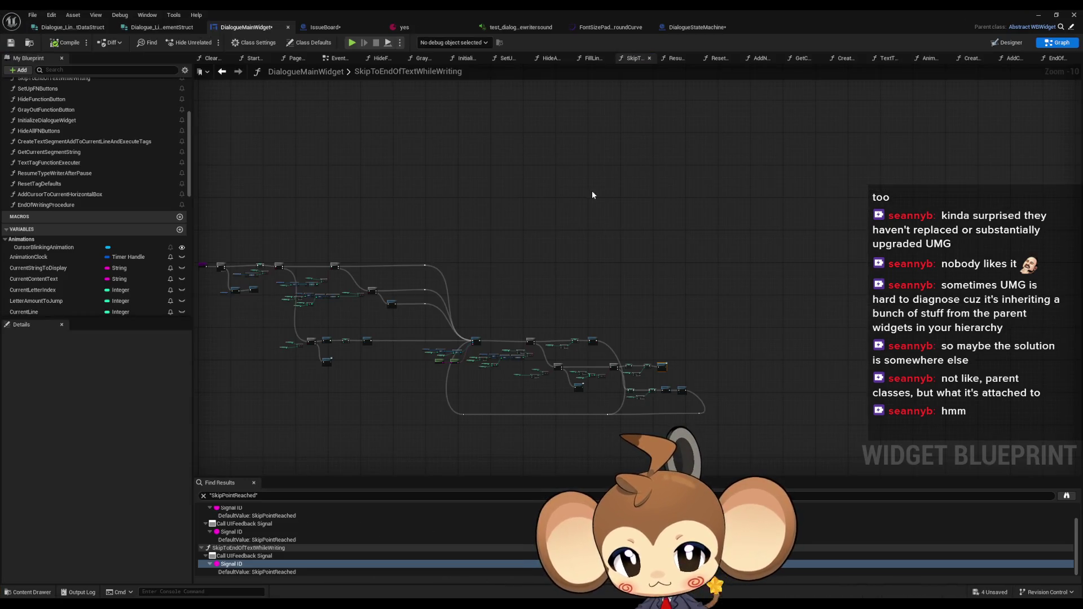
left_click(685, 31)
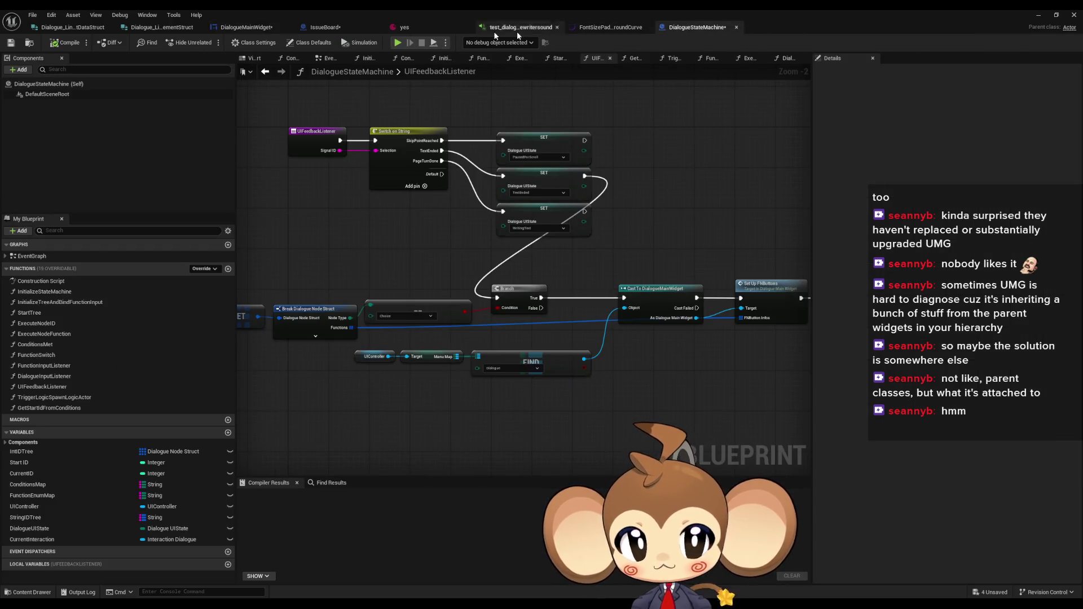
left_click(322, 28)
left_click(247, 27)
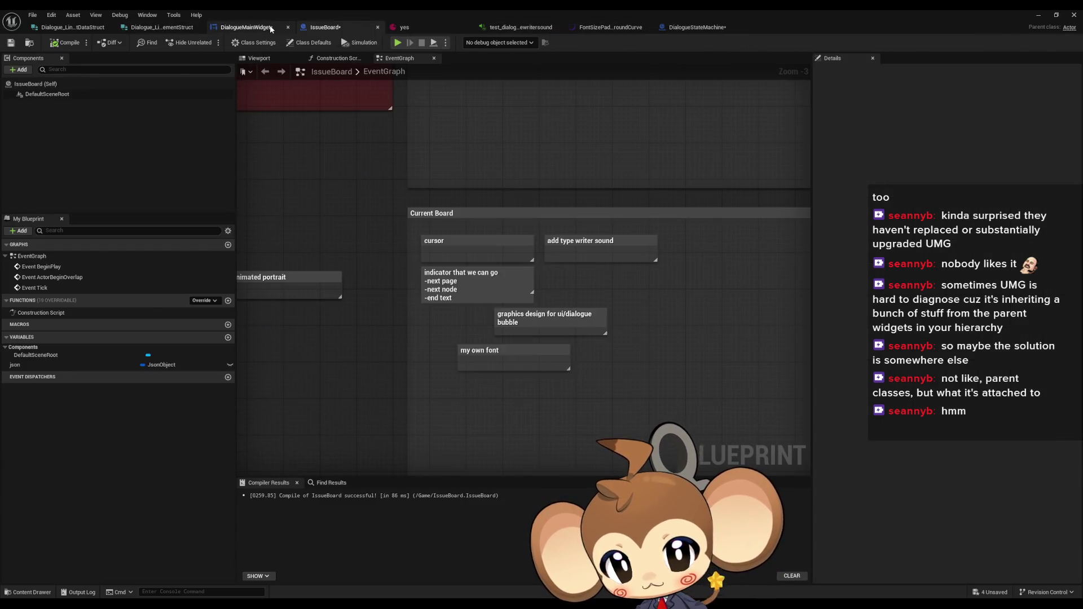
left_click(1007, 43)
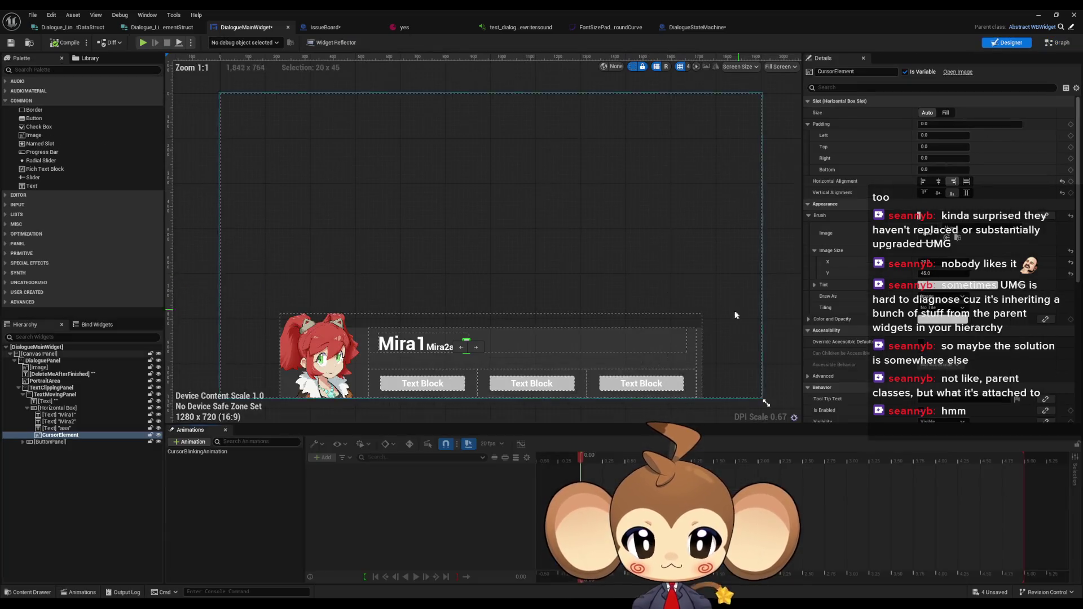
scroll(700, 391, "up", 5)
scroll(684, 376, "up", 5)
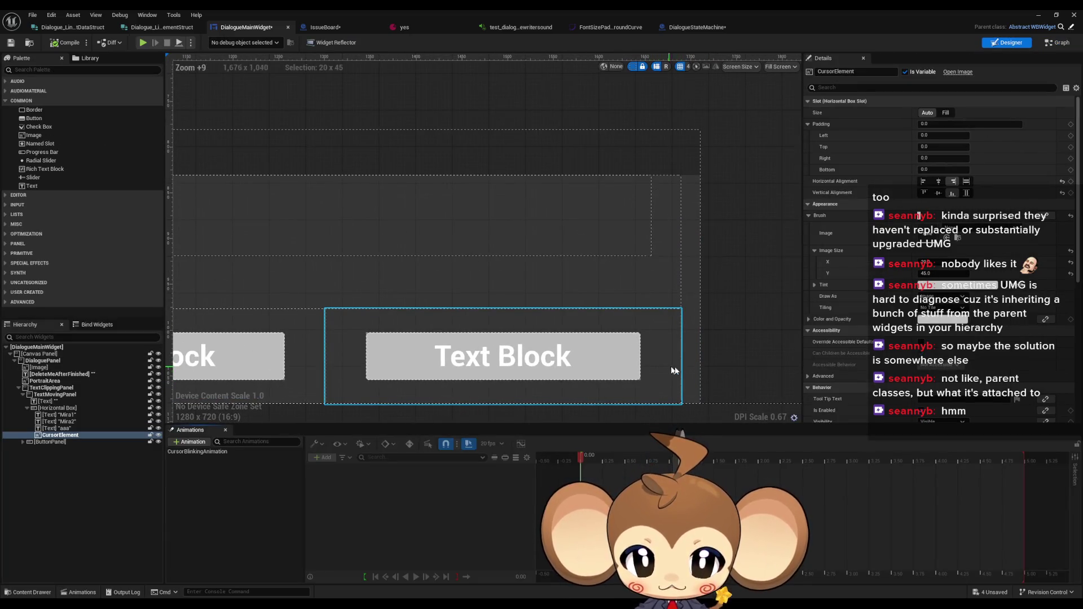
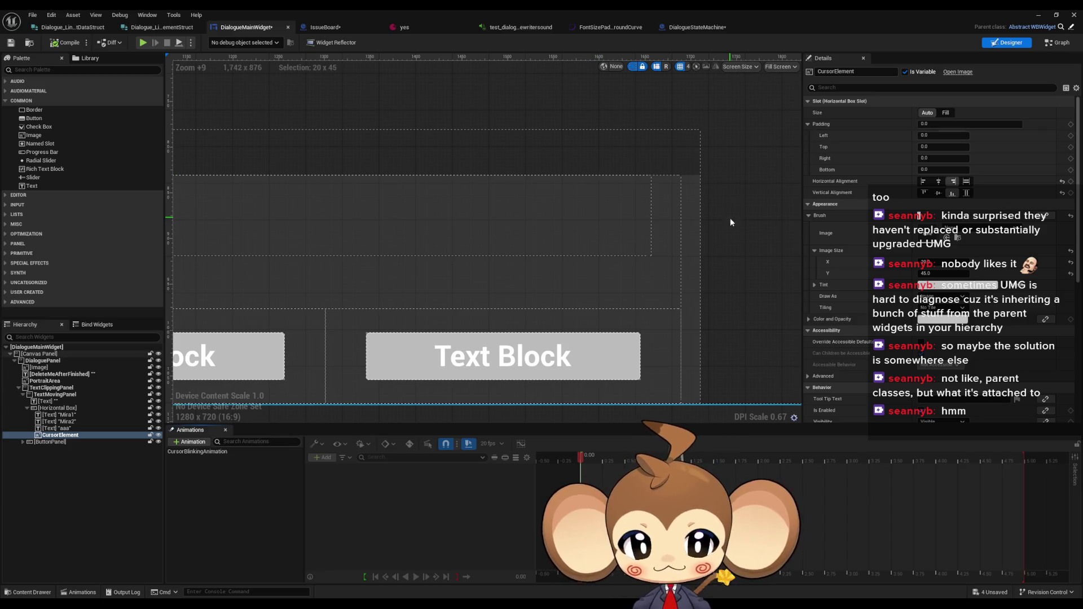
Rewind the CursorBlinkingAnimation to 0.00 in the Animations timeline
left_click(378, 576)
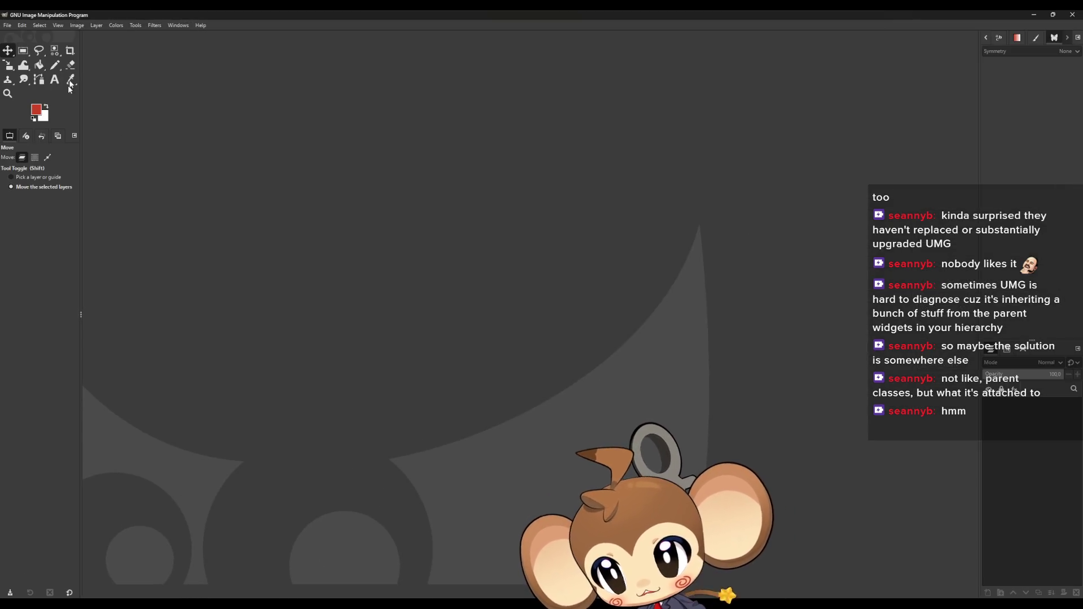
Create a new GIMP image with width 64 px and height 64 px
left_click(8, 25)
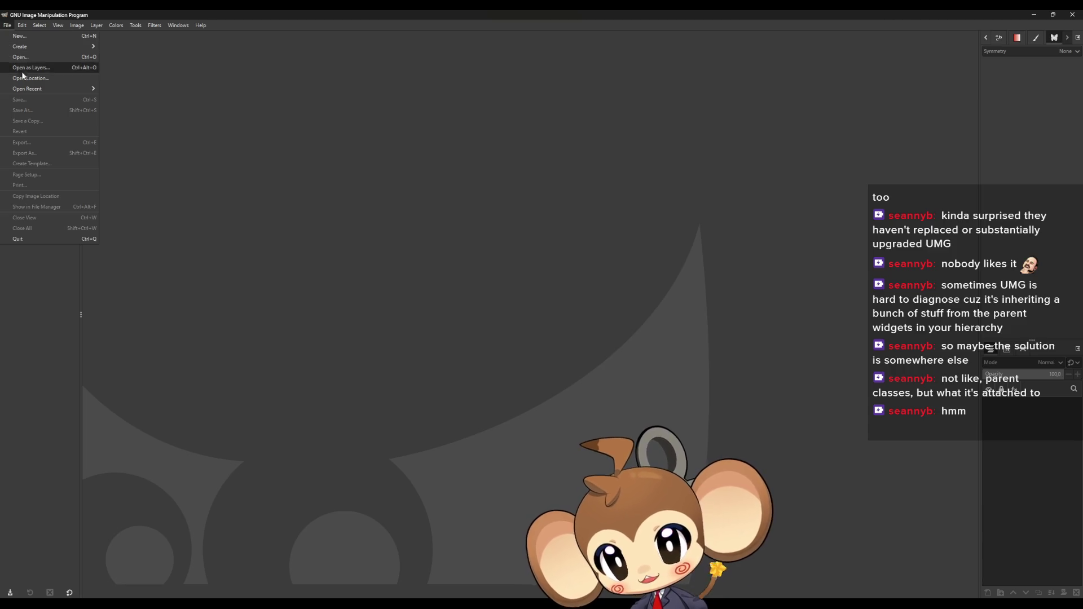
left_click(218, 125)
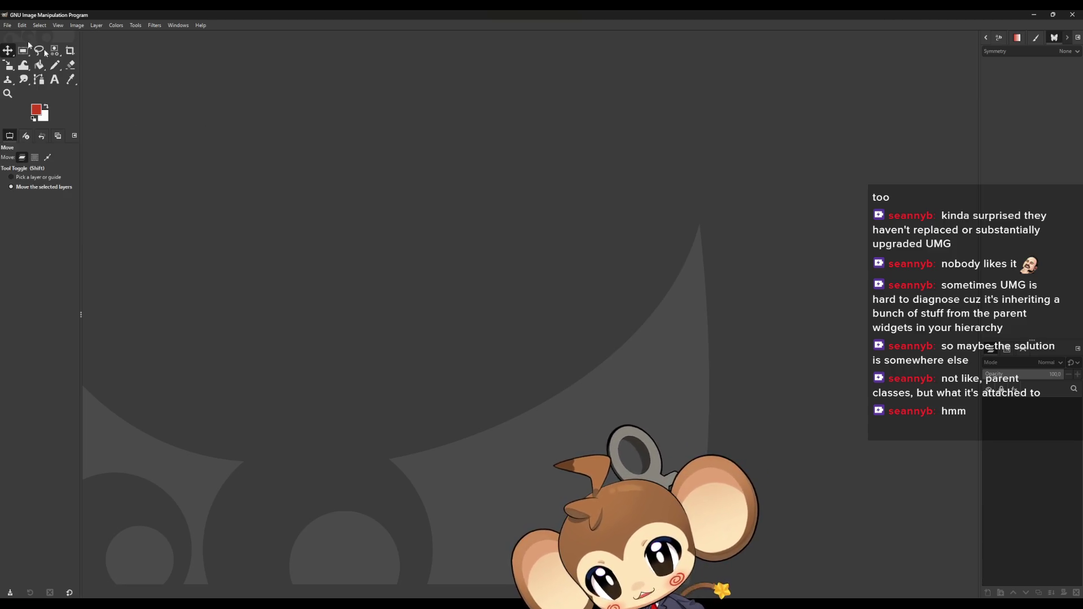
left_click(7, 26)
left_click(17, 36)
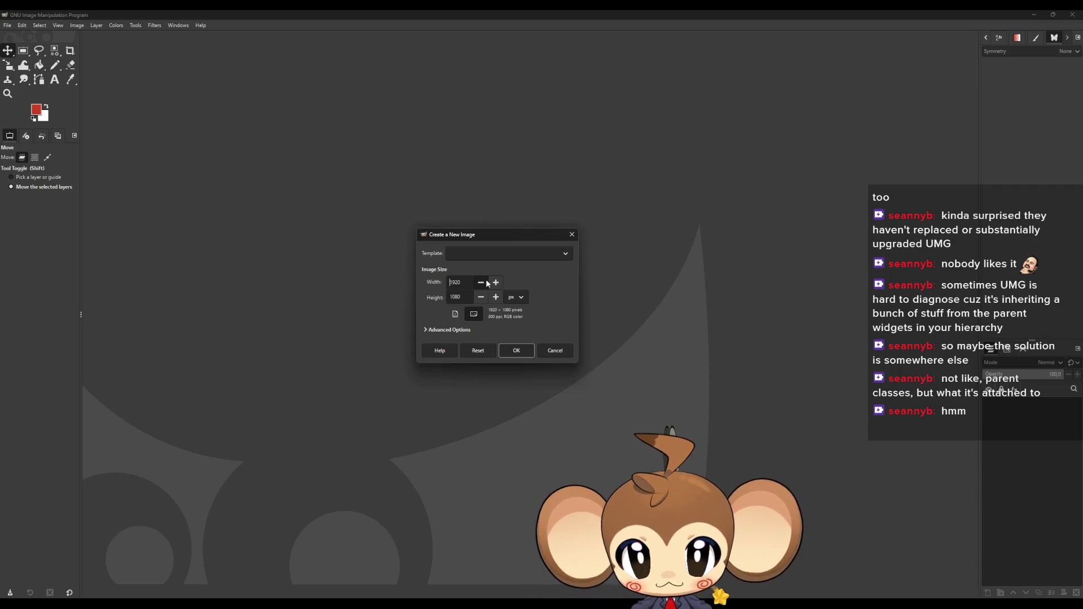
key("Right")
key("Right")
key("Right")
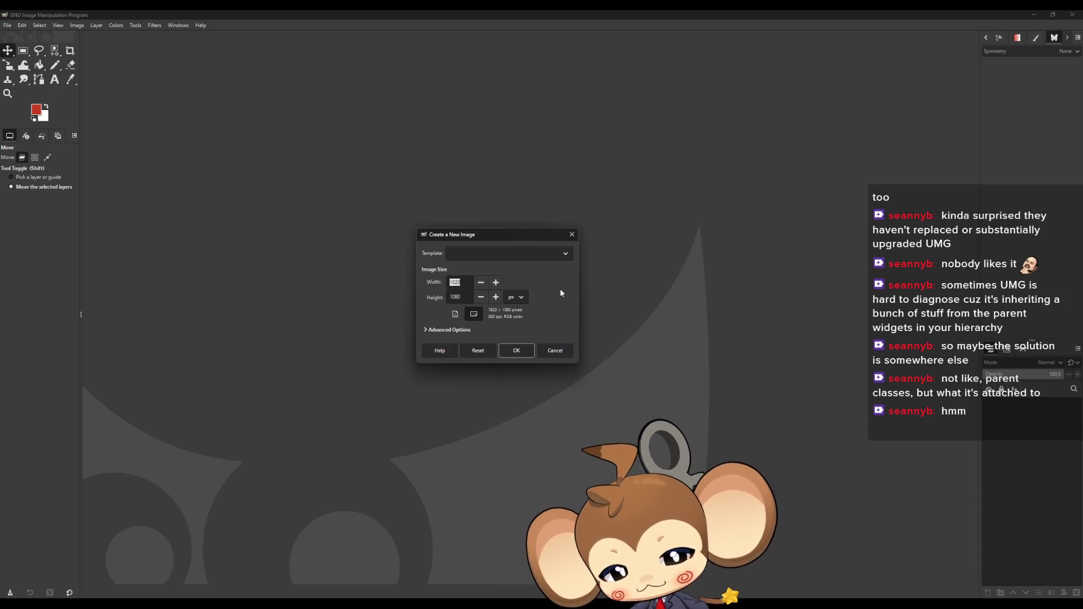
type("64")
key("Tab")
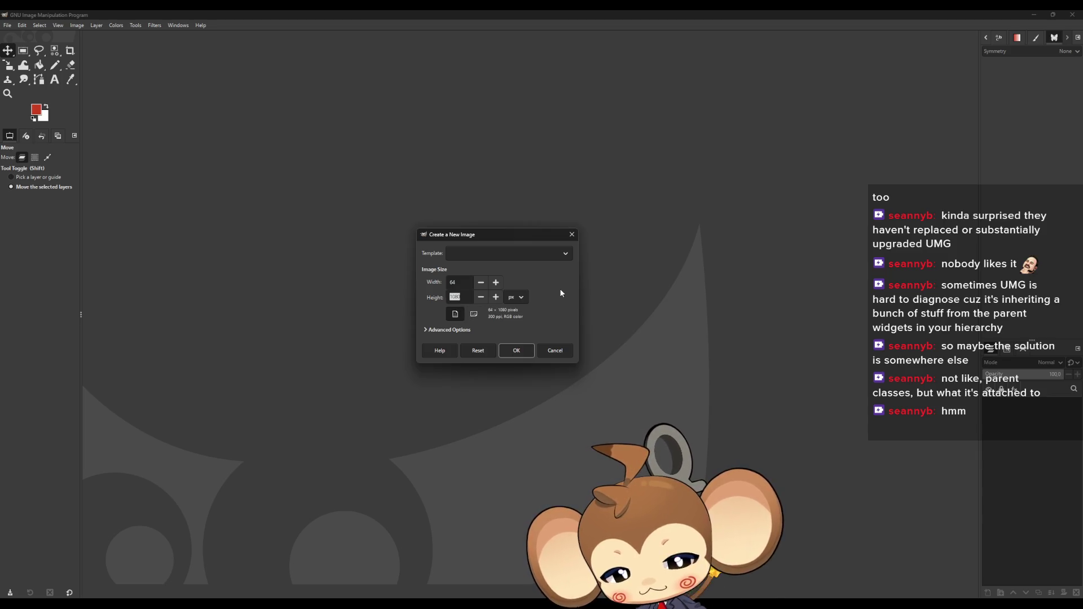
type("64")
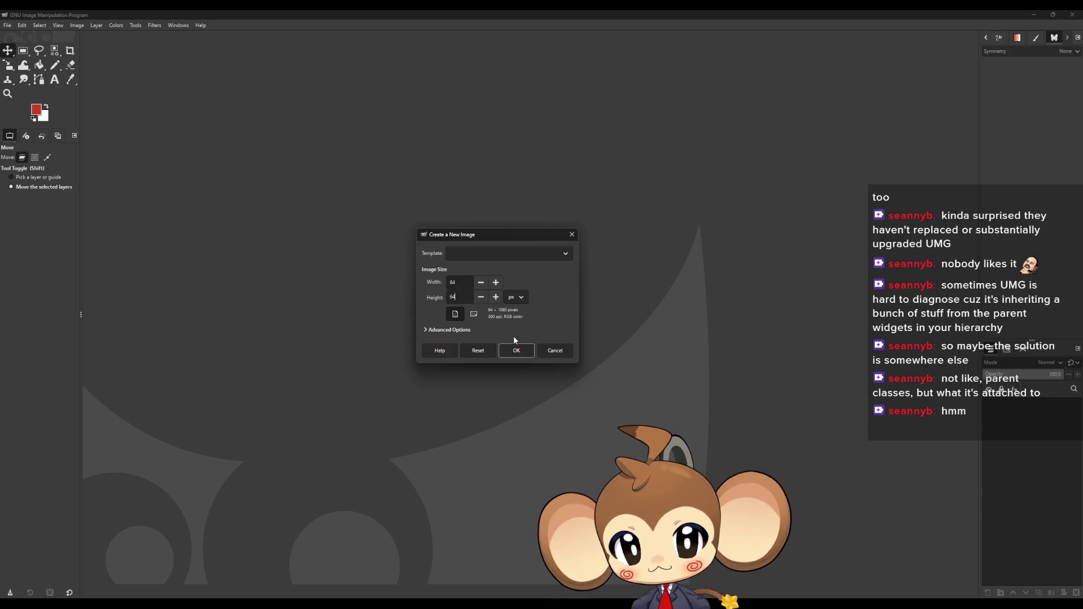
left_click(515, 349)
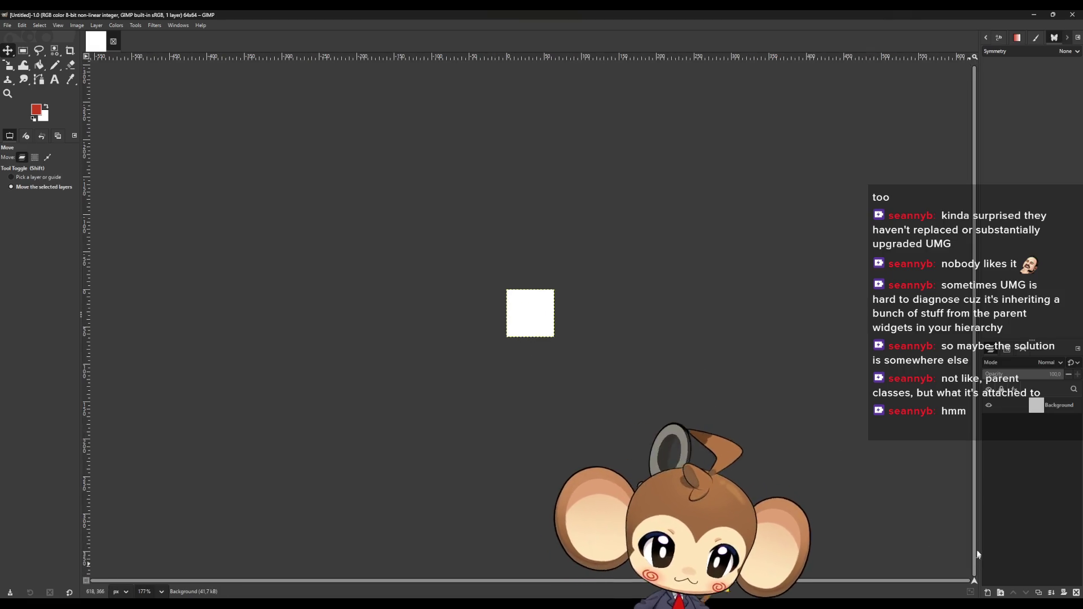
Delete the white Background layer and zoom in on the canvas
left_click(1075, 592)
scroll(534, 304, "up", 10)
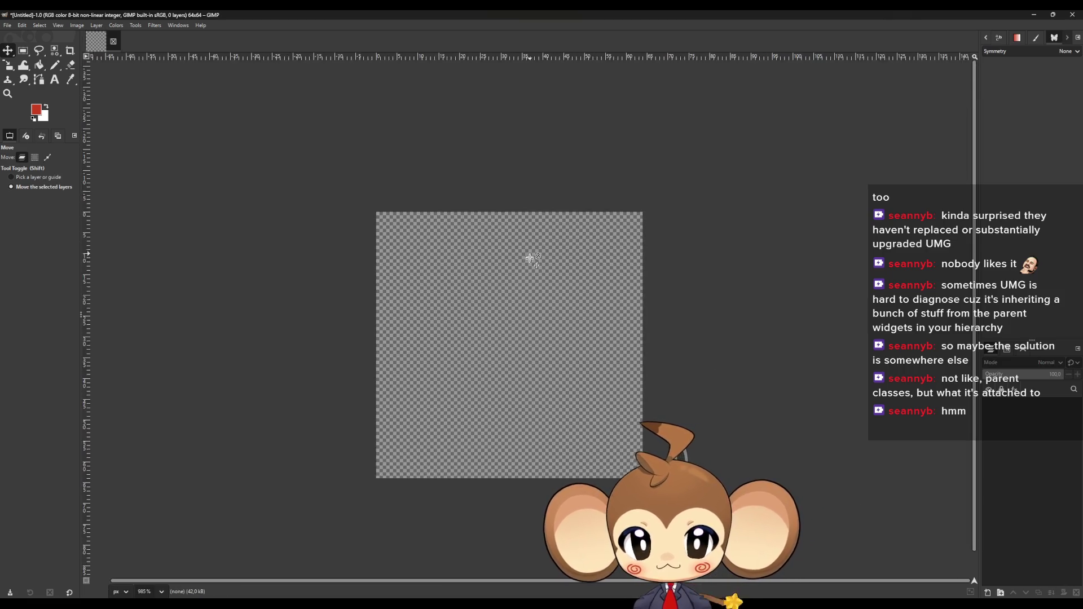
scroll(519, 310, "up", 4)
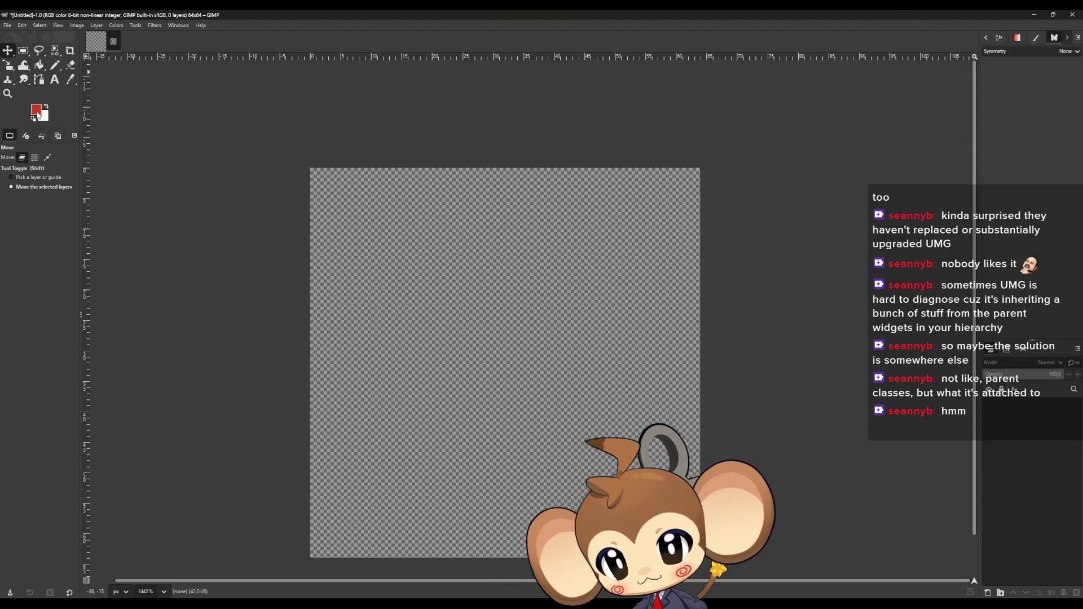
Set the foreground colour to white (ffffff) and select the Pencil tool
left_click(37, 115)
left_click_drag(481, 311, 398, 232)
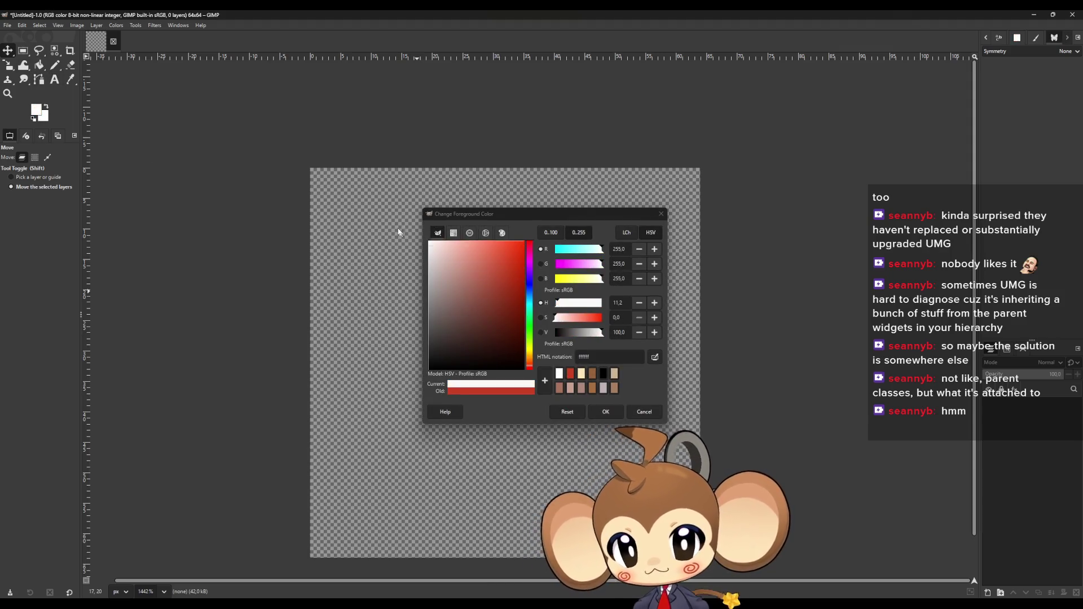
left_click(603, 411)
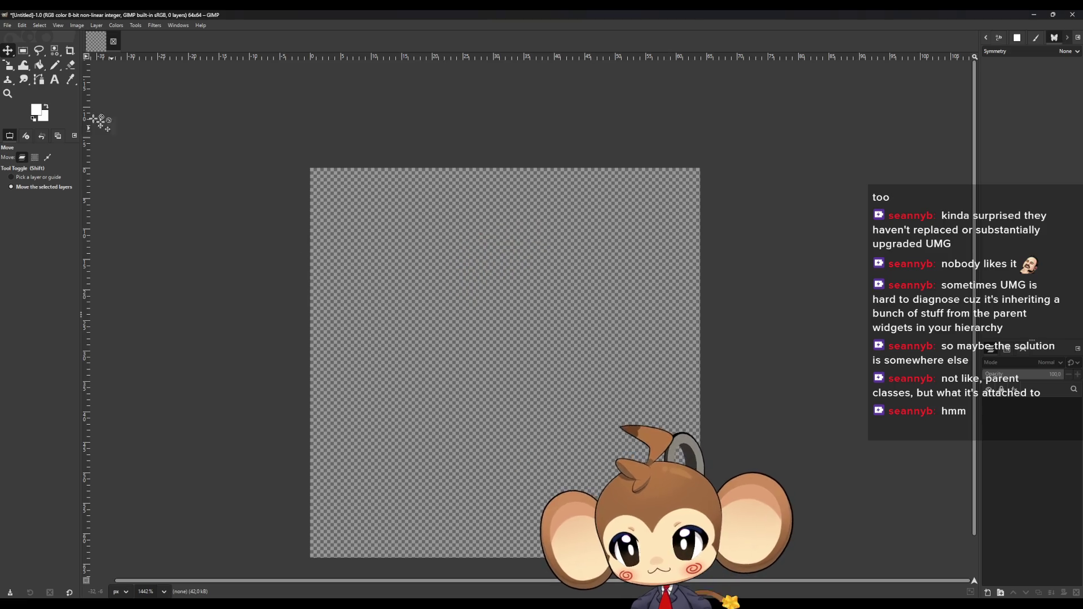
left_click(57, 68)
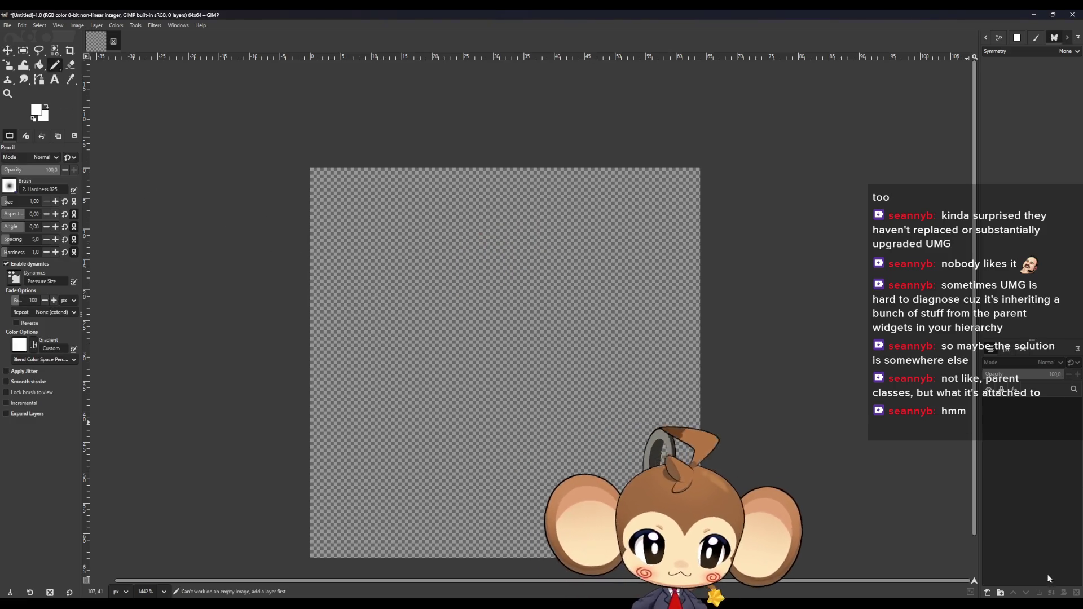
left_click(987, 592)
On a new transparent layer, pencil a straight white horizontal line across the upper canvas
left_click(623, 430)
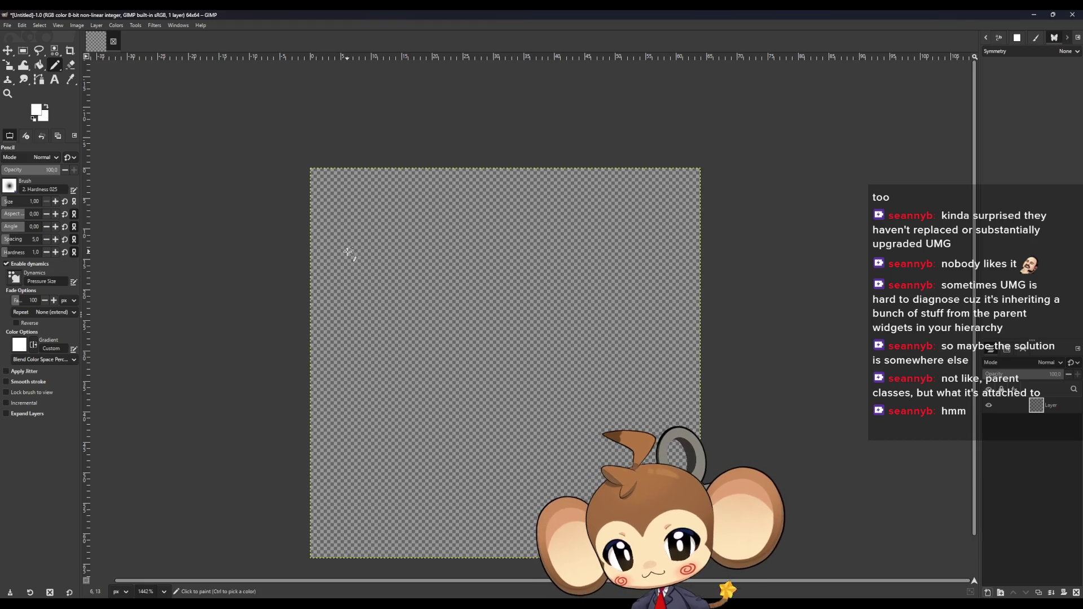
left_click(350, 274)
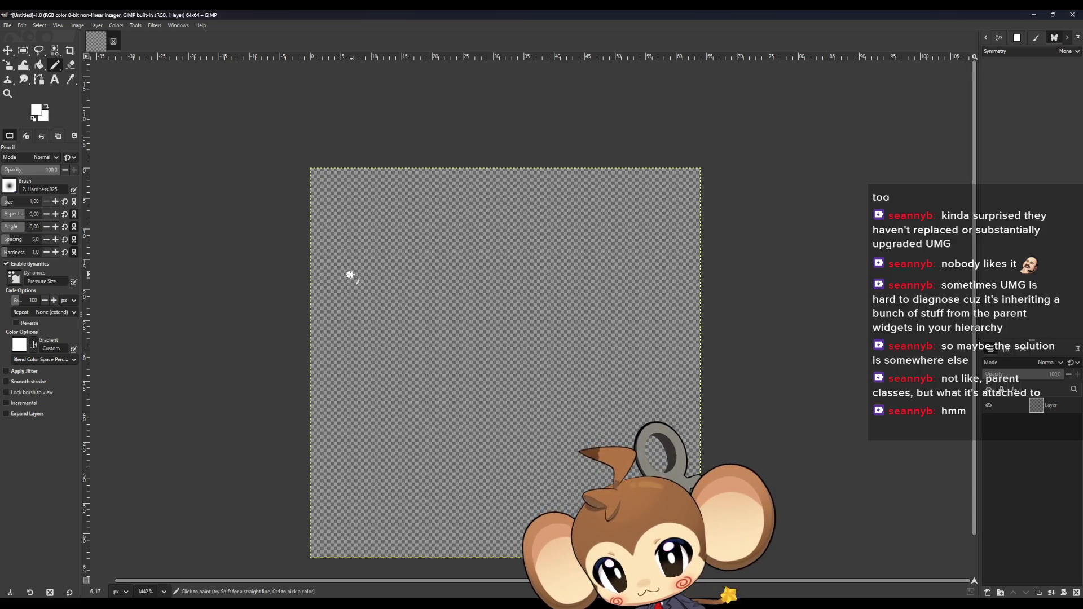
left_click(655, 277, "shift")
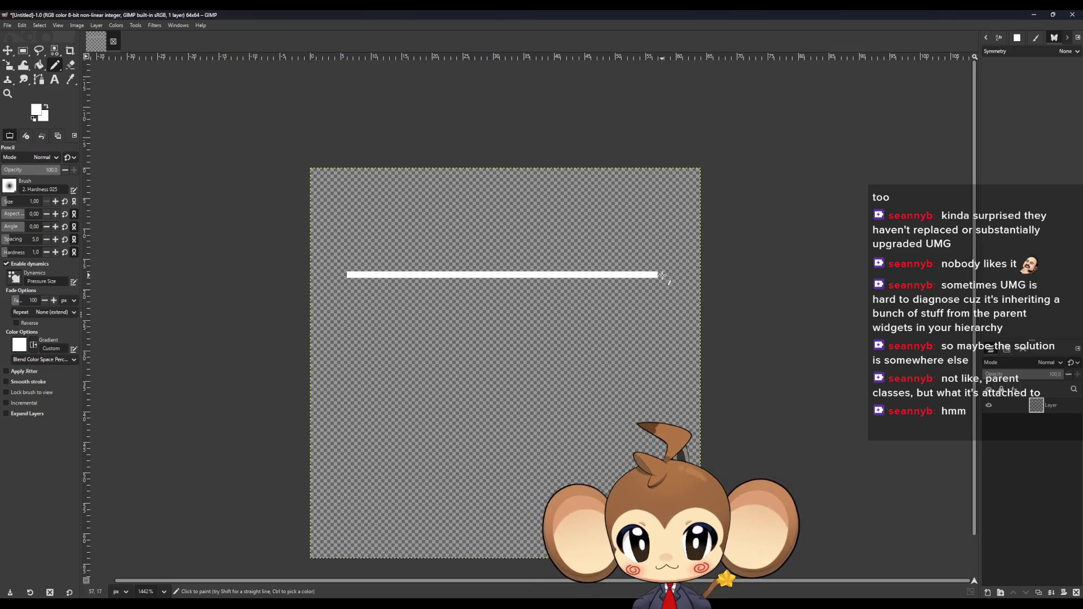
left_click(662, 275)
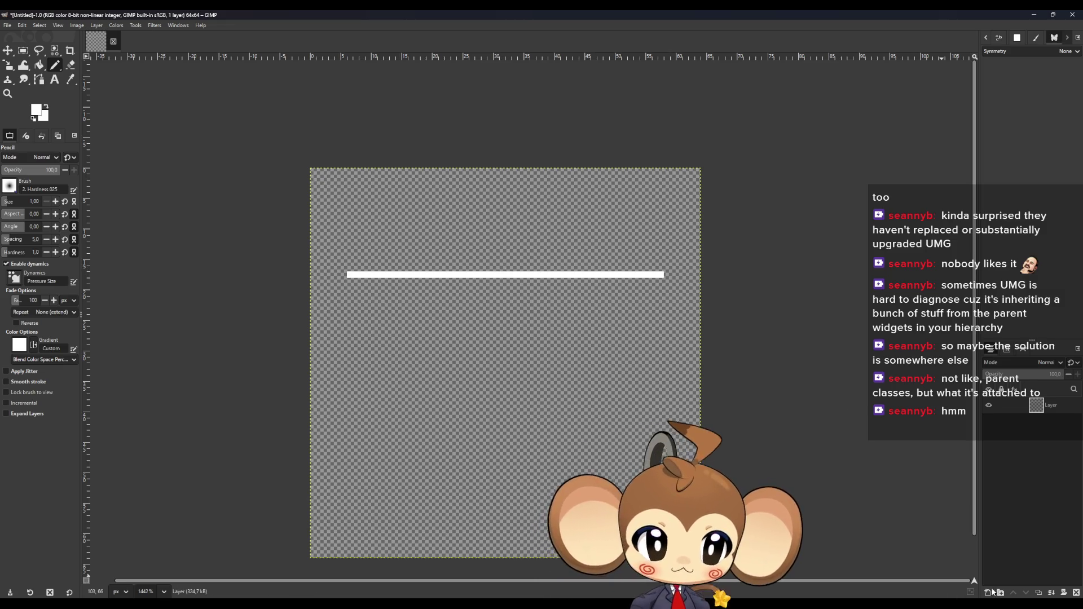
left_click(991, 592)
On Layer #1, pencil corner-to-corner diagonals forming an X
key("Return")
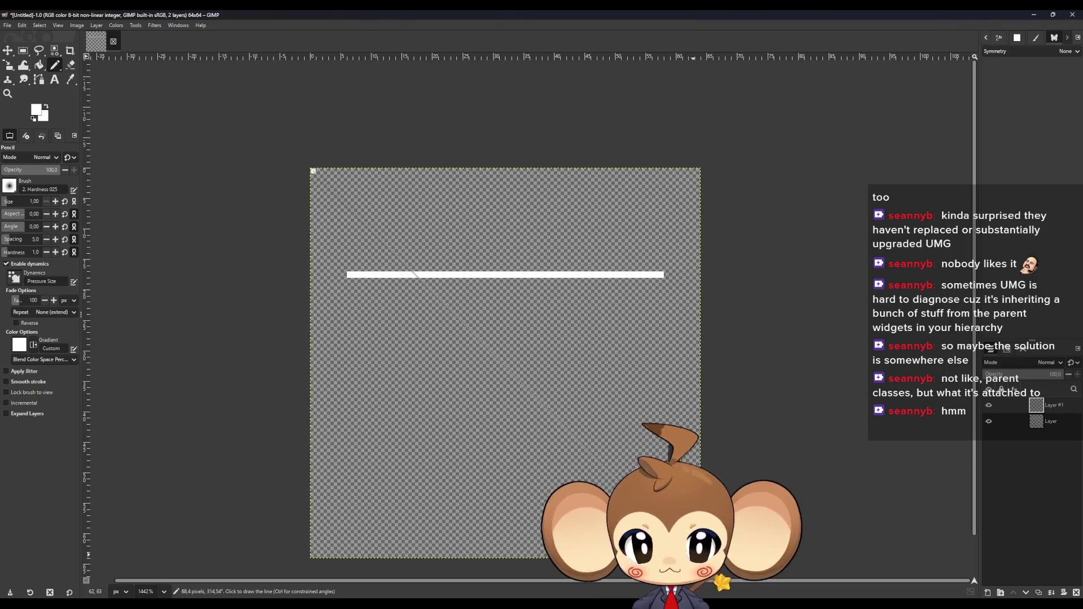
left_click(619, 477, "shift")
left_click(314, 555)
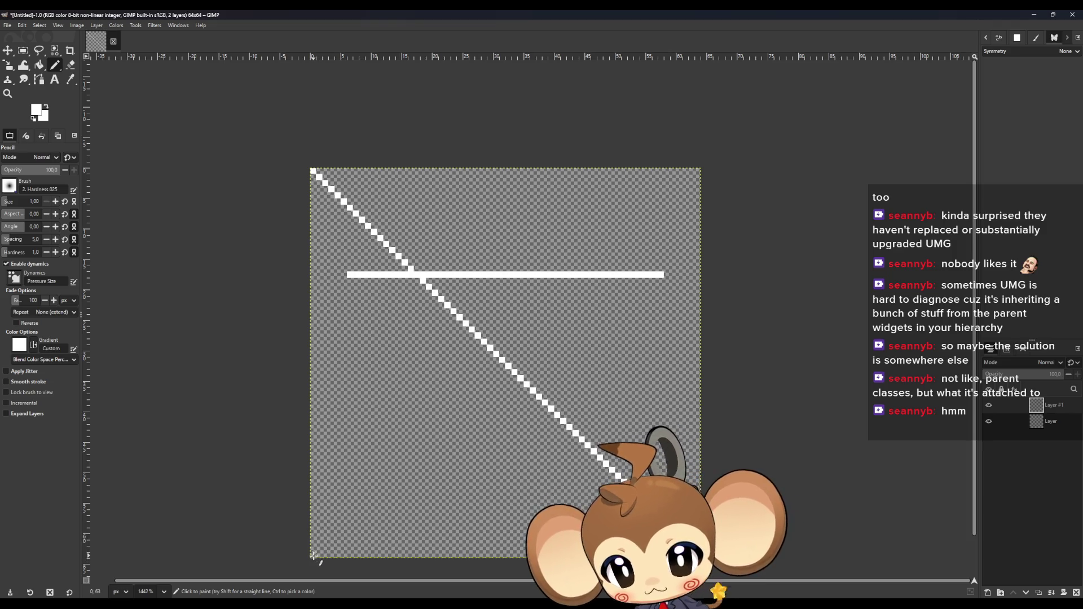
left_click(697, 172, "shift")
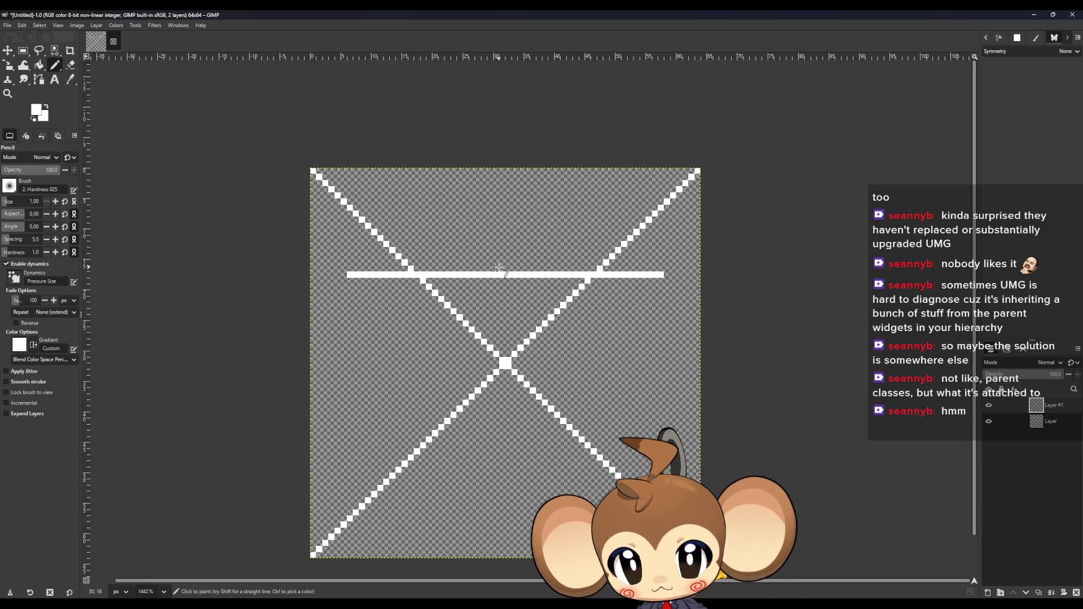
Draw a vertical centre guide through the X and triangle sides to the line's ends
left_click_drag(498, 267, 490, 169)
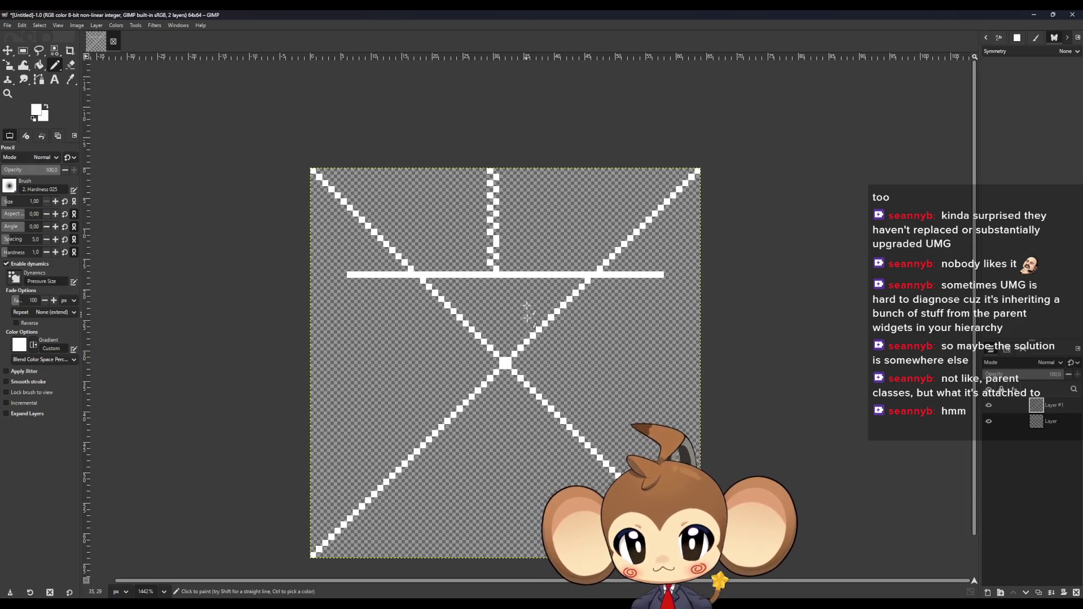
left_click(502, 360)
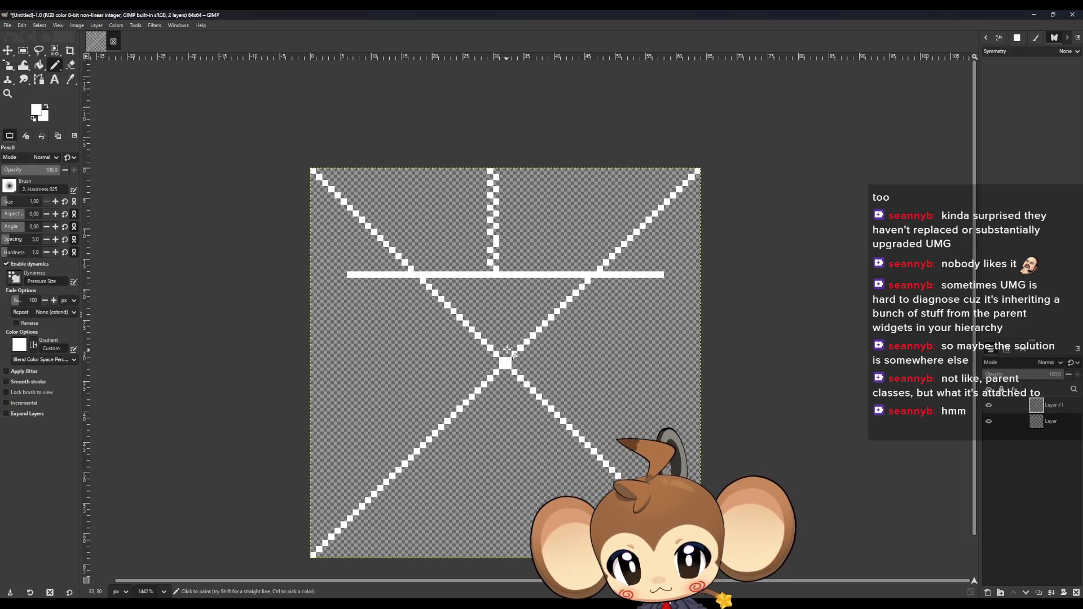
left_click_drag(509, 353, 507, 280)
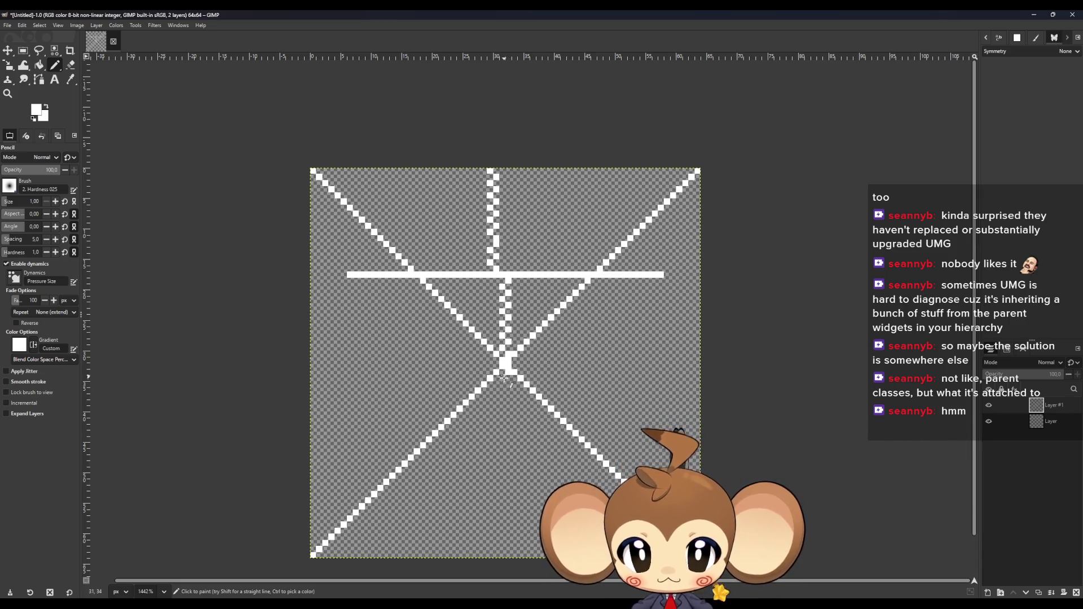
left_click_drag(504, 378, 508, 448)
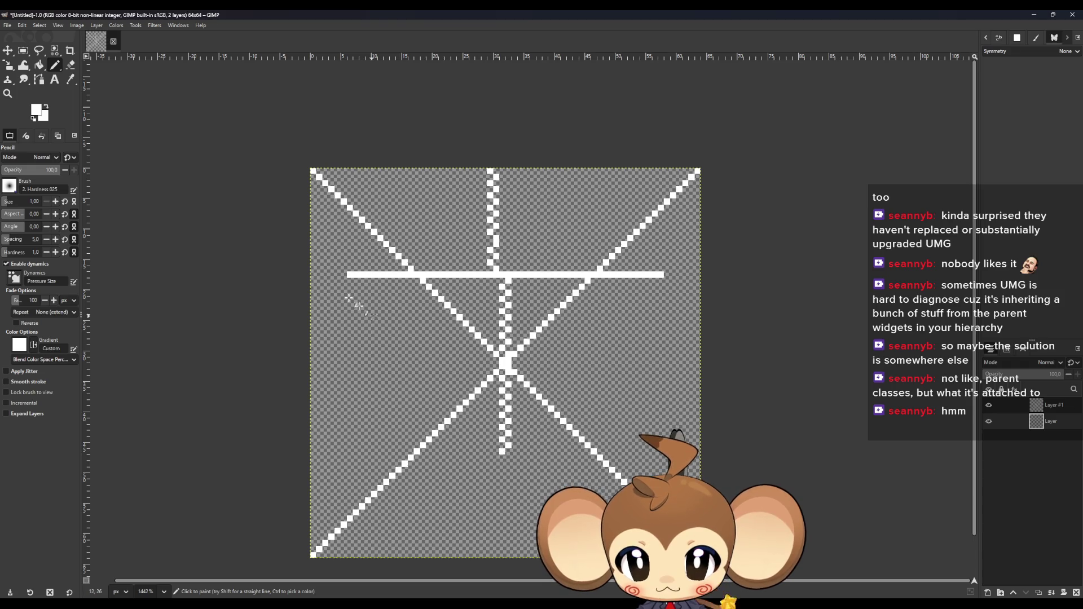
left_click(349, 275, "shift")
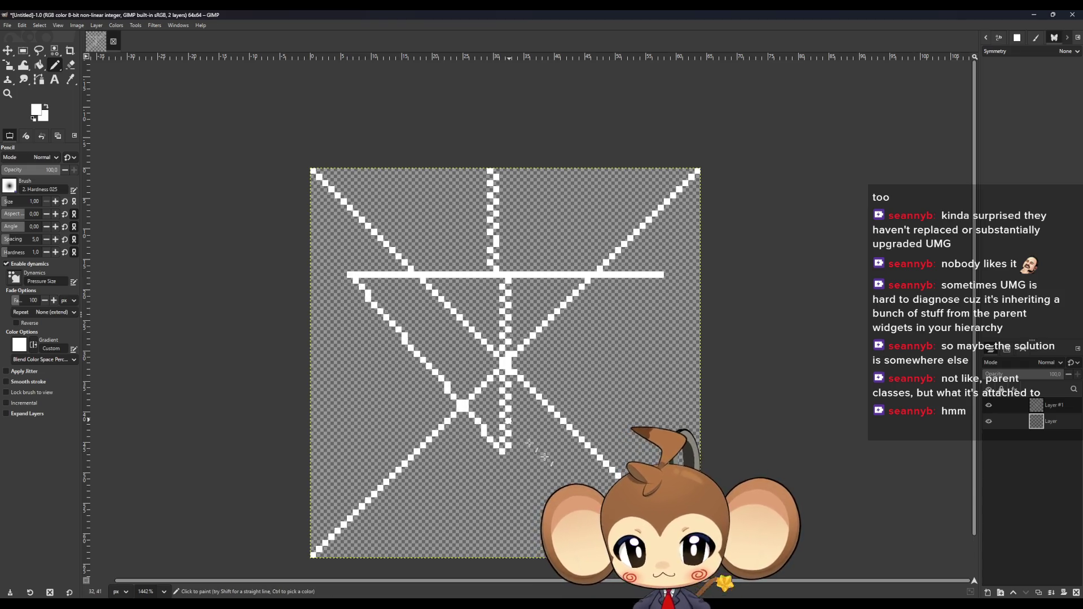
left_click(661, 276, "shift")
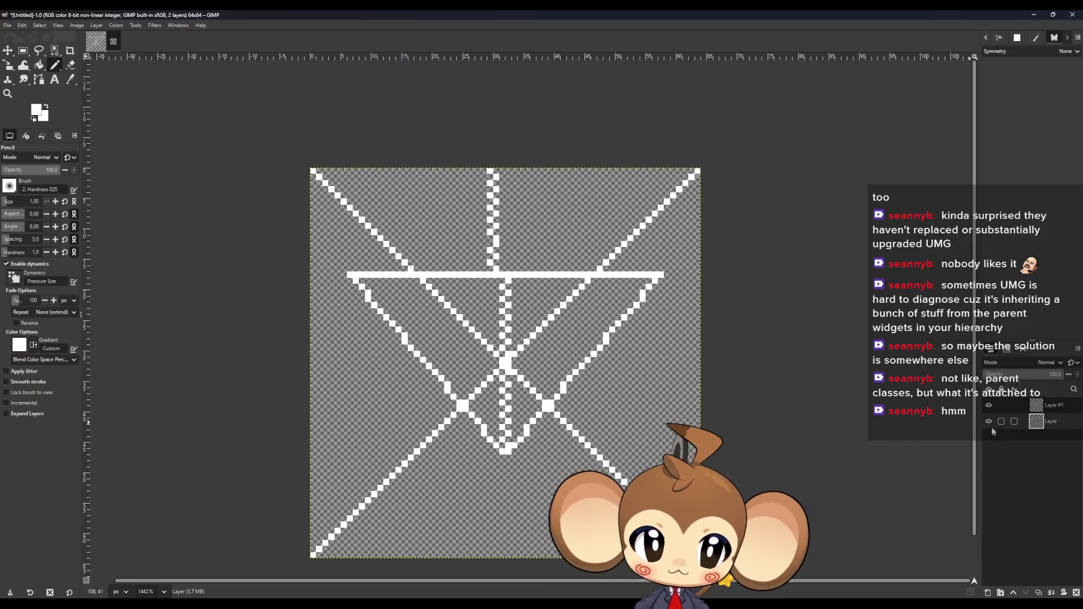
Hide Layer #1's guide lines and bucket-fill the triangle solid white
left_click(988, 405)
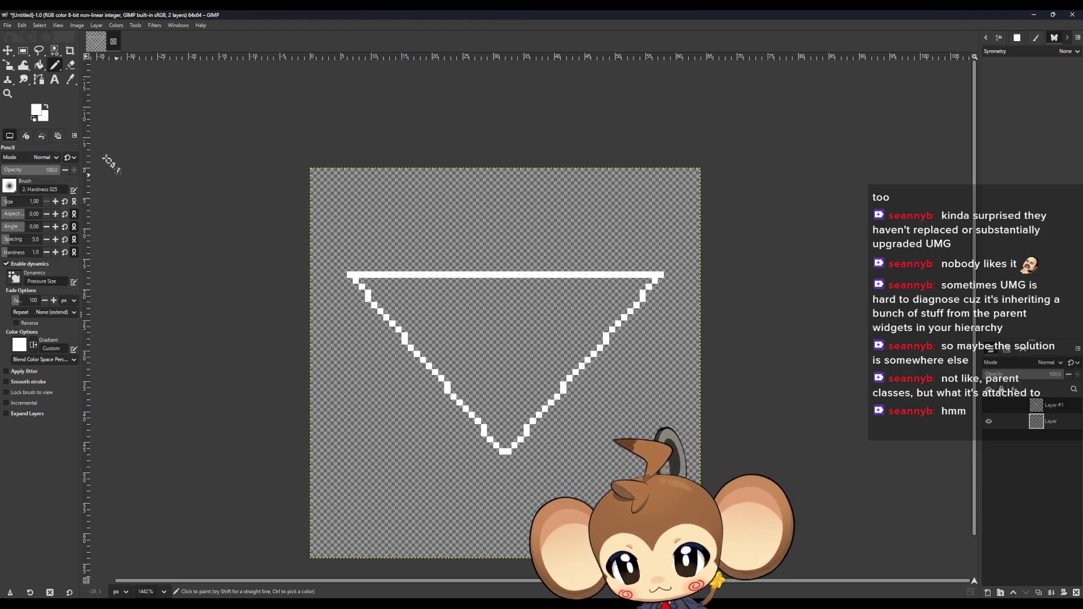
left_click(39, 65)
left_click(583, 375)
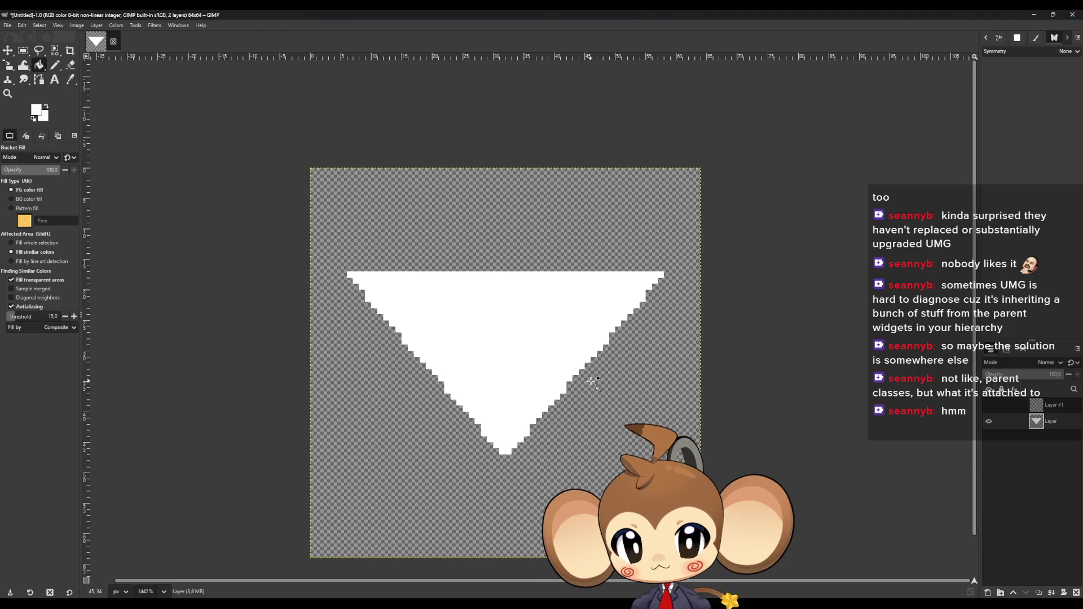
left_click(7, 26)
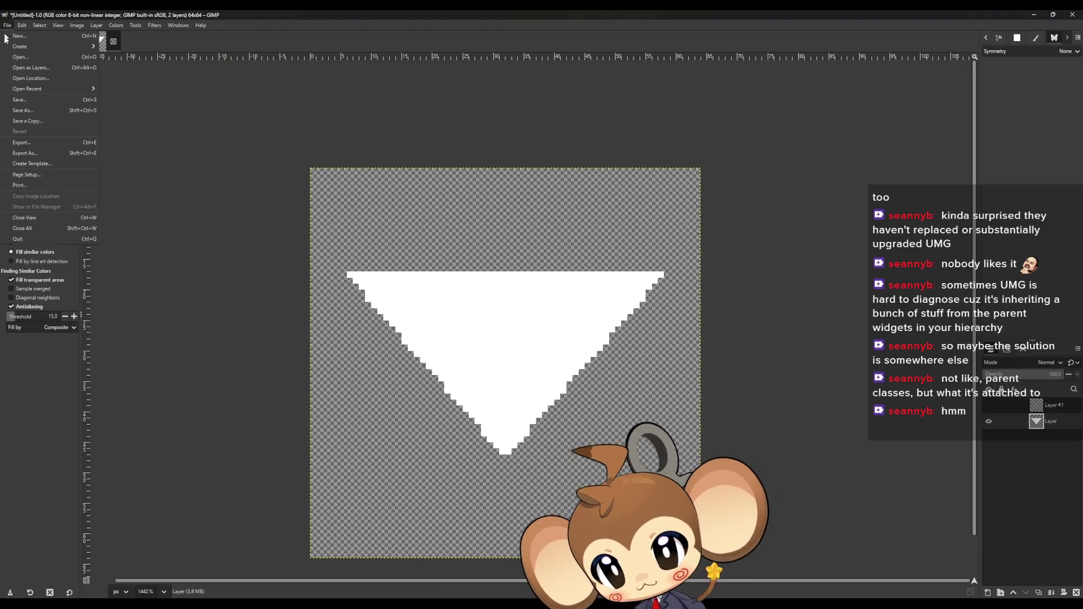
In Export As, browse to Workspace/Projects/Weltenbaum/2D/UI/Dialogue
left_click(36, 153)
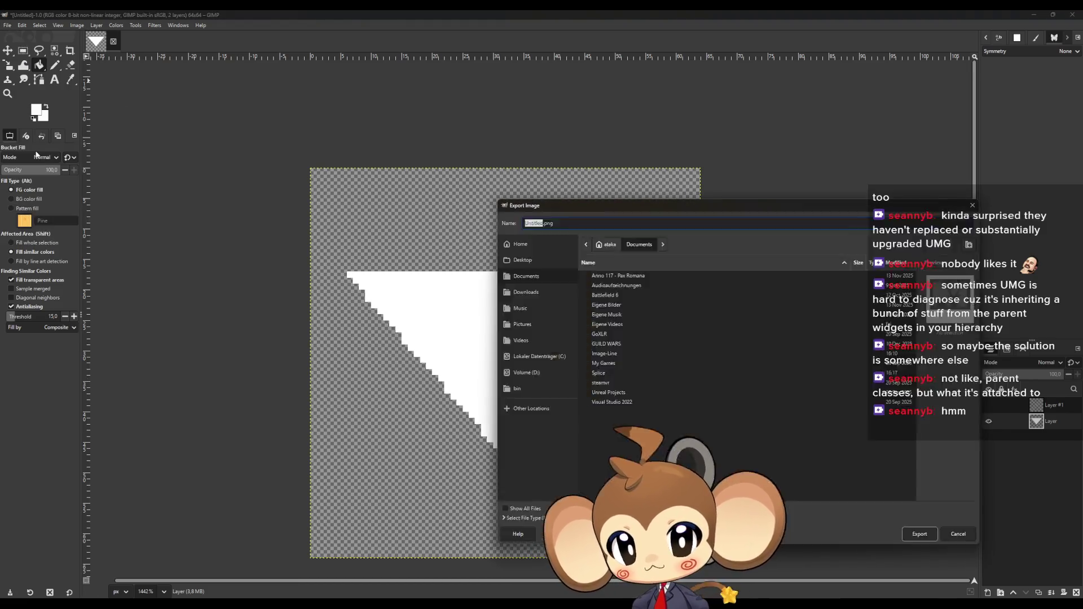
left_click(527, 389)
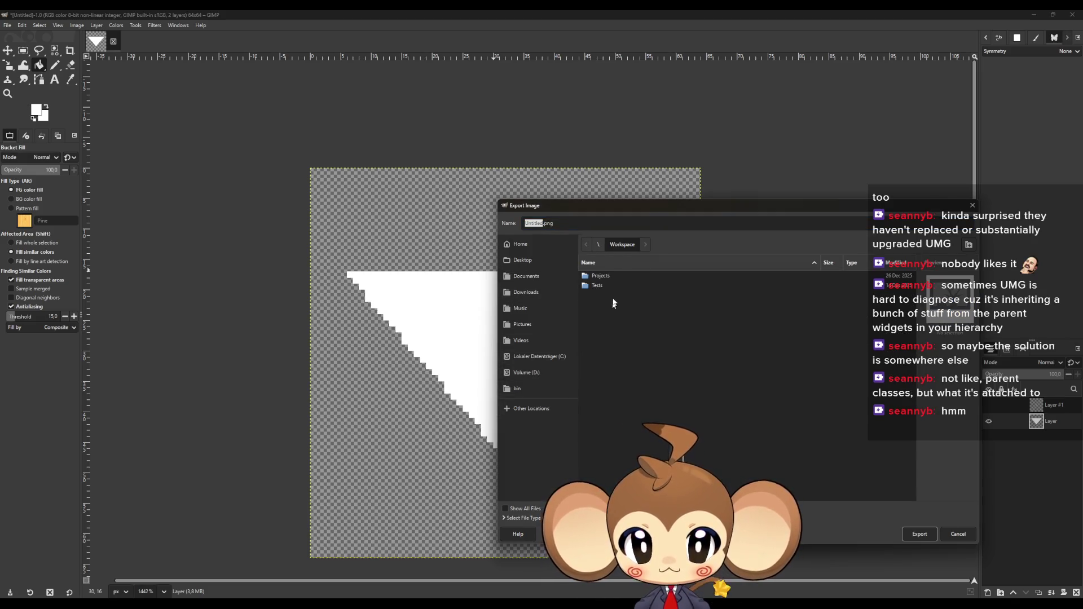
double_click(600, 276)
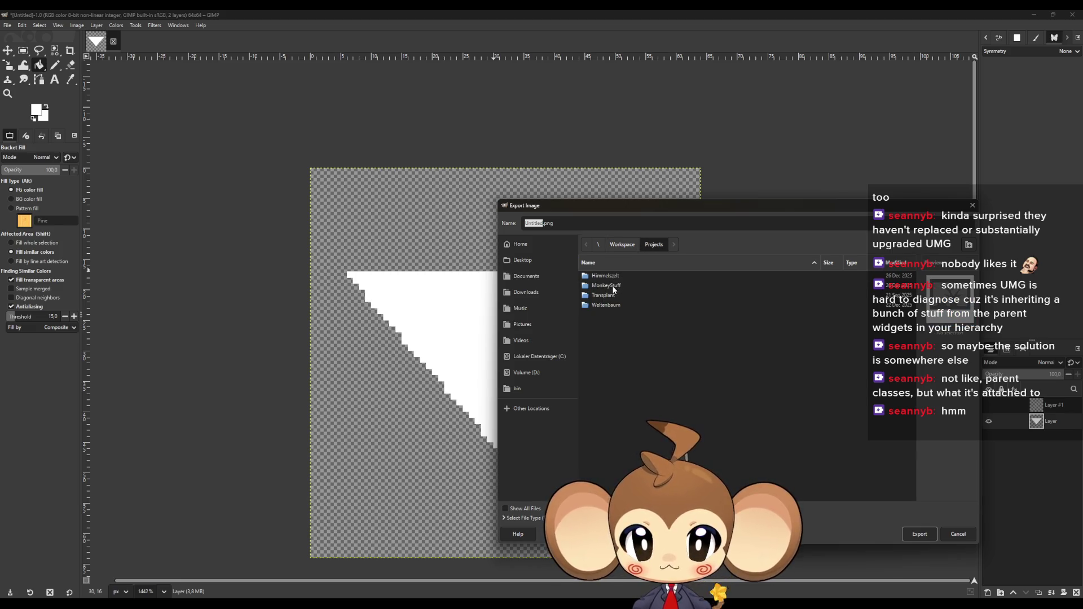
double_click(606, 304)
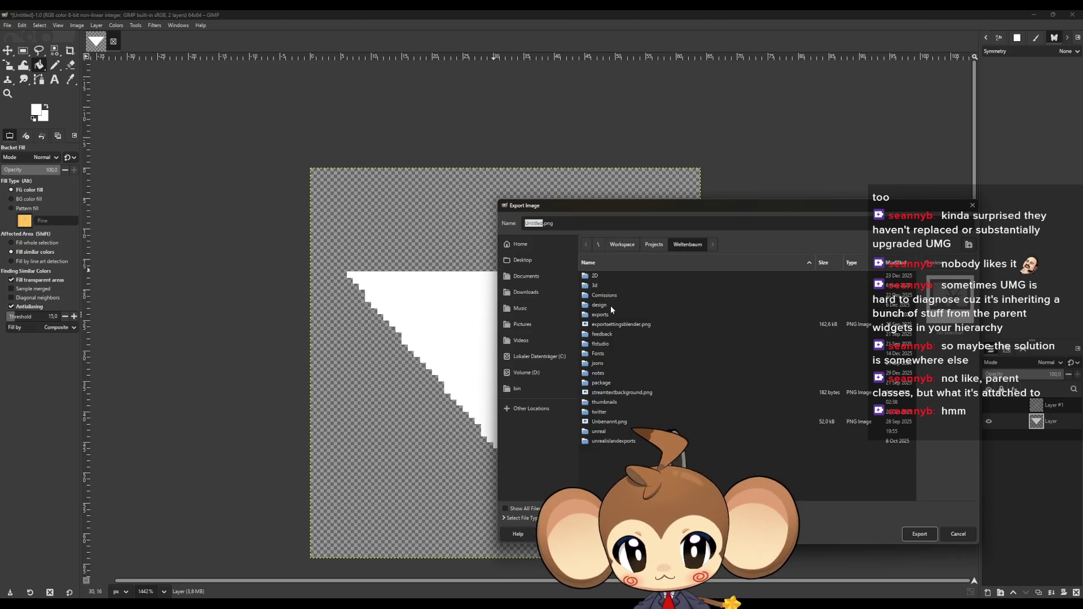
double_click(596, 275)
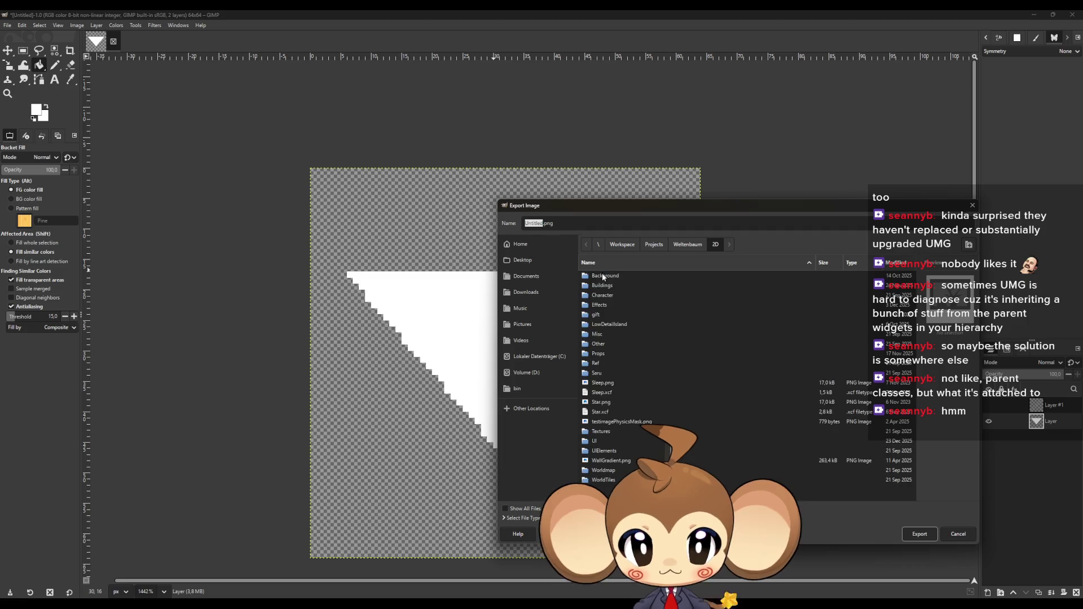
left_click(598, 441)
double_click(598, 442)
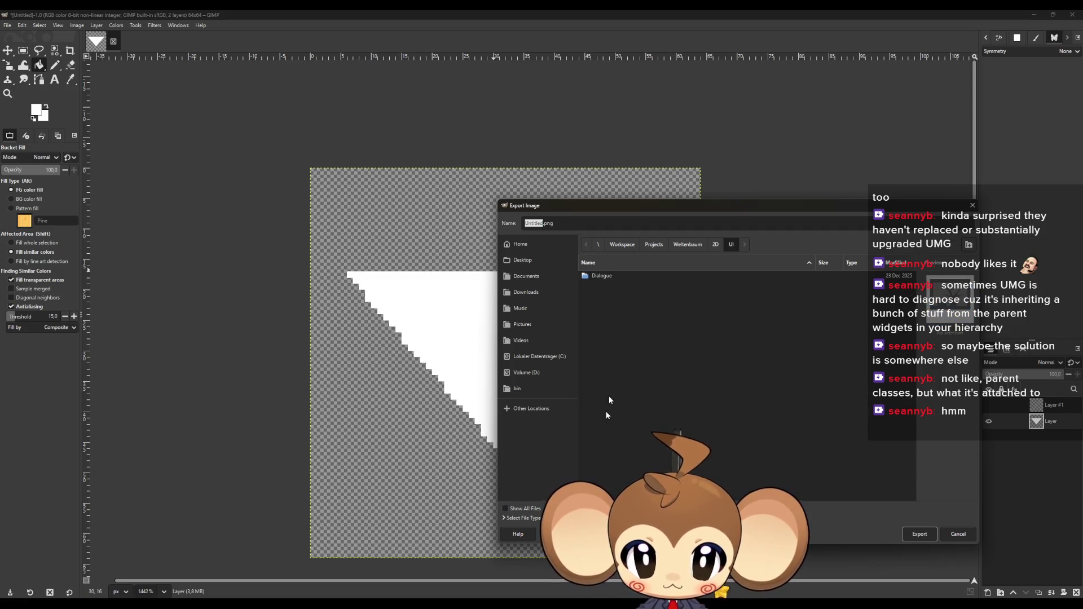
double_click(609, 275)
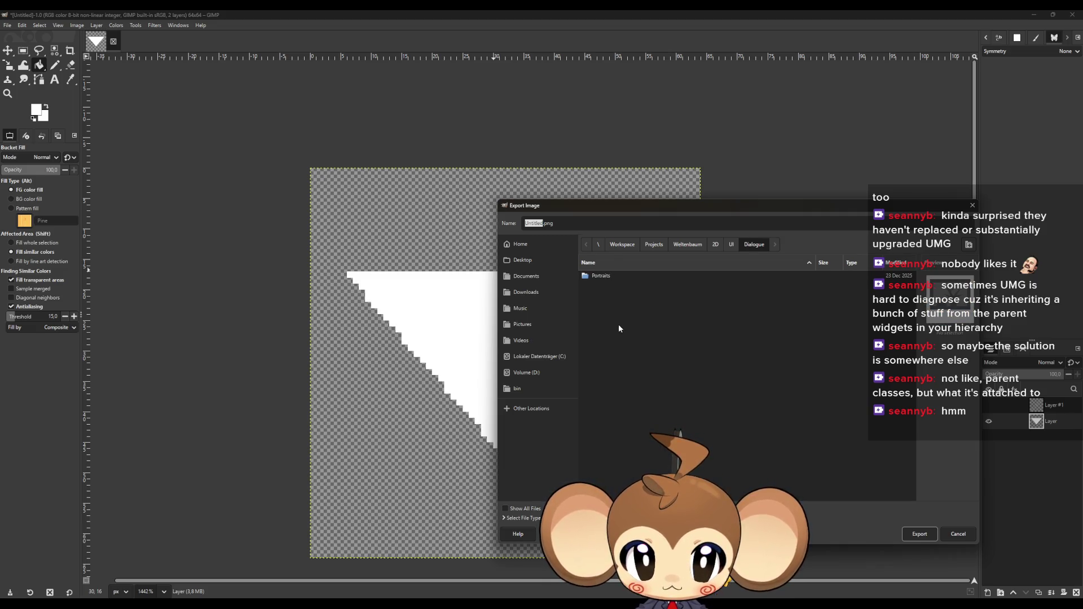
Create an Elements folder and export the image there as TextEndIndicator.png
left_click(967, 245)
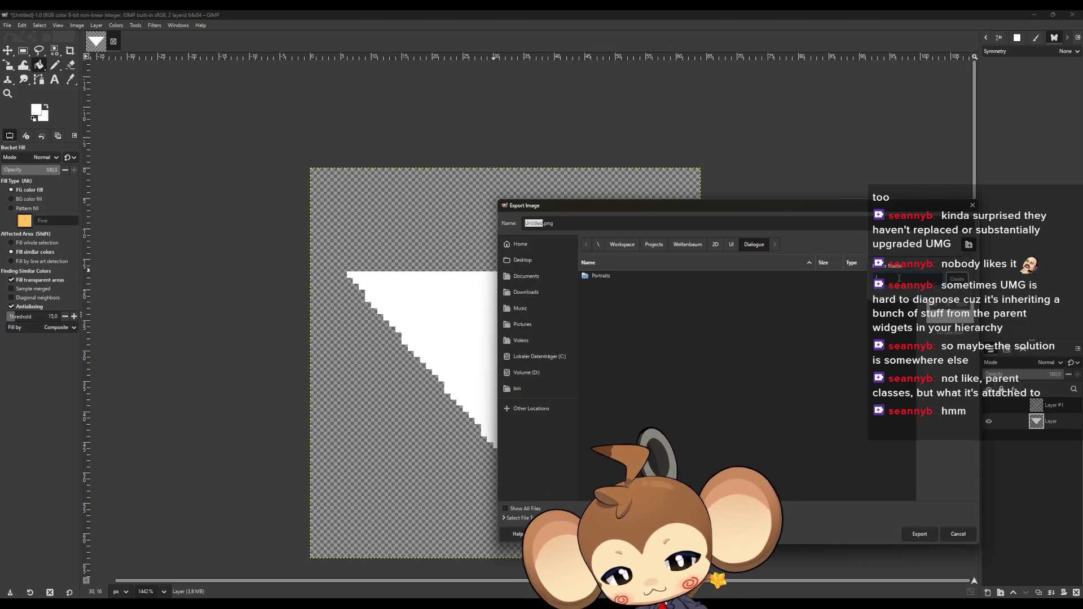
type("Interface")
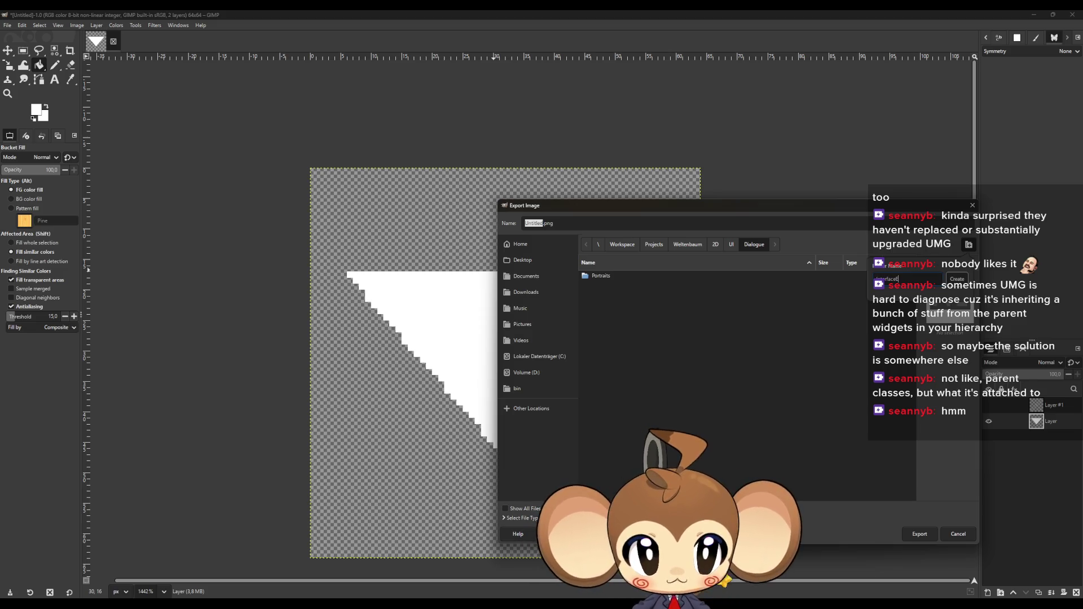
type("Elements")
key("BackSpace")
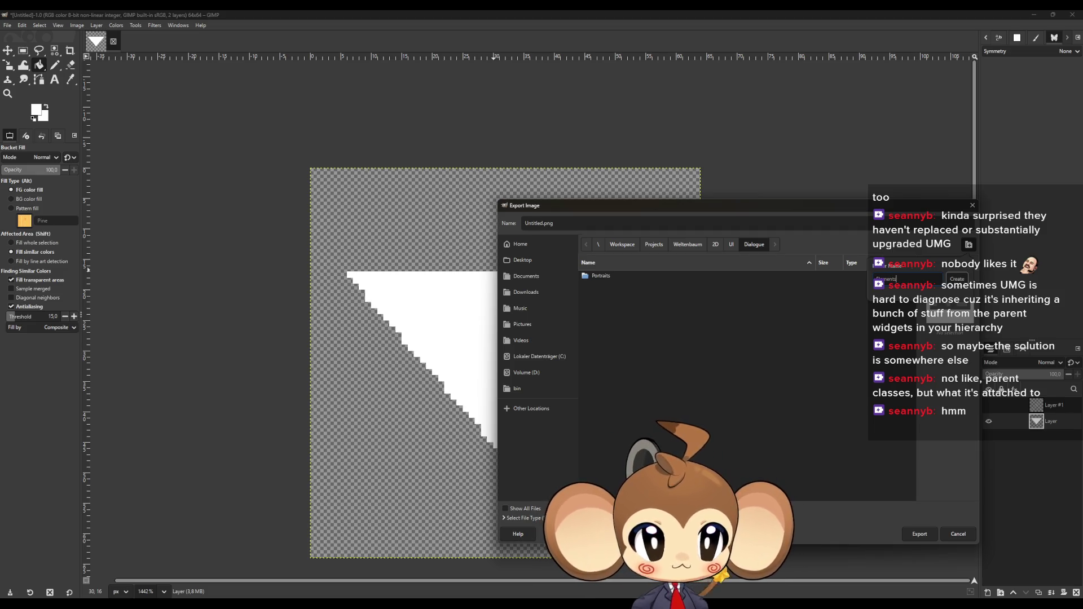
key("Return")
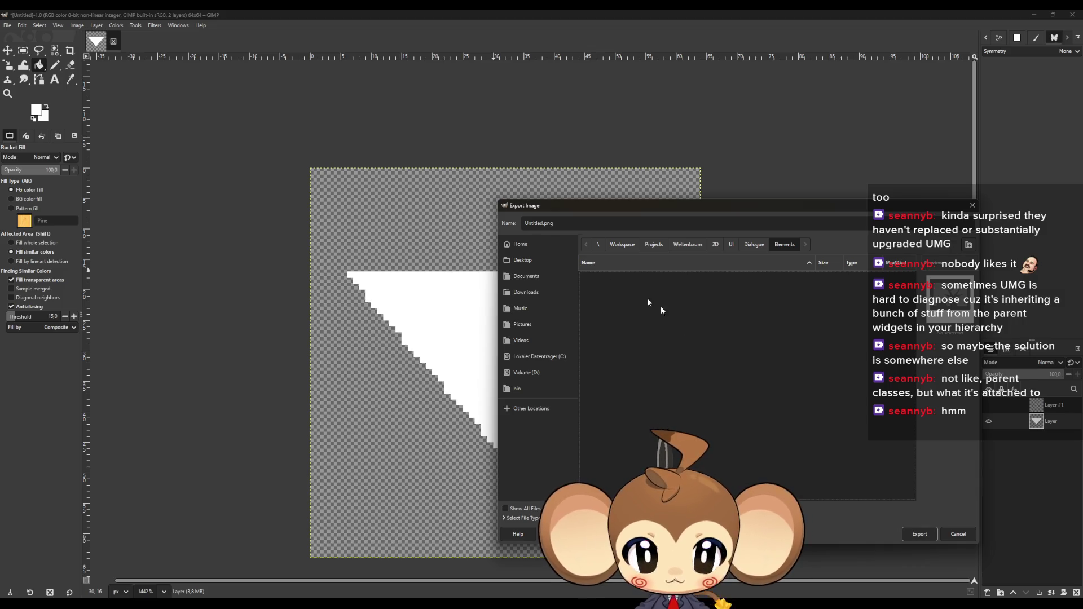
left_click(542, 218)
type("TextEndIndicator")
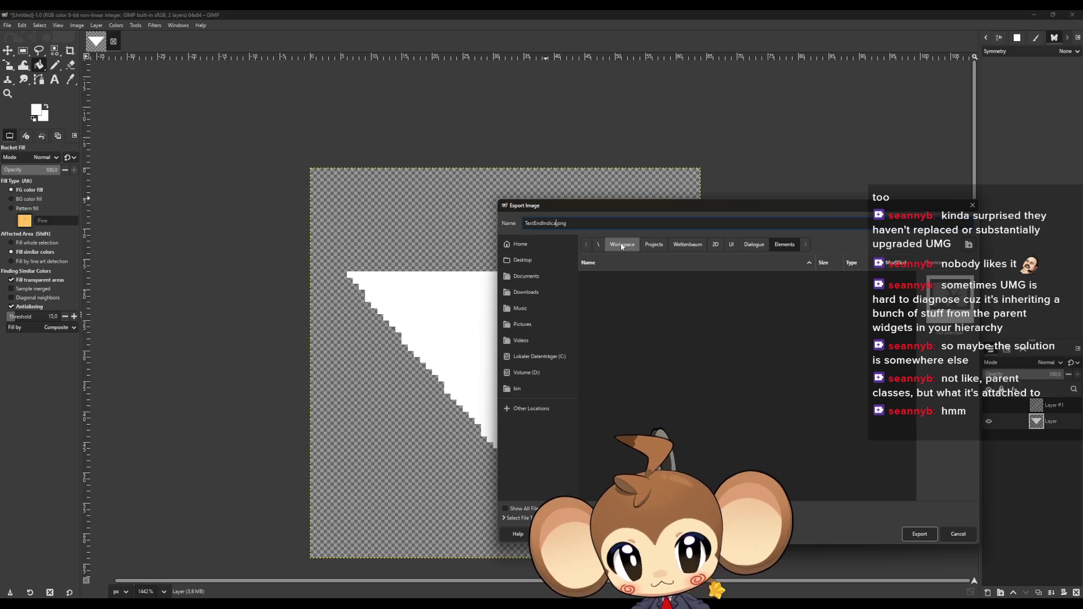
left_click(920, 532)
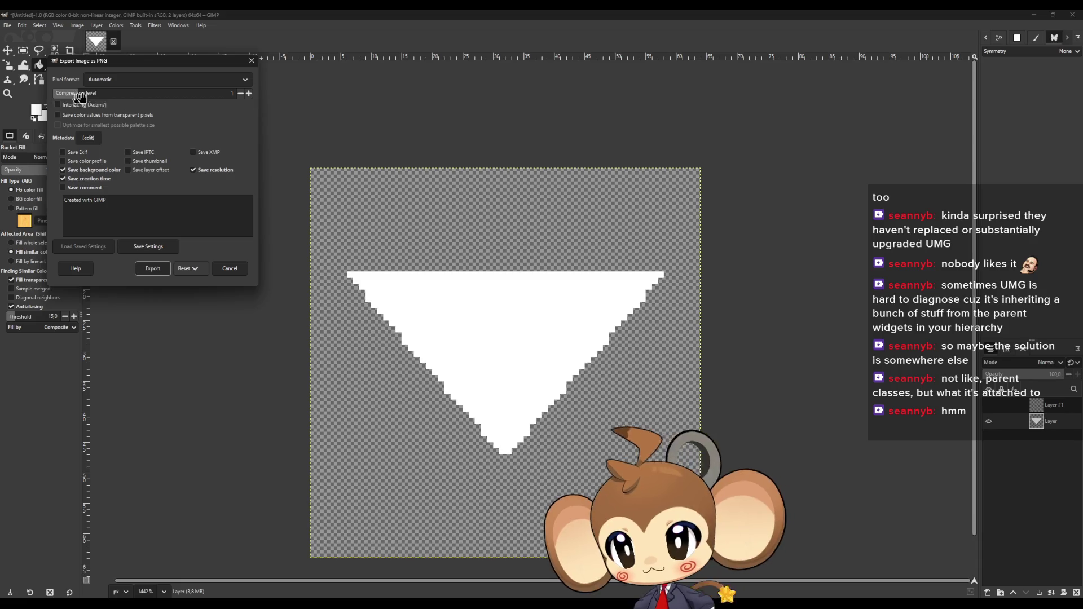
left_click(153, 271)
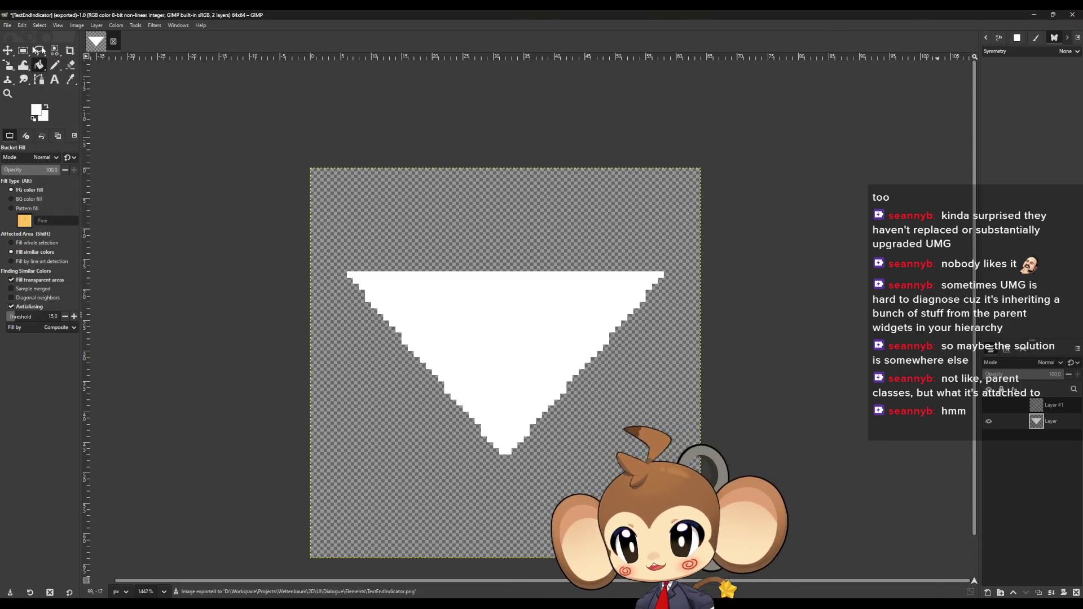
left_click(10, 28)
In Save As, browse to D:/Workspace/Projects/Weltenbaum/2D/UI/Dialogue
left_click(22, 107)
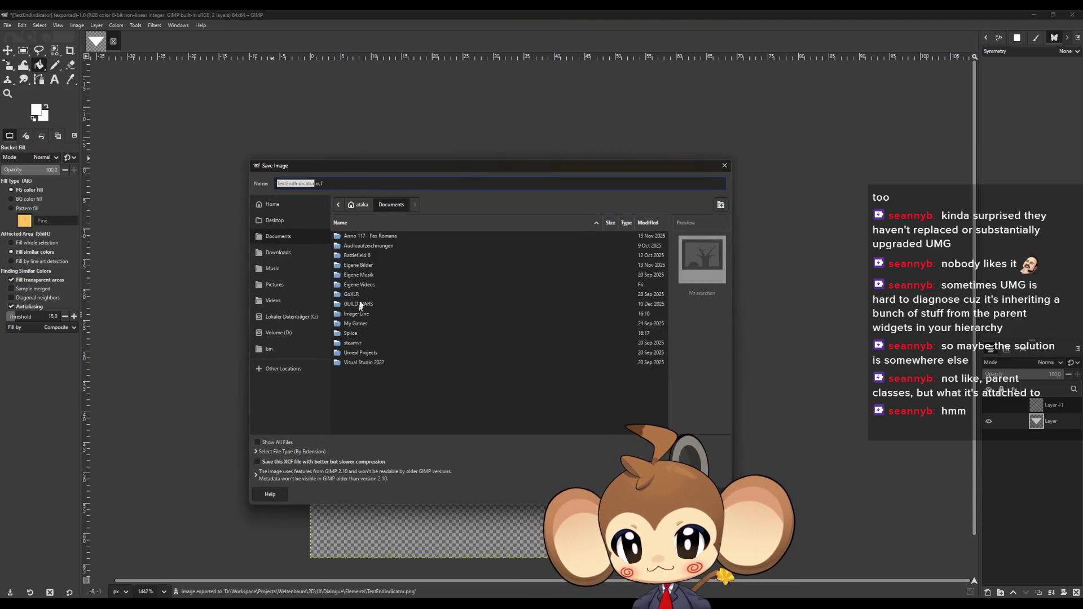
left_click(278, 332)
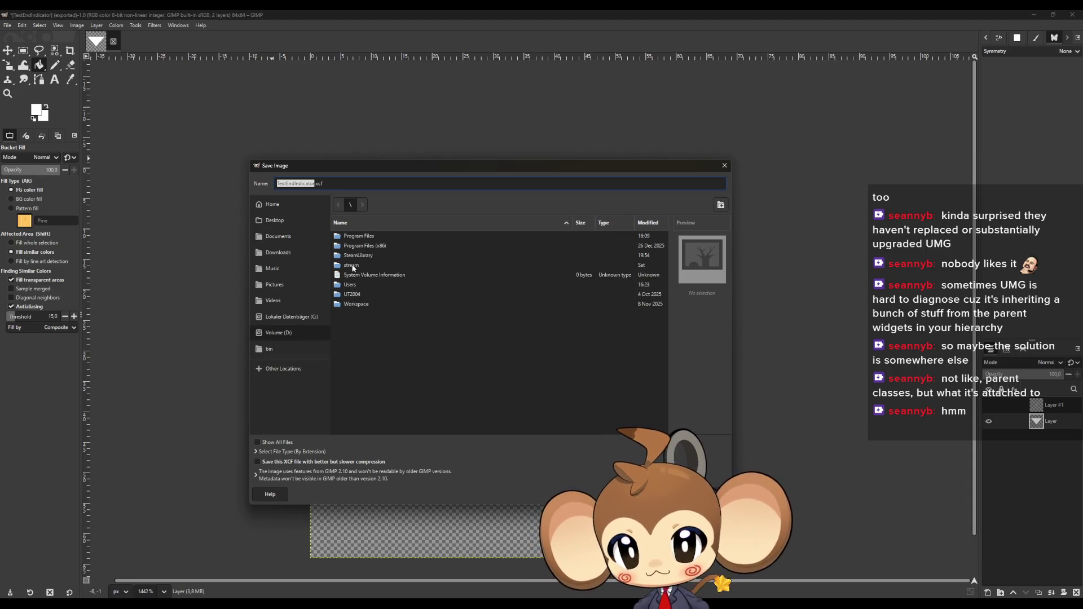
double_click(347, 304)
double_click(352, 236)
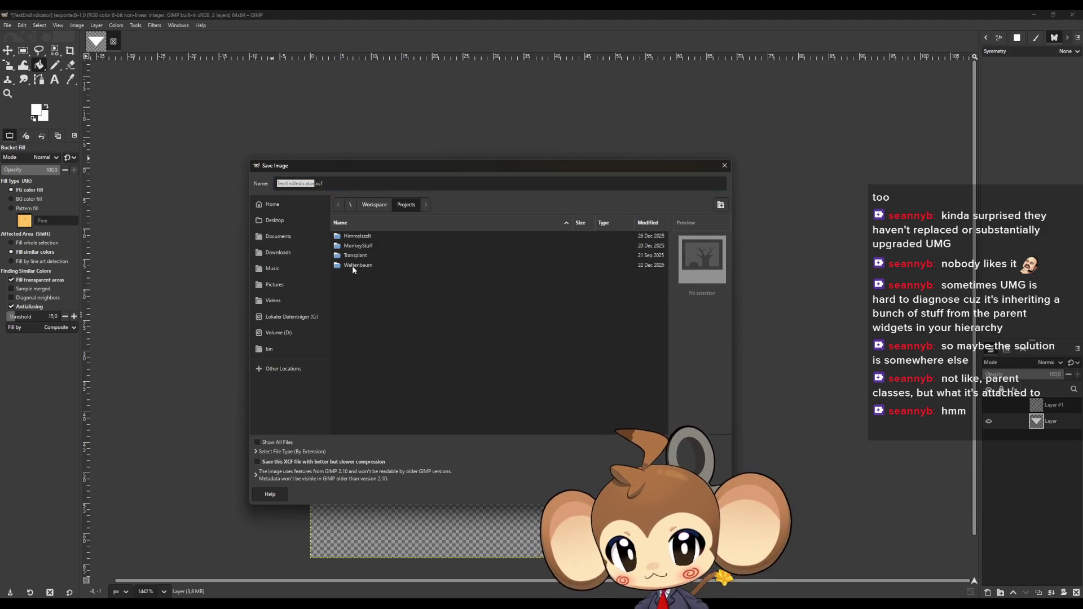
double_click(353, 266)
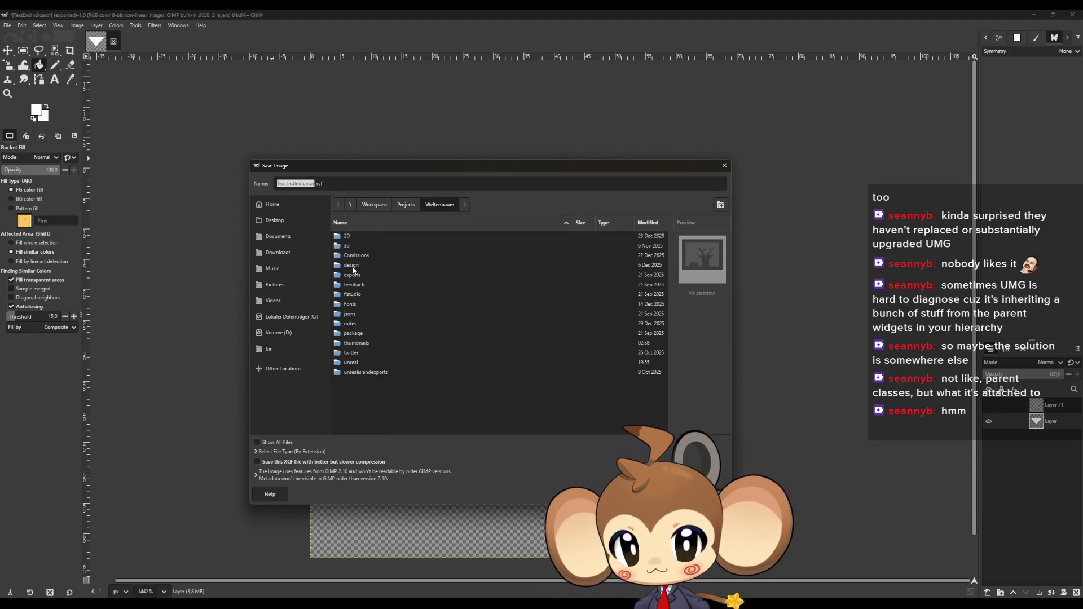
double_click(348, 237)
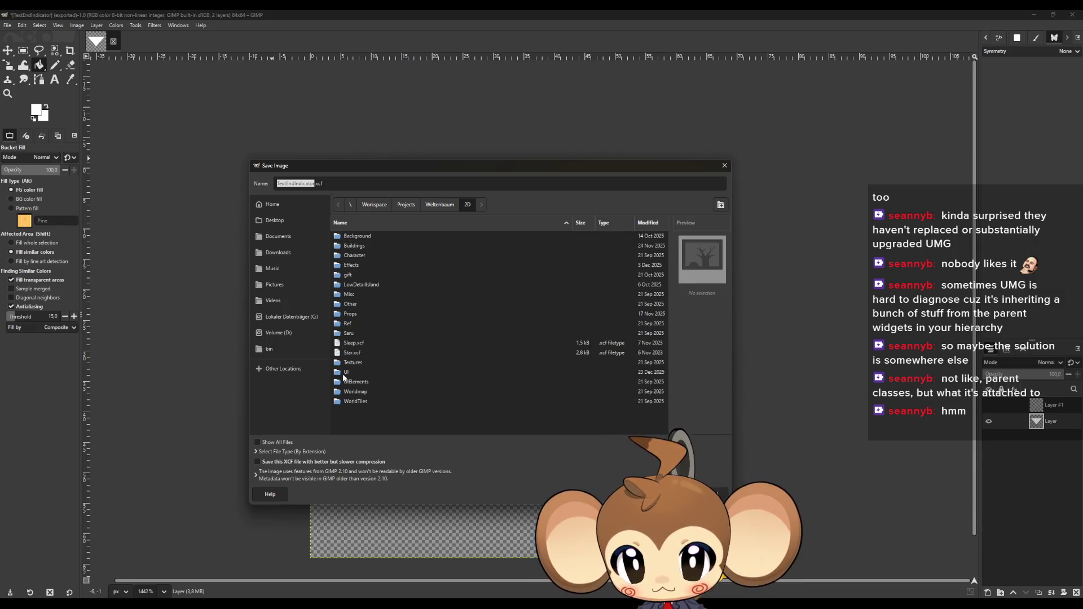
double_click(346, 372)
double_click(351, 236)
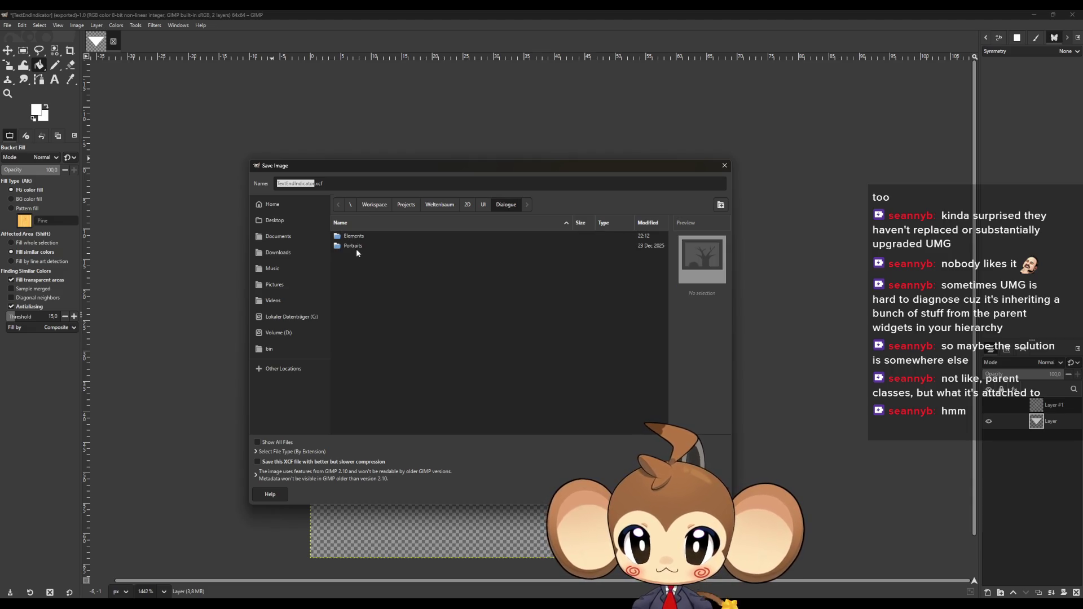
Save the file as UIElements64.xcf, close GIMP, and return to Unreal's level editor
left_click(301, 183)
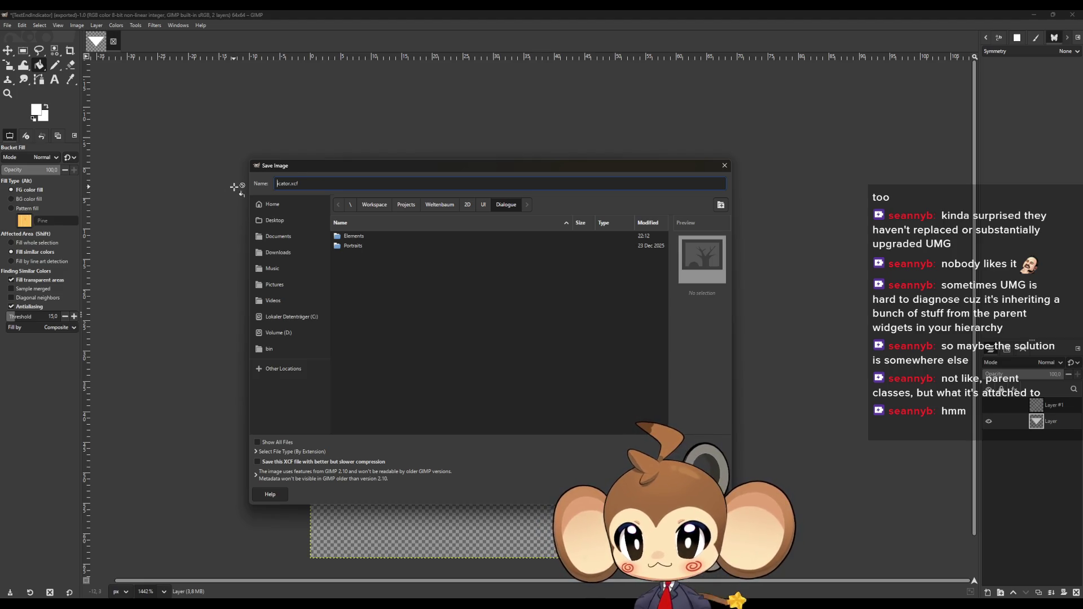
key("Delete")
key("Delete")
key("Delete")
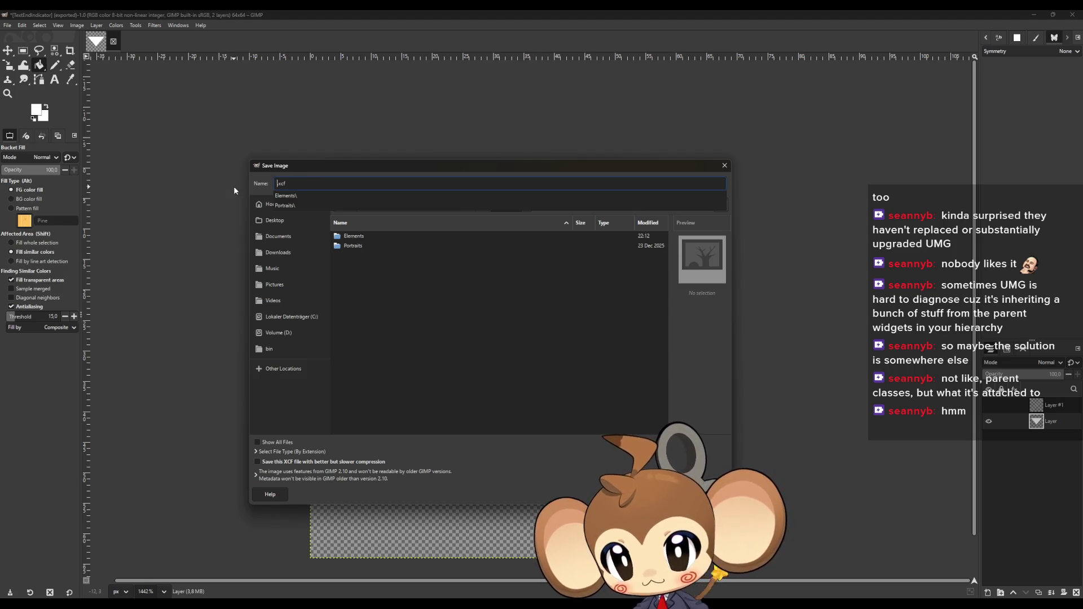
type("UIElements64")
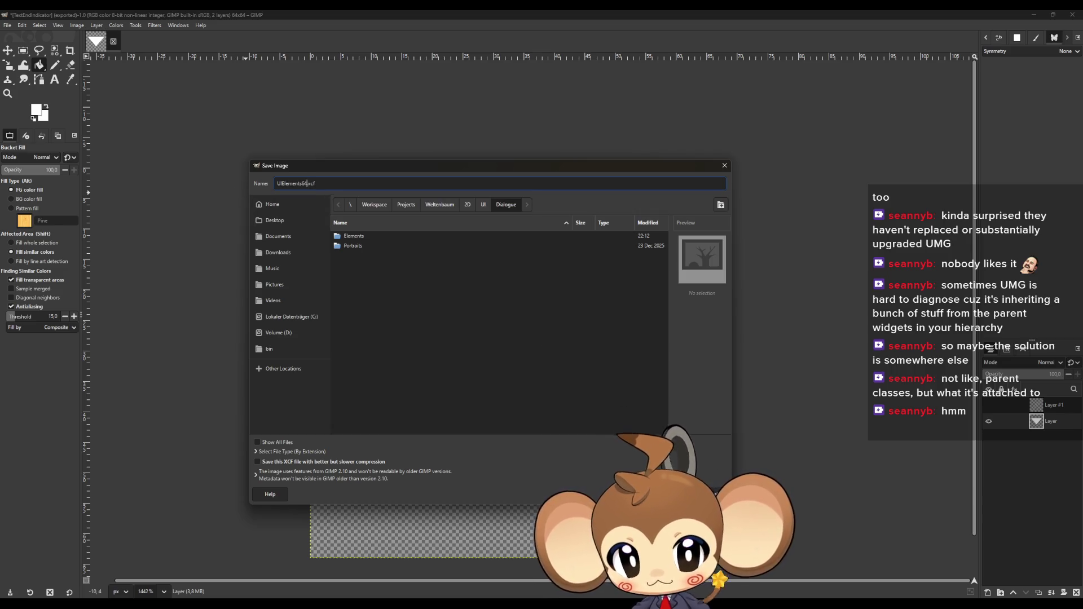
key("Return")
left_click(1069, 14)
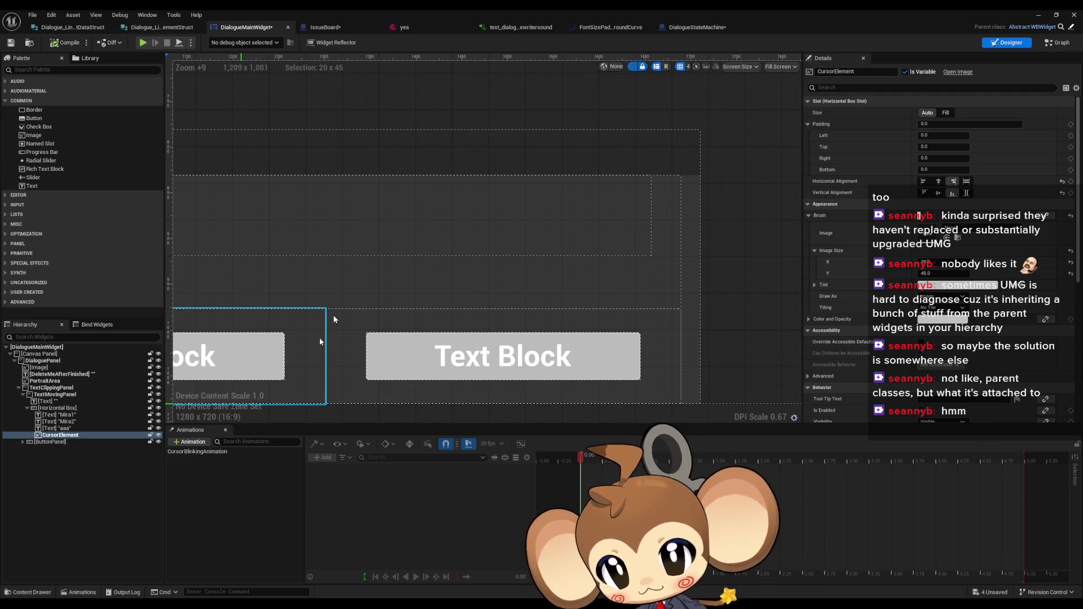
double_click(715, 9)
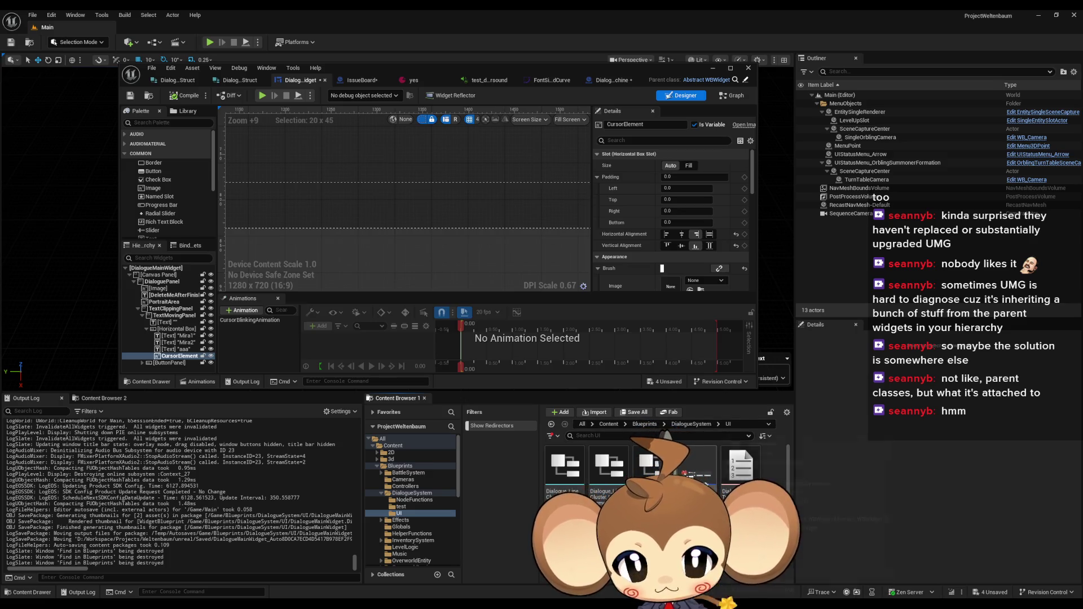
Create a Graphics folder in the DialogueSystem UI content and open it
scroll(665, 480, "down", 1)
right_click(723, 502)
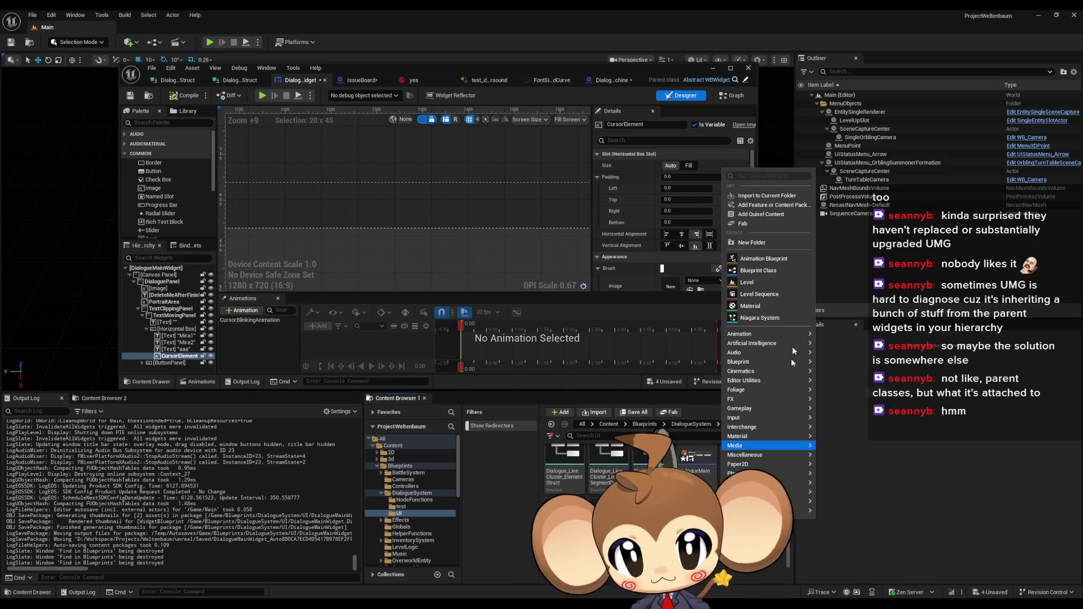
left_click(756, 242)
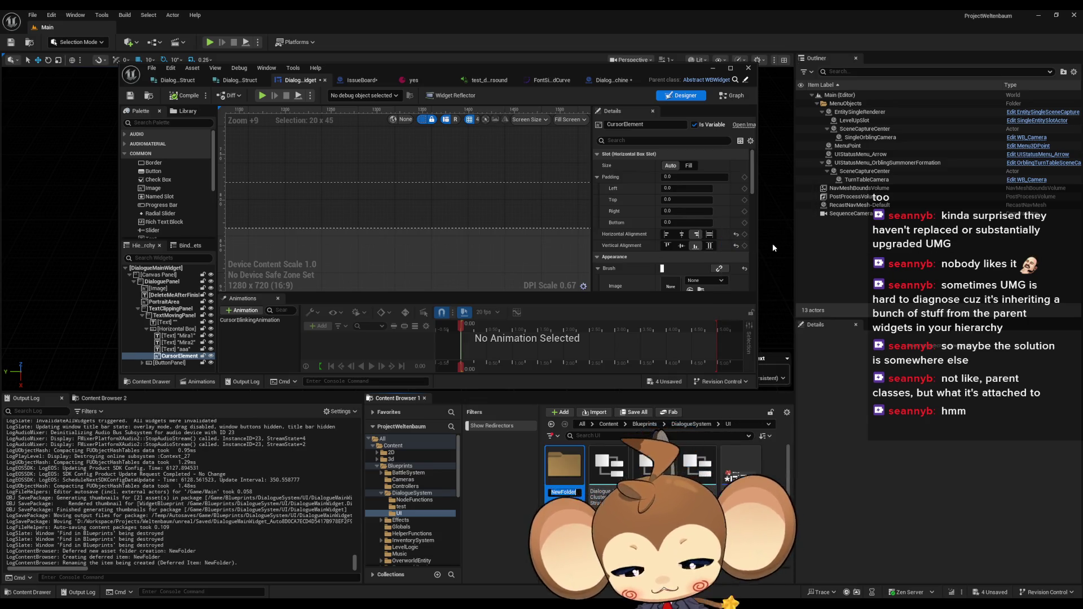
type("Grea")
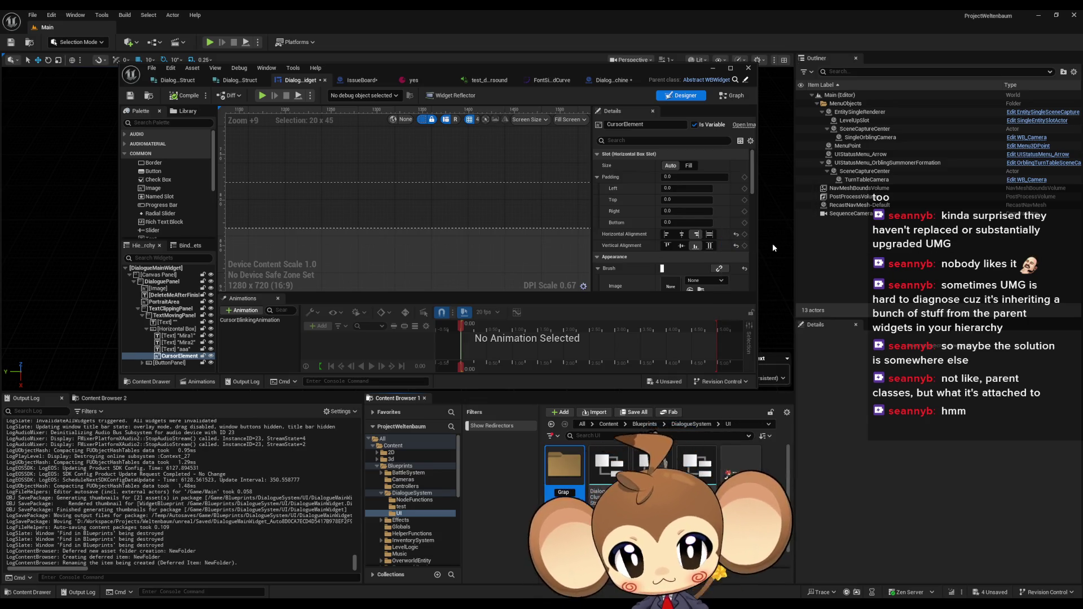
type("hics")
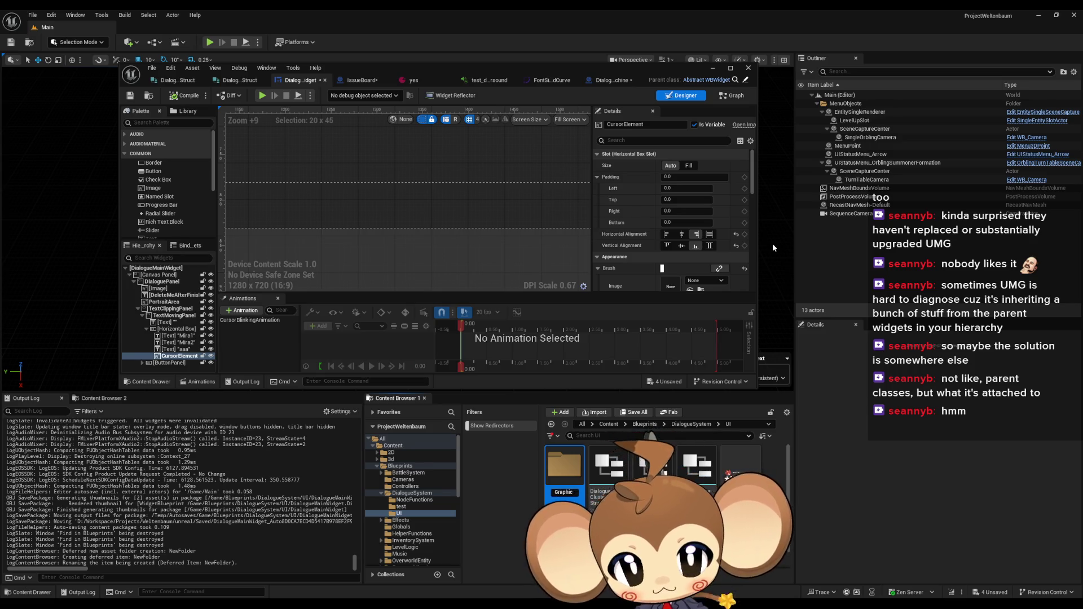
key("Return")
double_click(564, 468)
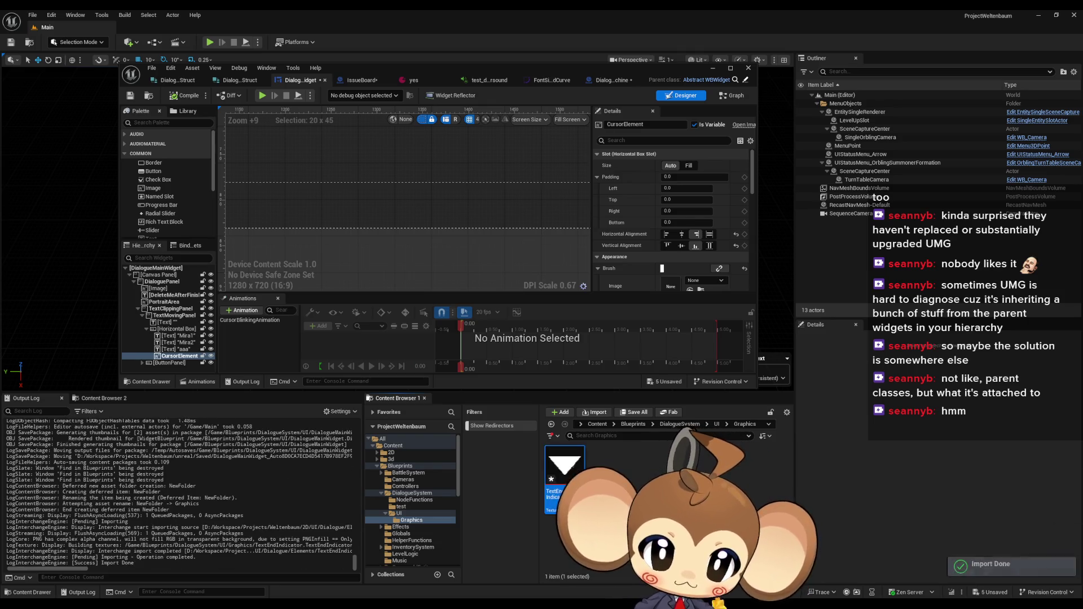
Open the imported TextEndIndicator texture in the texture editor
right_click(551, 479)
key("Escape")
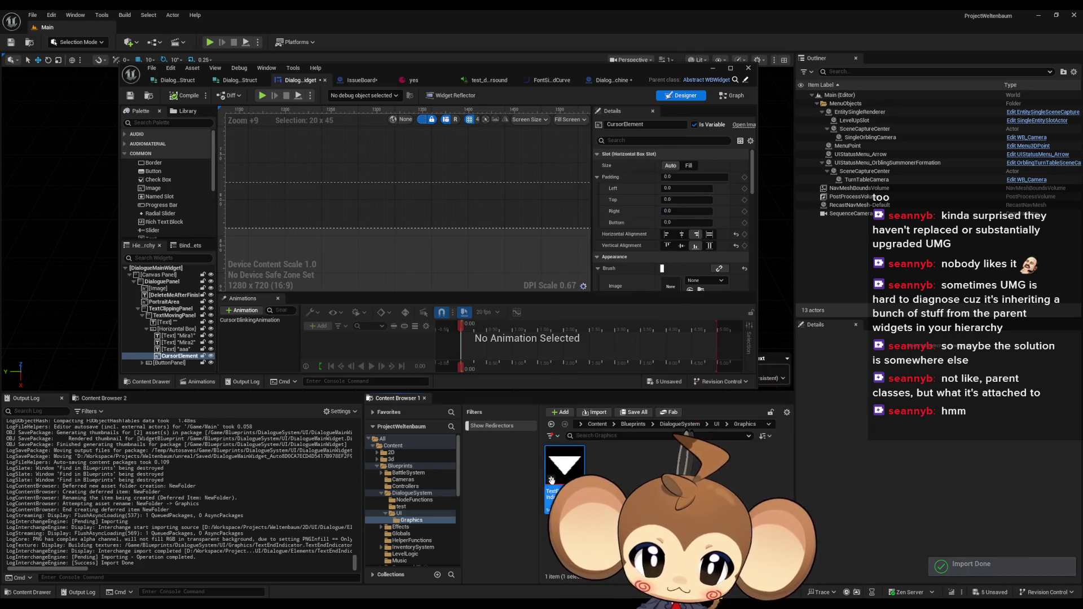
double_click(551, 480)
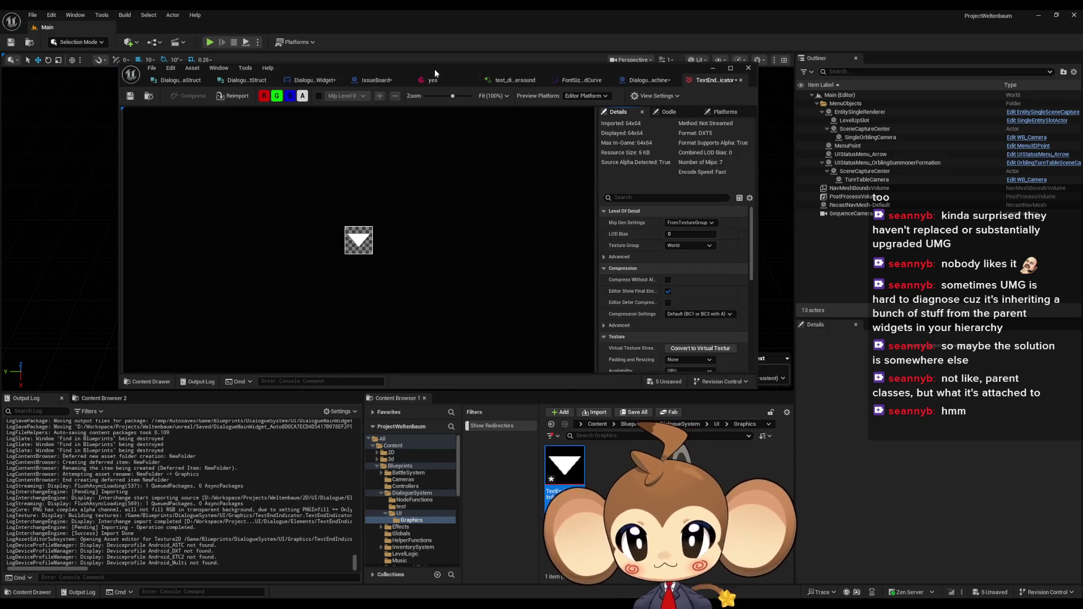
Turn off mipmaps and set TextEndIndicator's compression to UserInterface2D
left_click(691, 222)
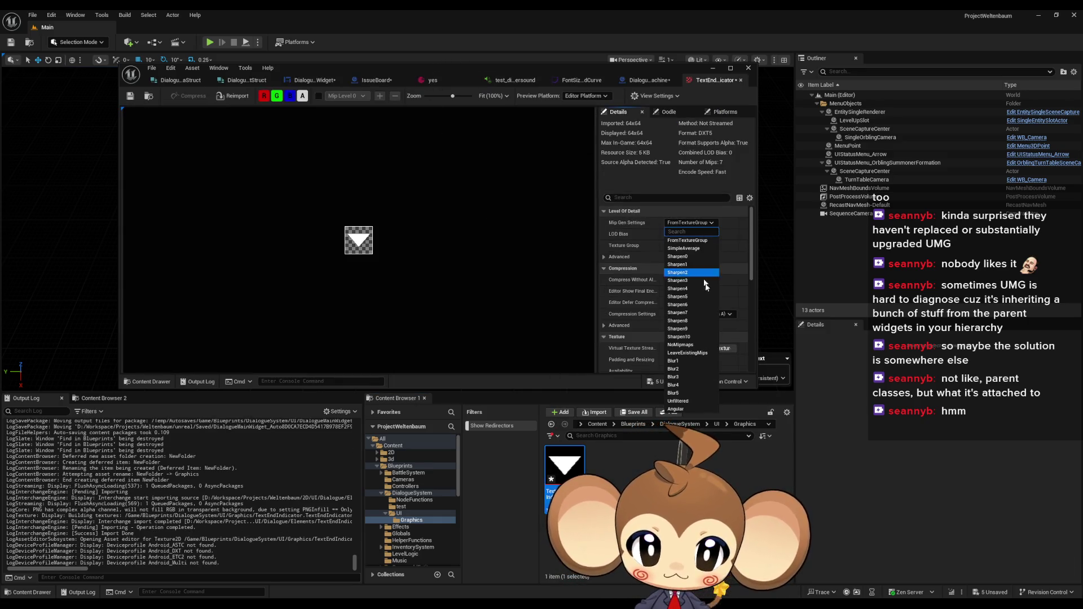
left_click(703, 344)
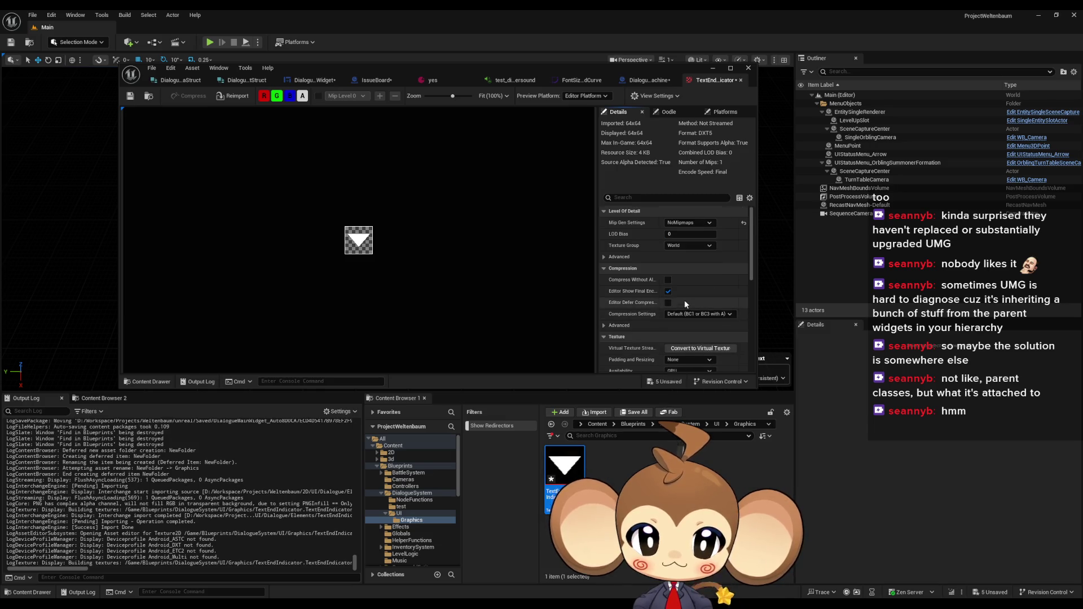
scroll(705, 299, "down", 2)
scroll(705, 299, "down", 6)
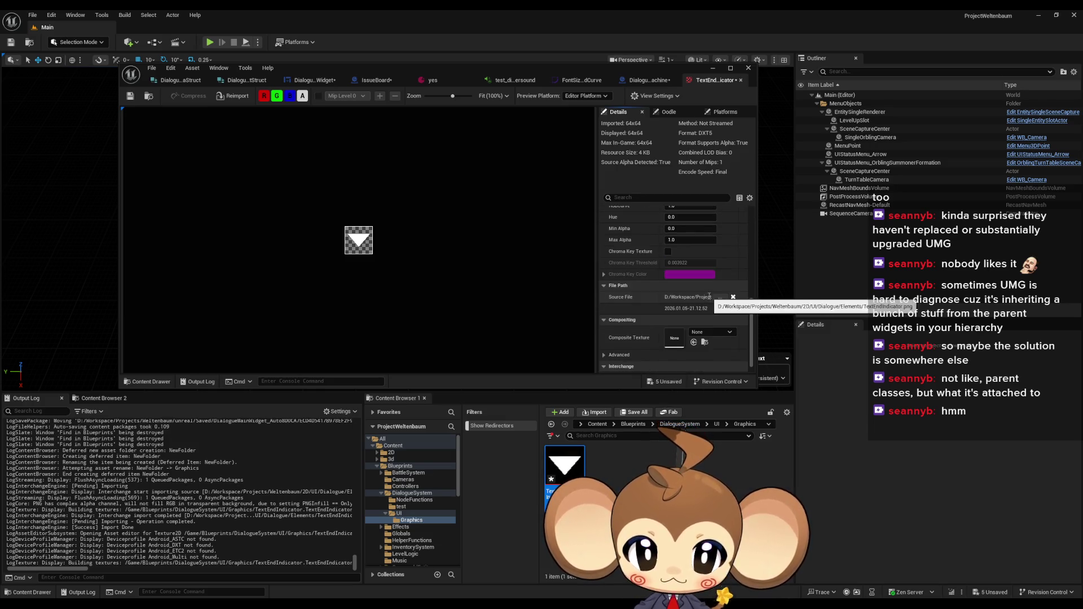
scroll(721, 297, "up", 8)
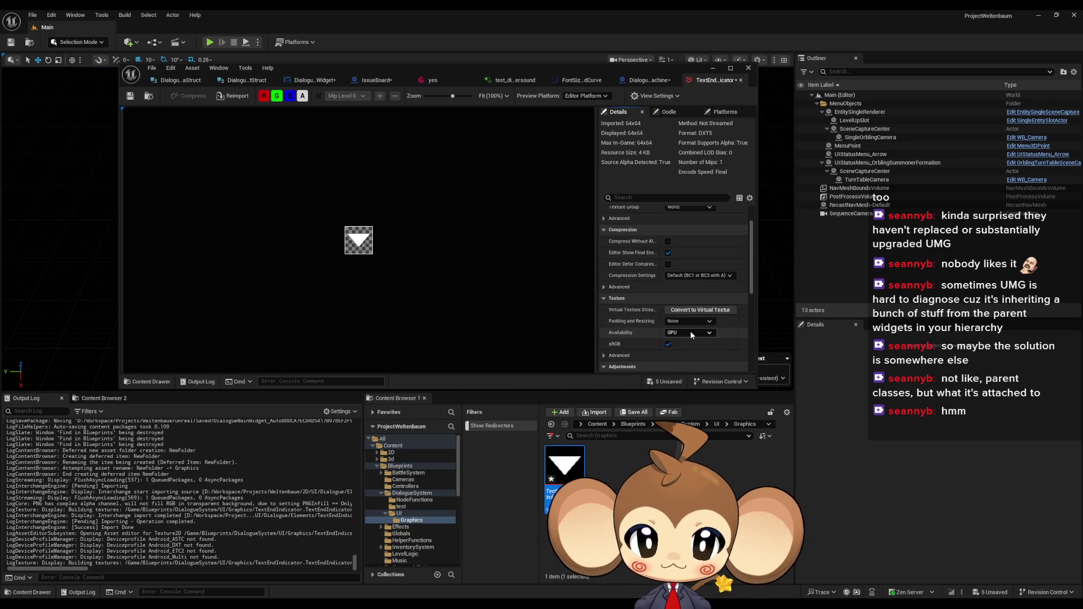
left_click(688, 314)
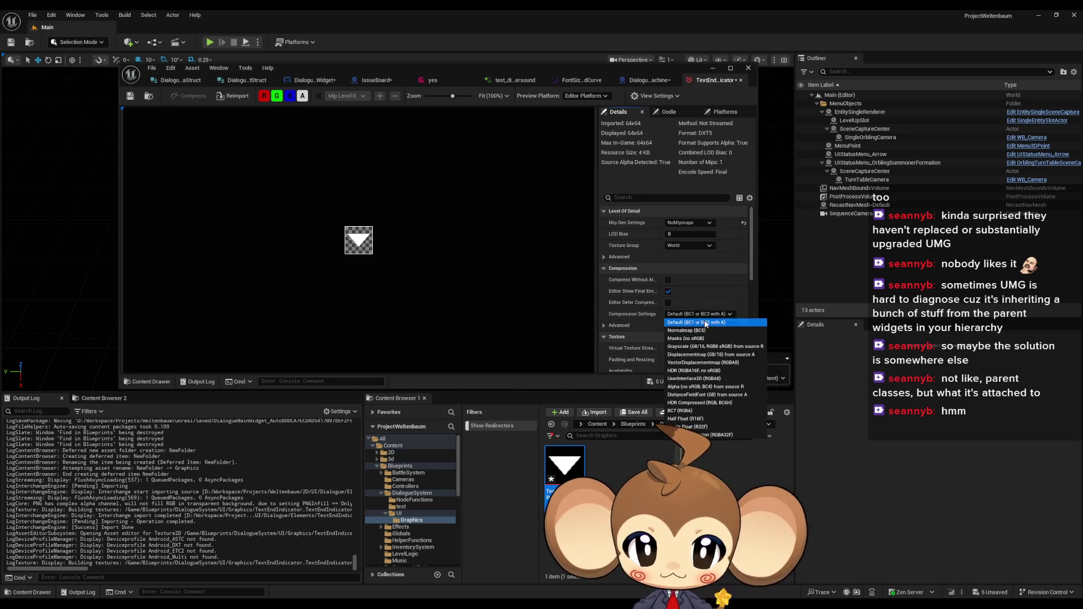
left_click(705, 363)
left_click(698, 314)
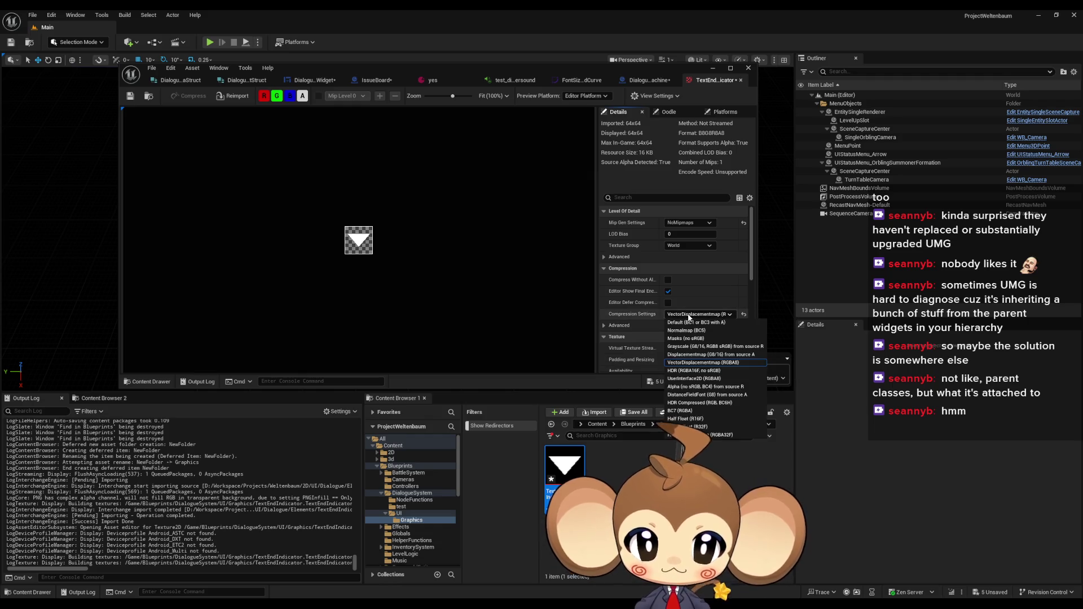
left_click(703, 379)
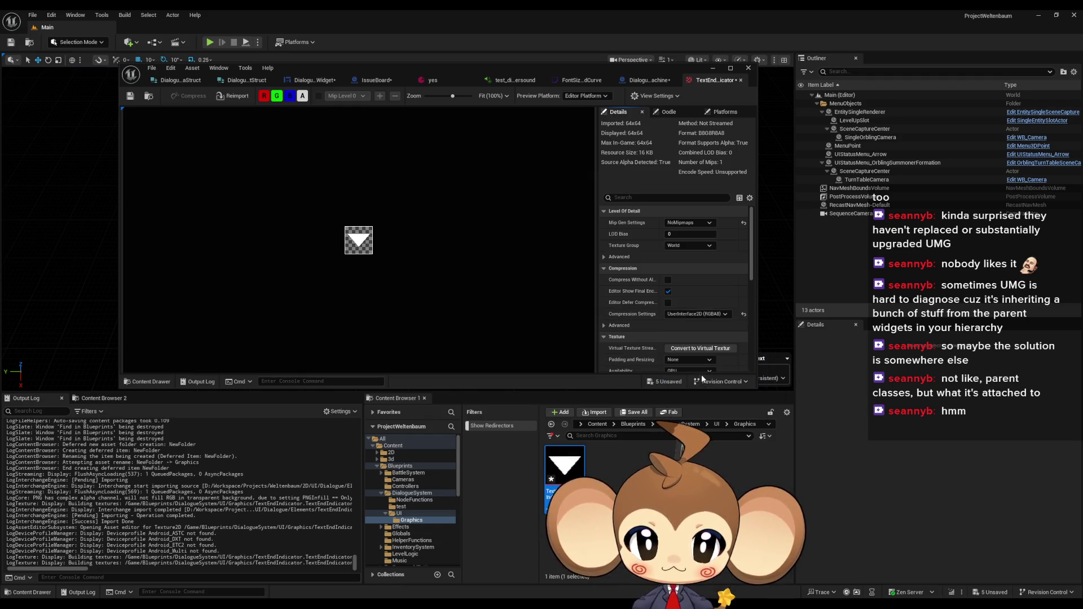
Set the texture filter to Nearest under Advanced and save the texture
scroll(711, 316, "down", 5)
scroll(709, 304, "down", 3)
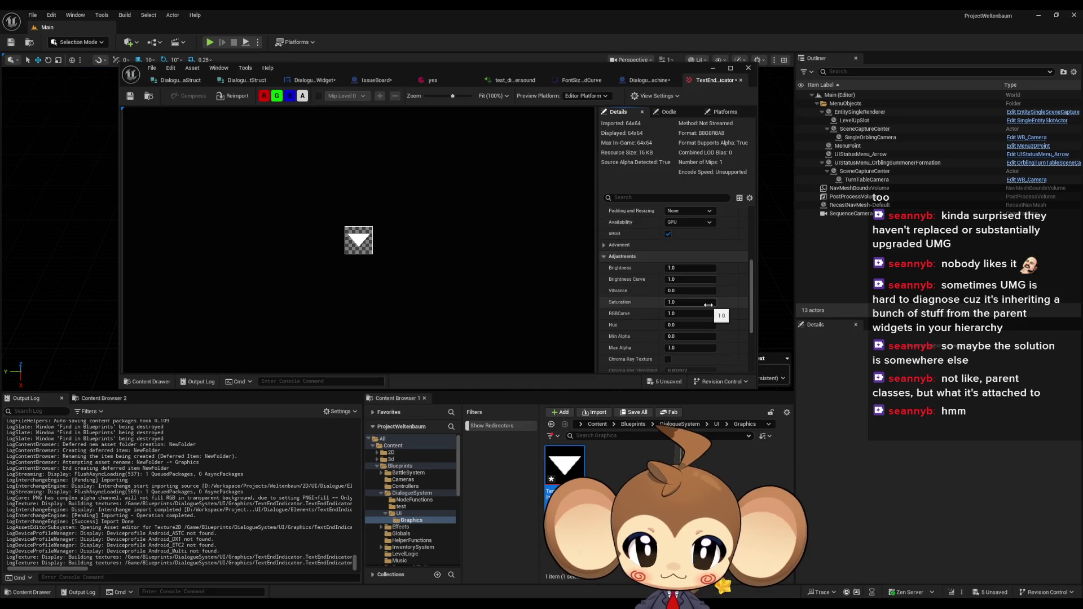
scroll(703, 318, "up", 3)
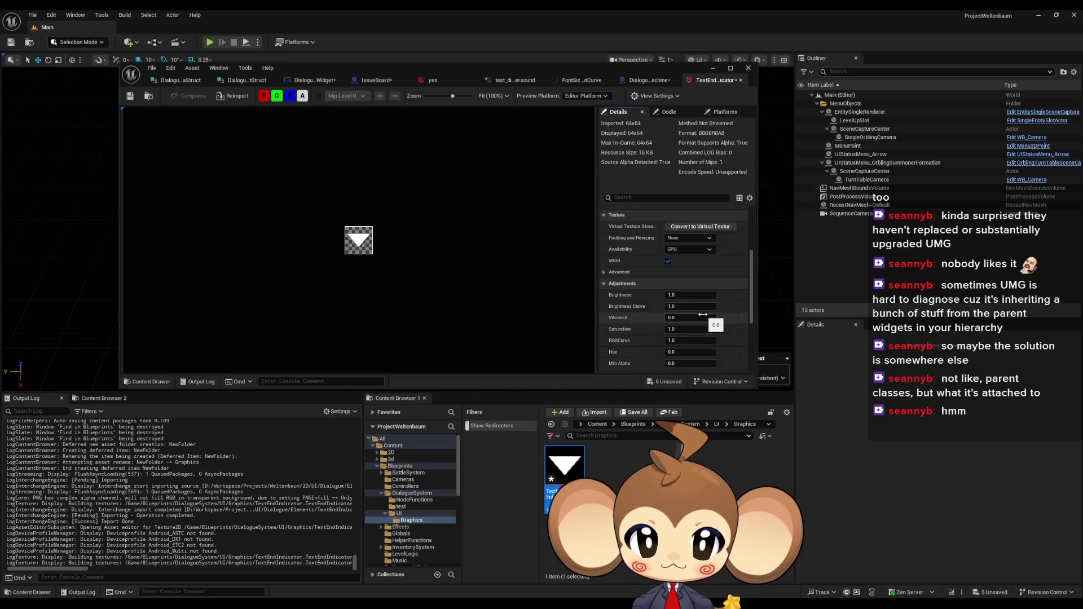
left_click(603, 283)
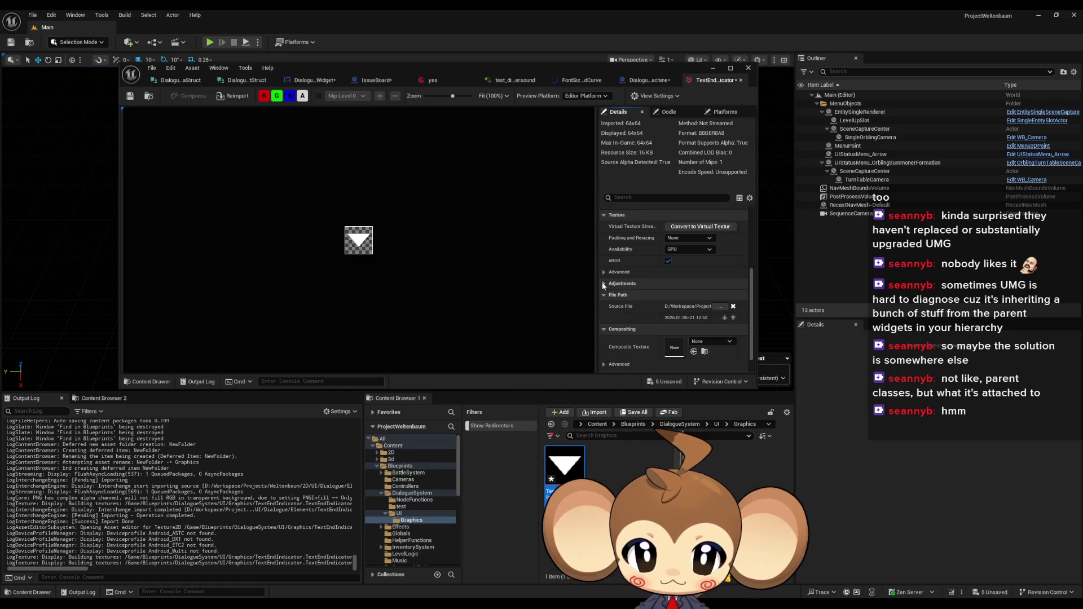
left_click(603, 274)
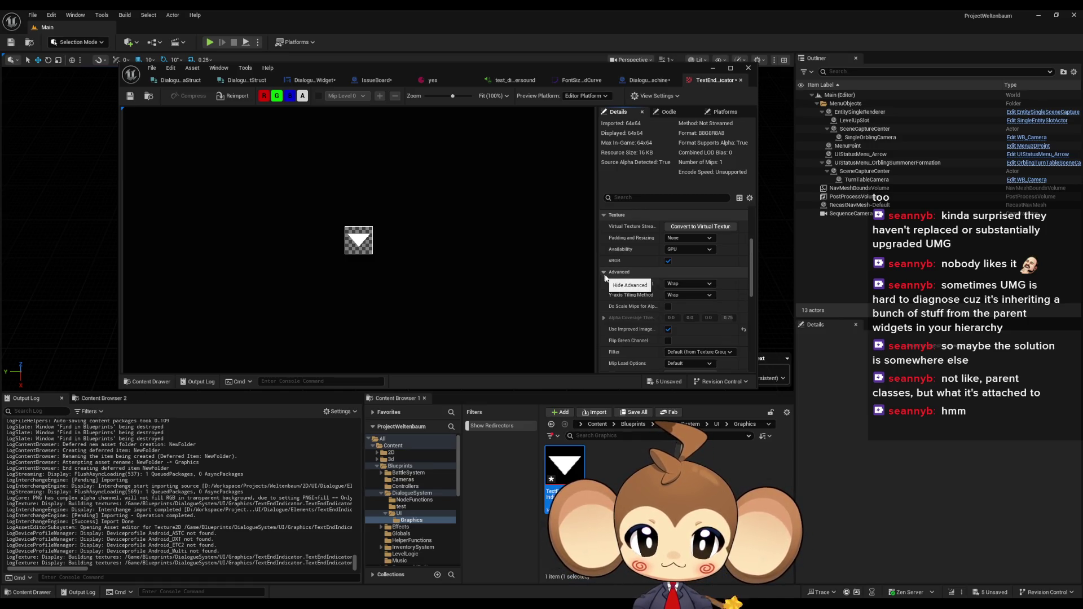
scroll(620, 282, "down", 2)
left_click(688, 310)
left_click(682, 326)
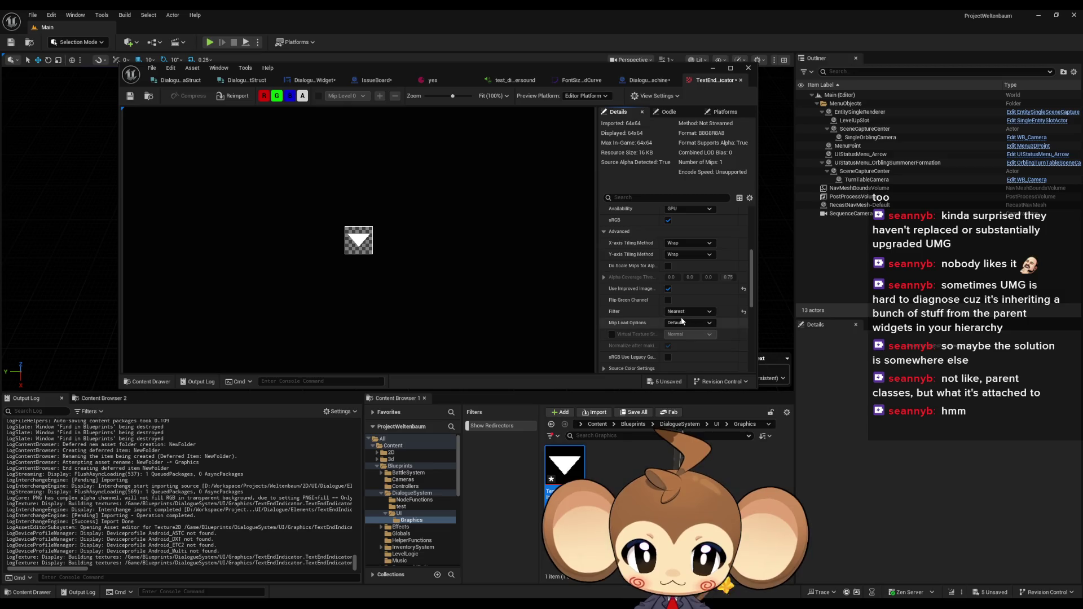
key("ctrl+s")
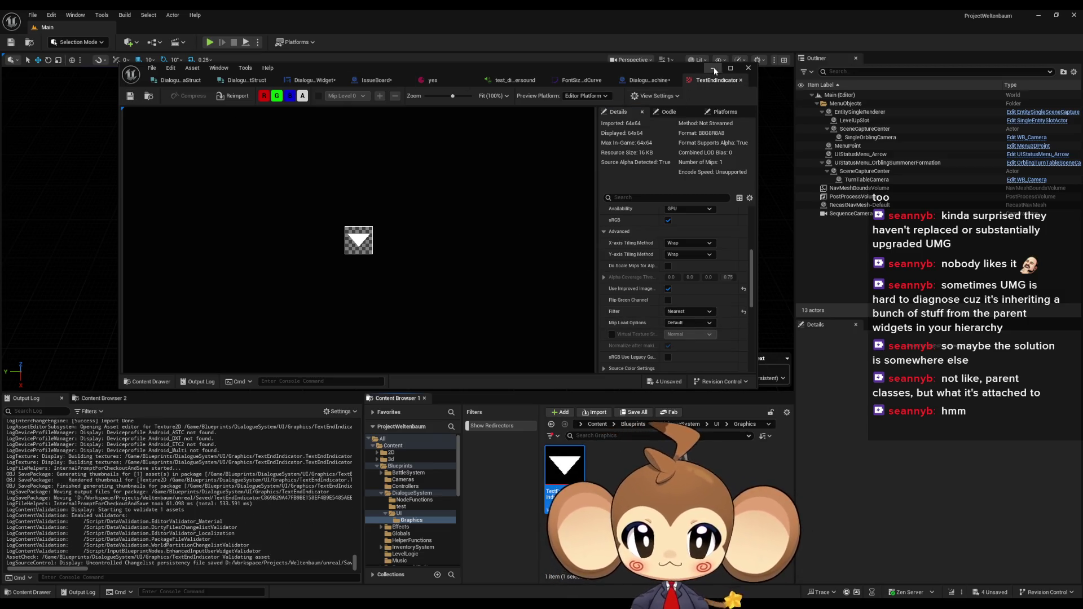
left_click(631, 79)
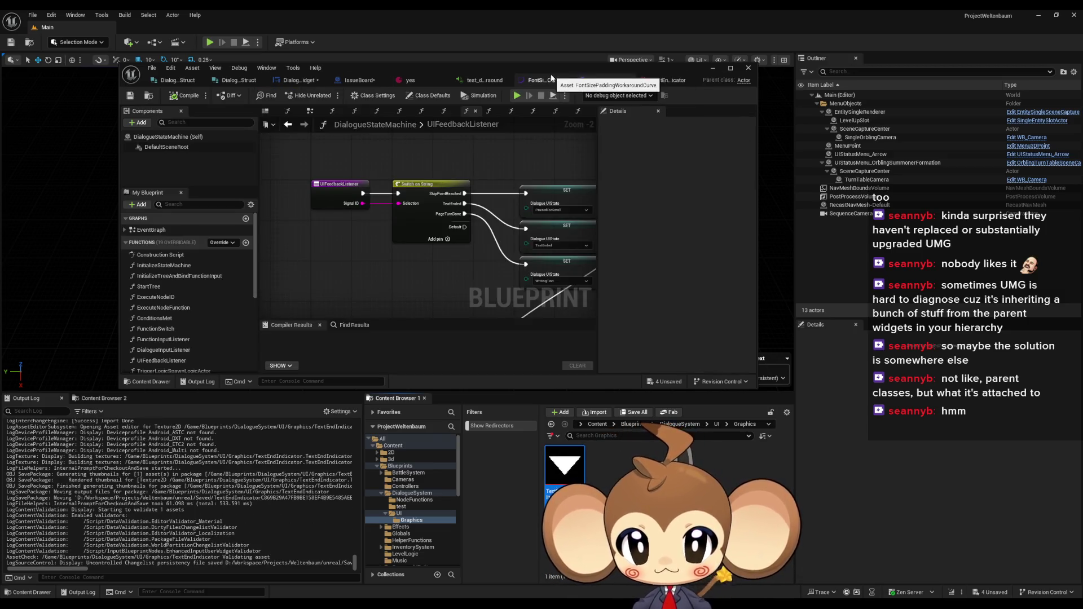
Open the DialogueMainWidget designer full-screen and collapse TextClippingPanel's children in the Hierarchy
left_click(294, 79)
double_click(485, 67)
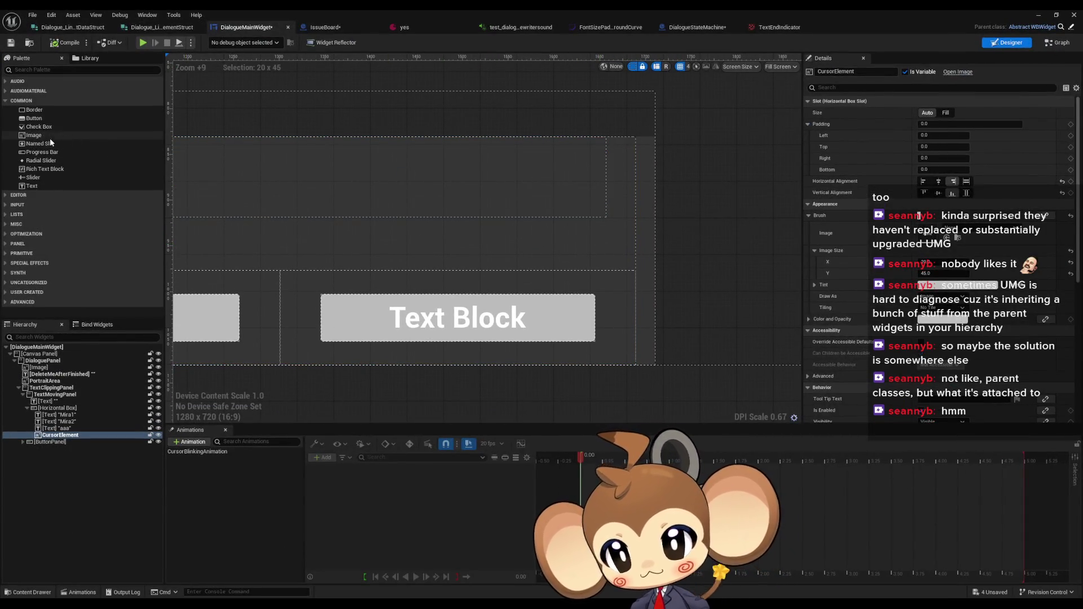
left_click(648, 249)
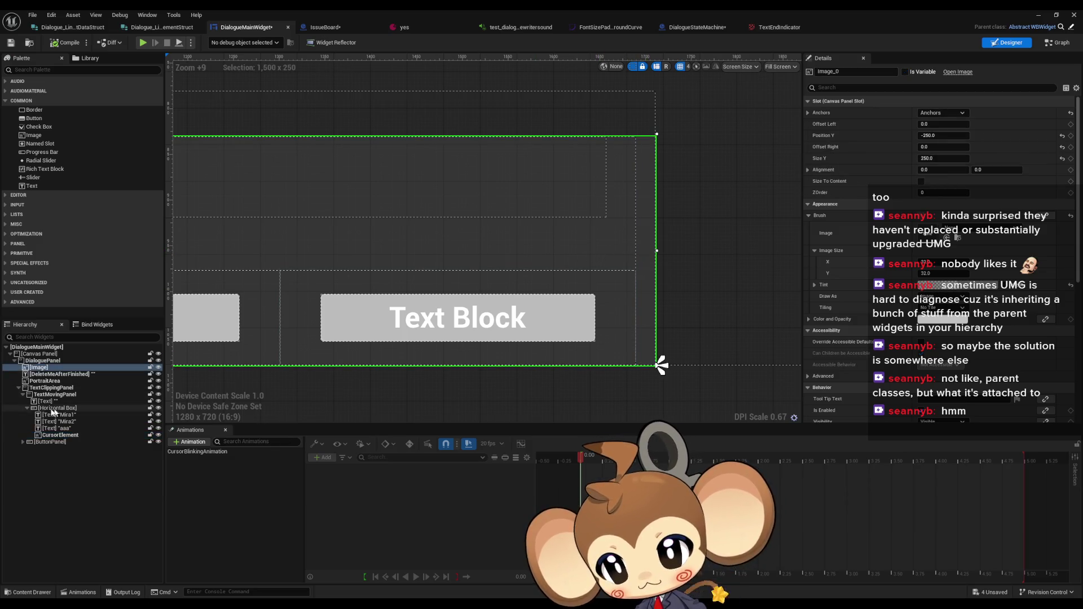
left_click(40, 361)
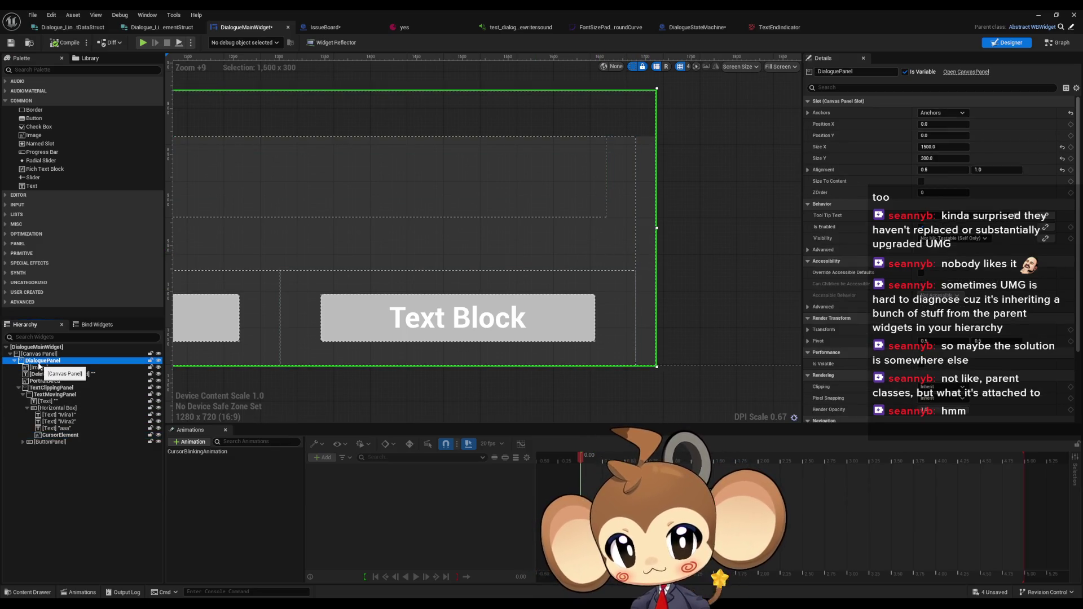
scroll(677, 294, "down", 5)
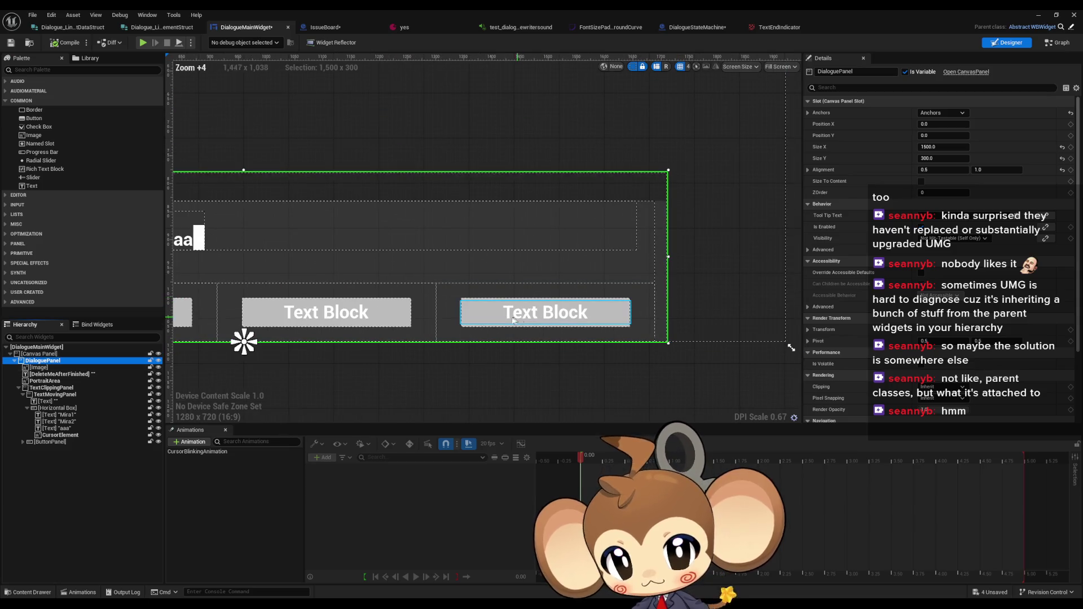
left_click(41, 388)
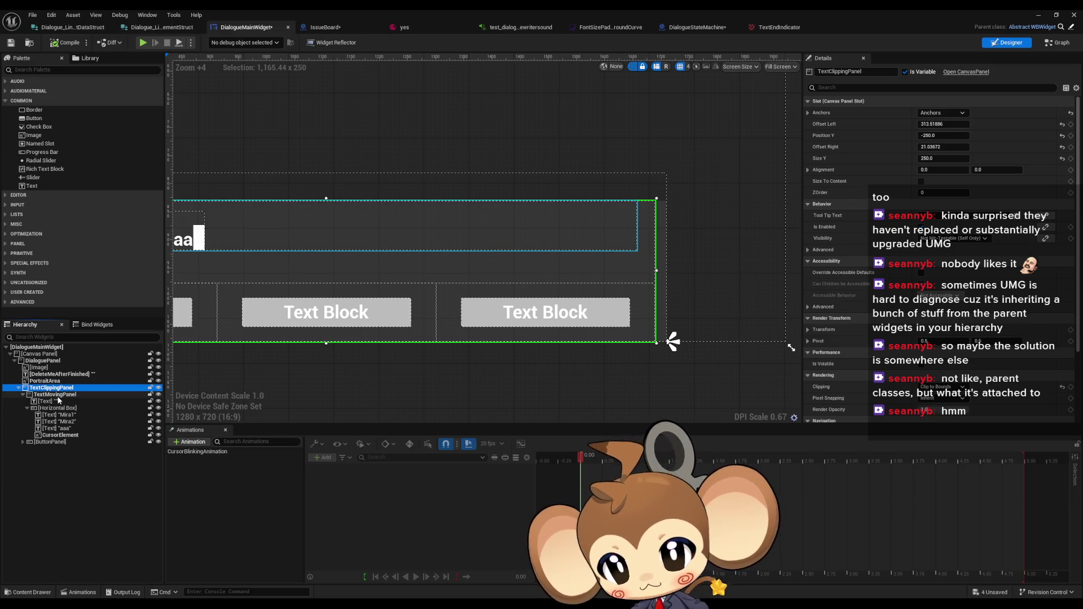
left_click(42, 360)
left_click(19, 388)
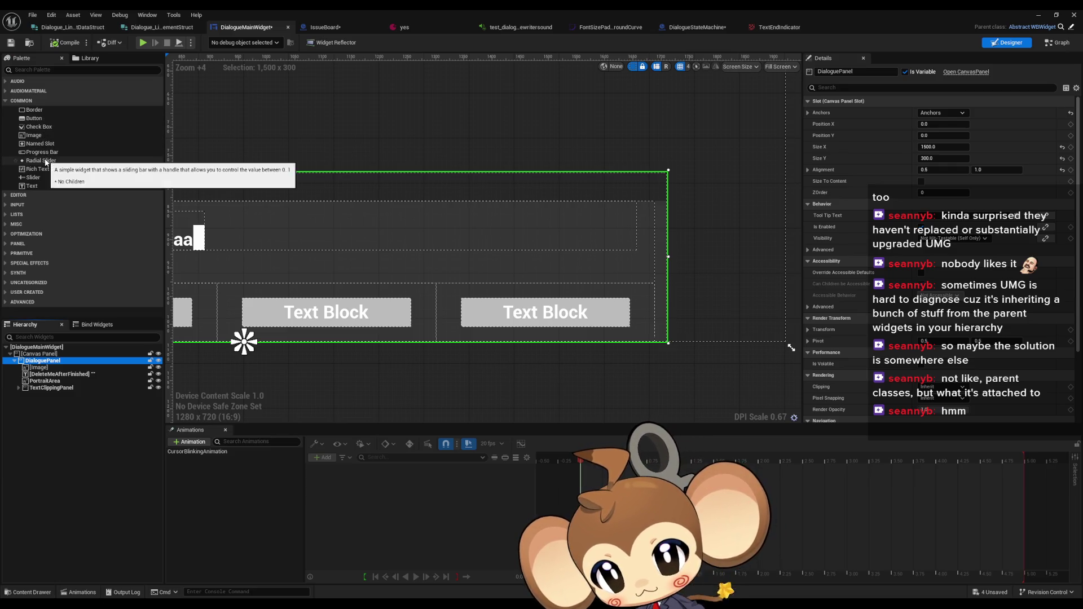
Drop an Image widget into DialoguePanel and name it TextEndIndicator
left_click_drag(43, 135, 86, 168)
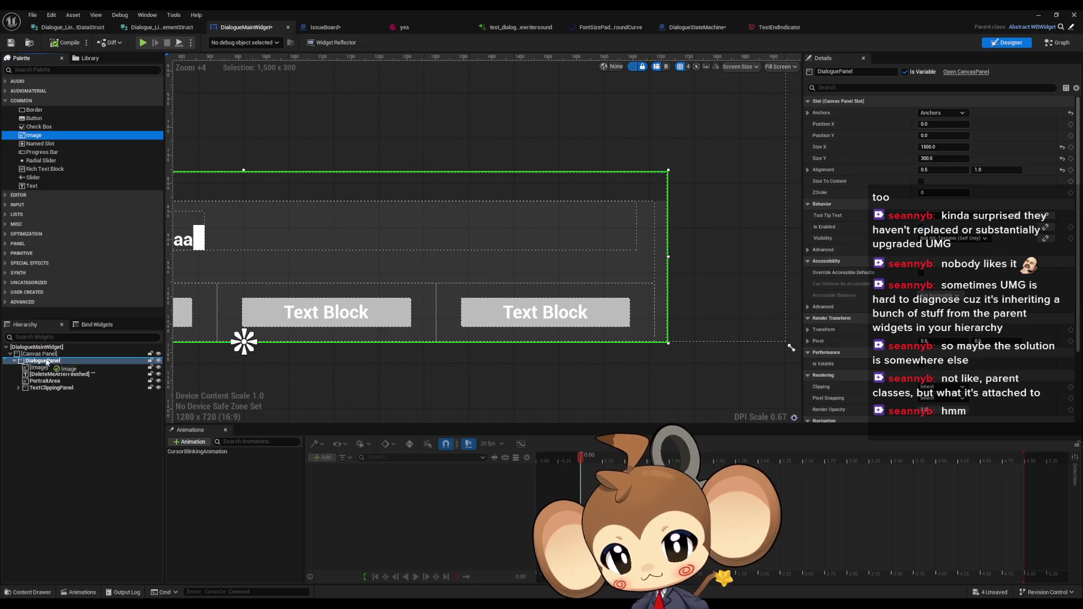
left_click_drag(47, 363, 37, 397)
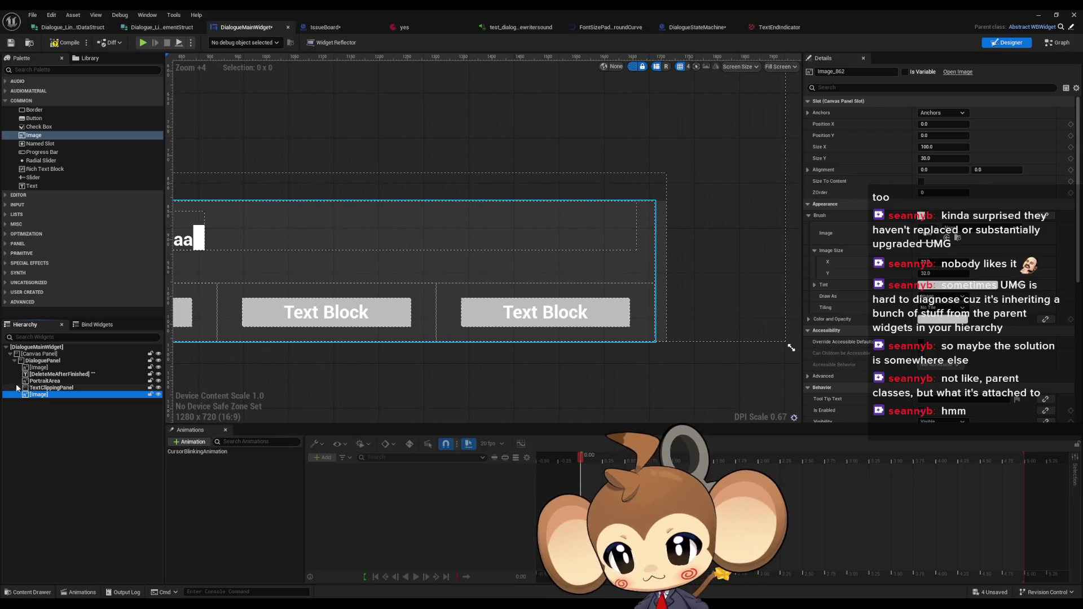
left_click(19, 388)
double_click(41, 409)
type("TextEndIndicator")
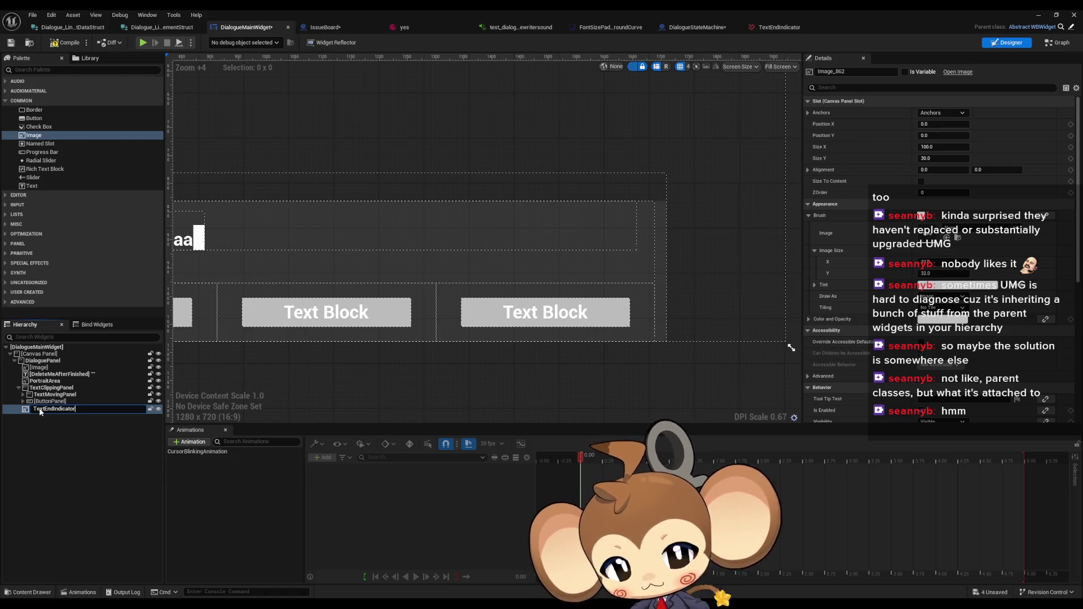
key("Return")
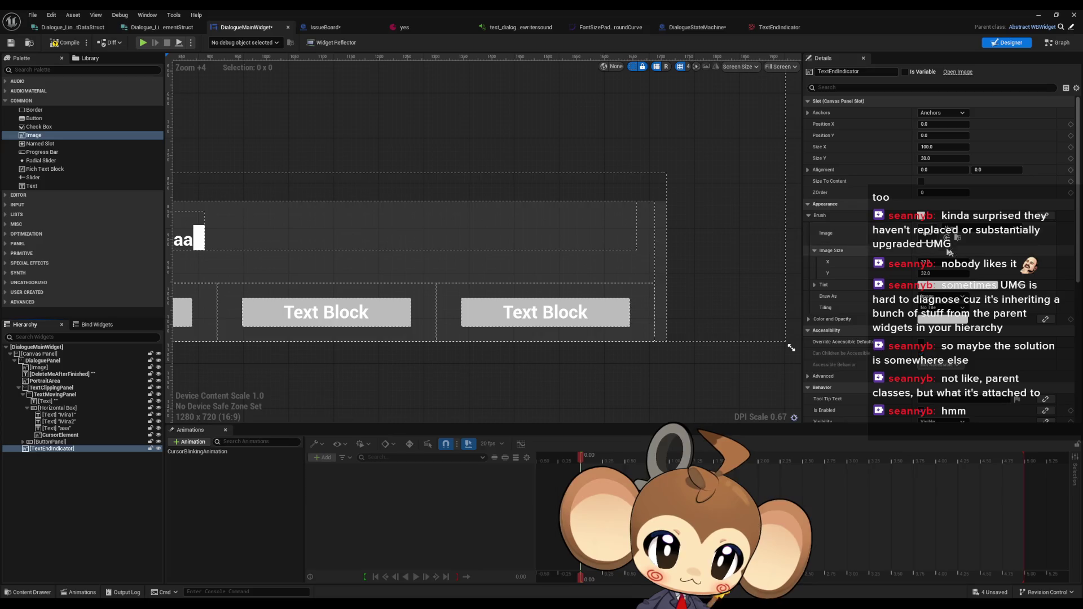
Give TextEndIndicator the TextEndIndicator texture and anchor it to the bottom-right corner
double_click(780, 9)
scroll(733, 186, "down", 2)
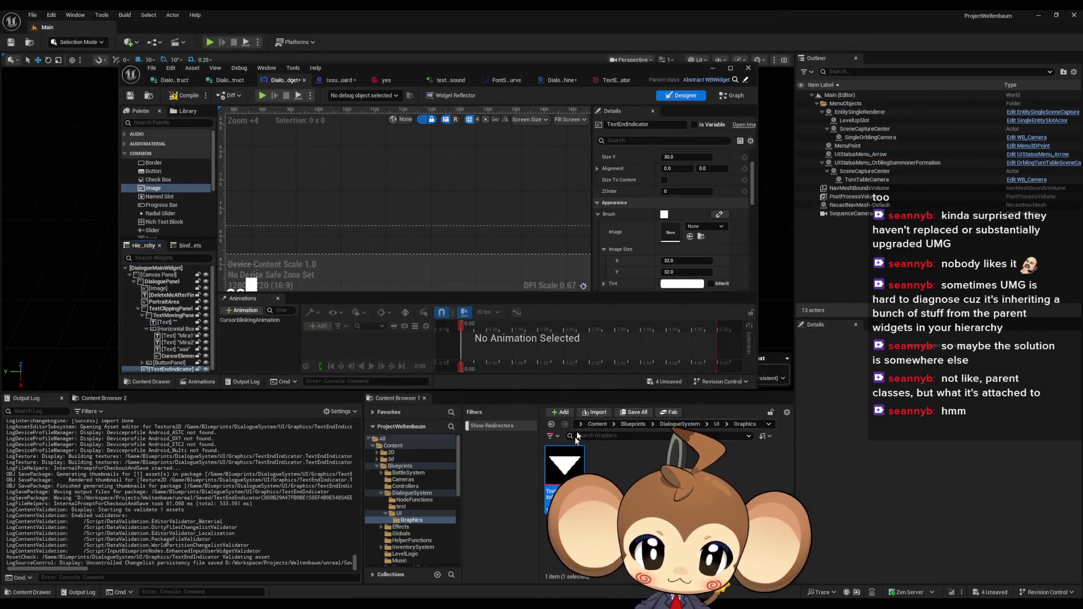
left_click(689, 236)
double_click(567, 67)
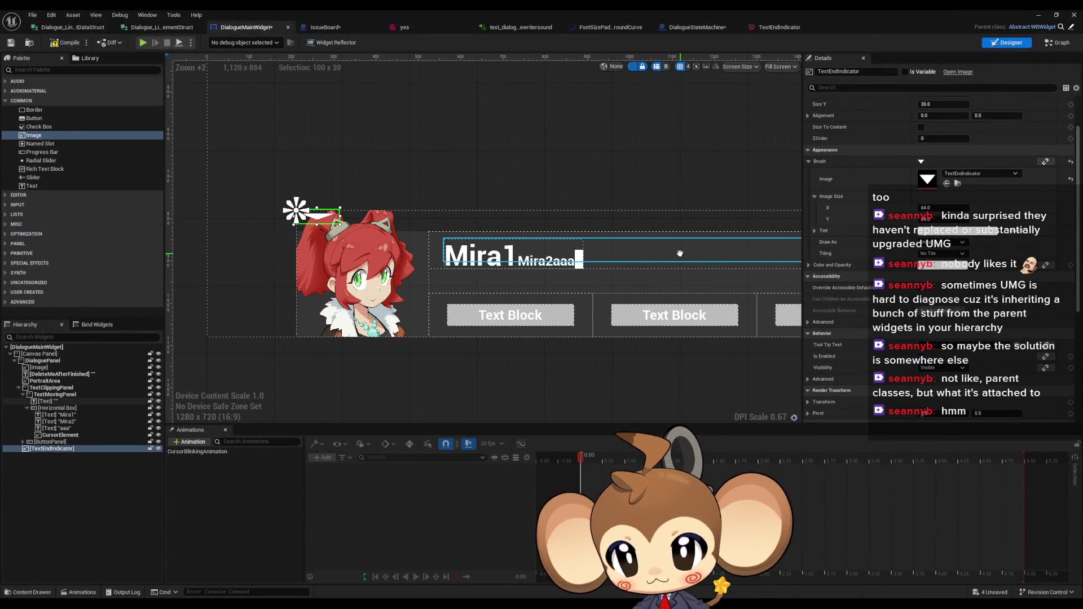
scroll(679, 254, "up", 3)
scroll(894, 168, "up", 2)
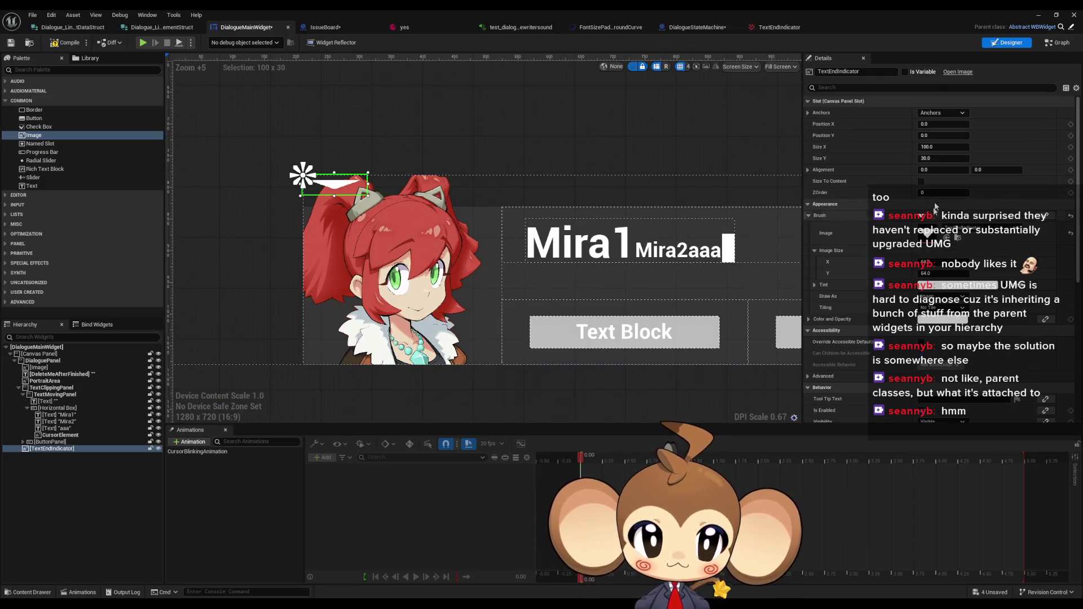
left_click(948, 116)
left_click(998, 200)
type("1")
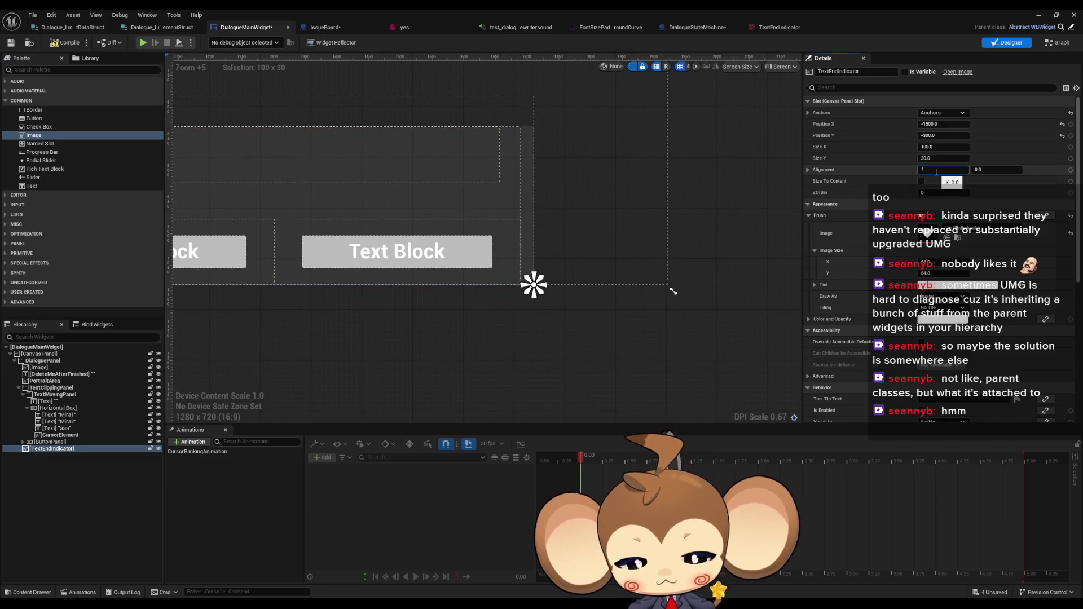
Set the indicator's alignment to 1.0, position to 0, 0 and size to 64 × 64
left_click(943, 124)
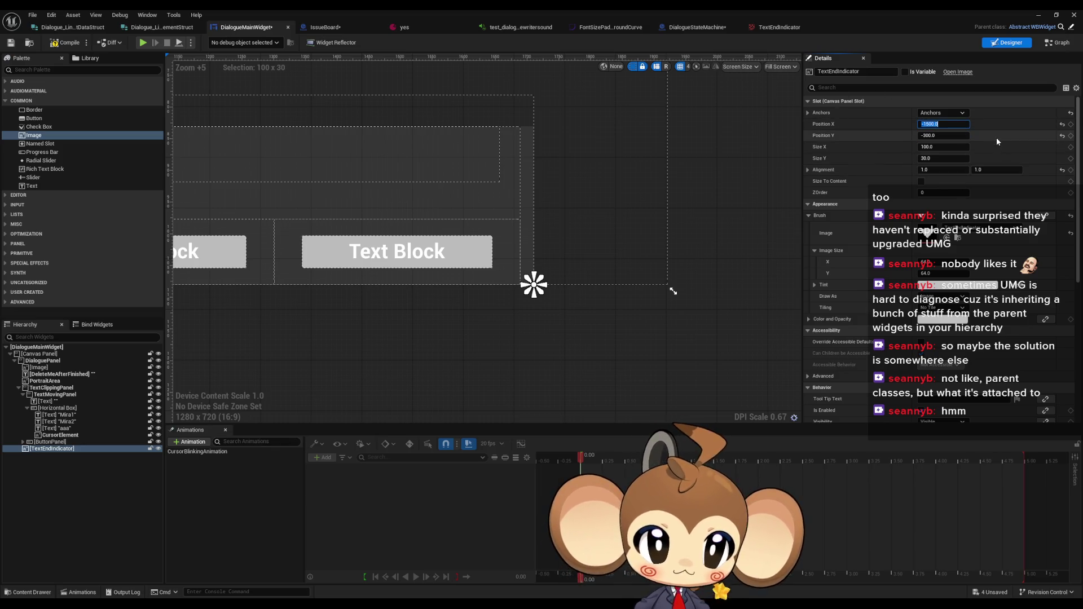
type("0")
key("Tab")
type("0")
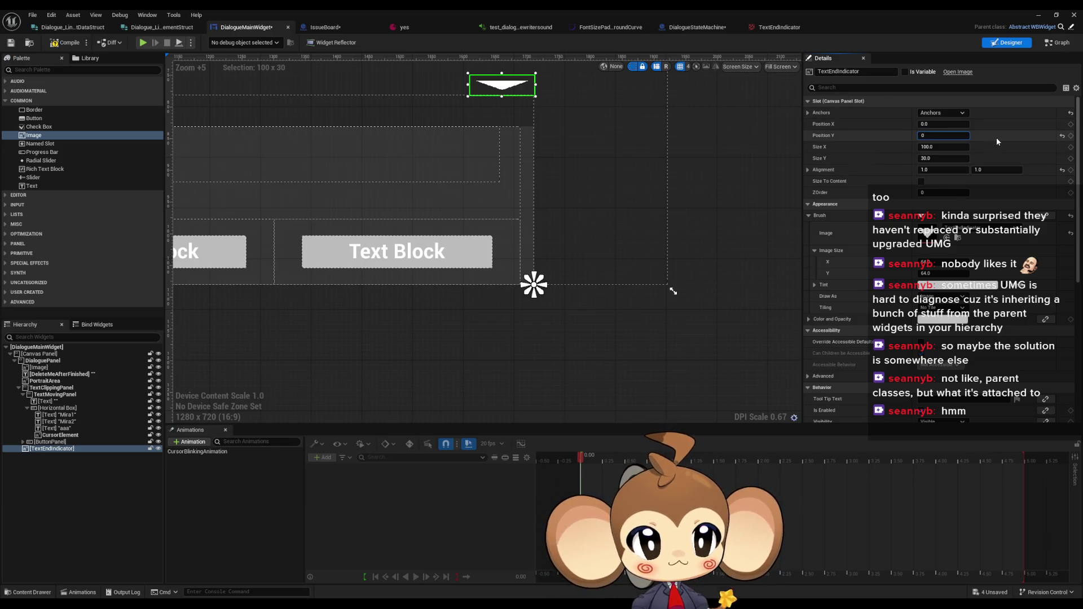
key("Tab")
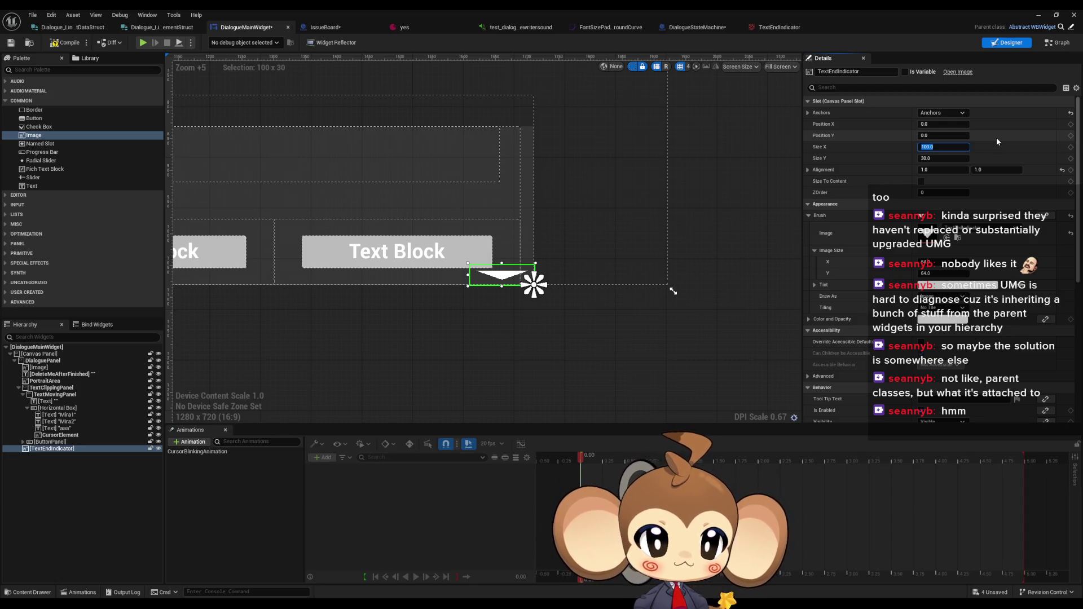
type("64")
key("Tab")
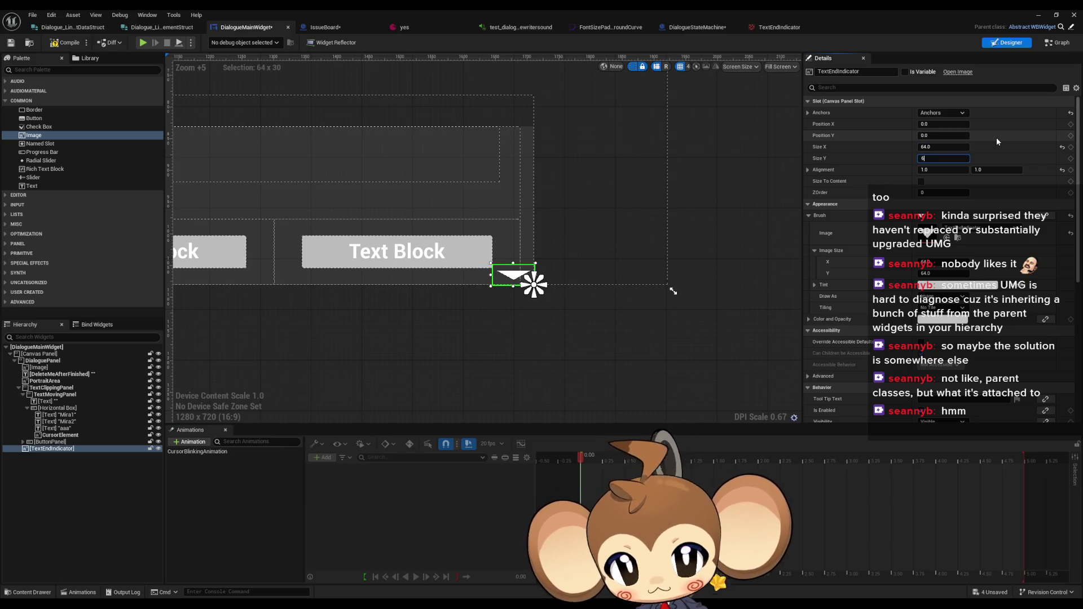
type("64")
key("Return")
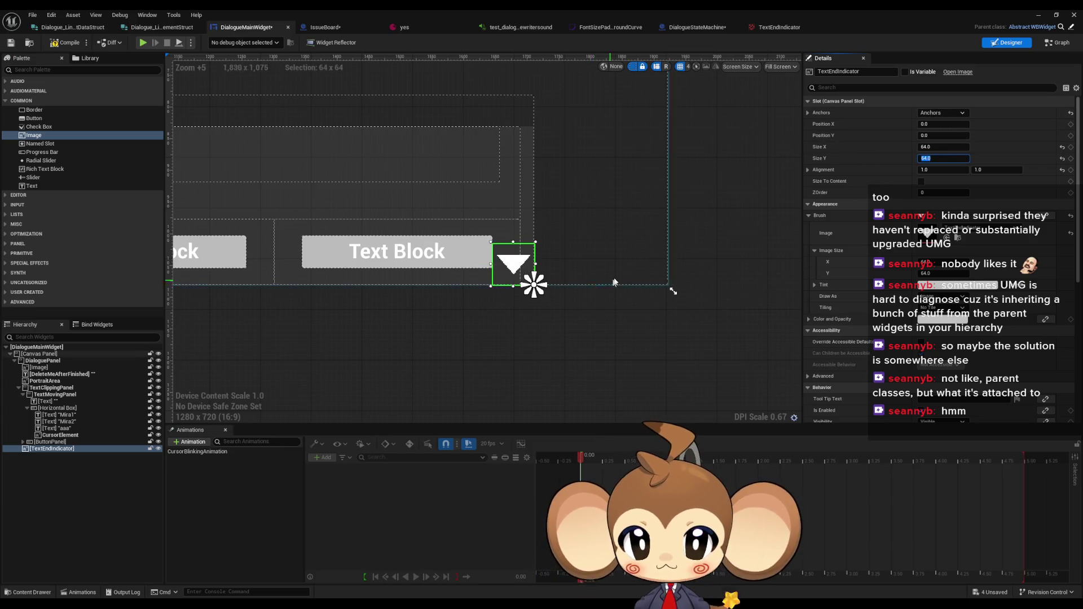
Halve the indicator's size to 32 × 32
scroll(612, 265, "up", 10)
left_click_drag(610, 255, 654, 257)
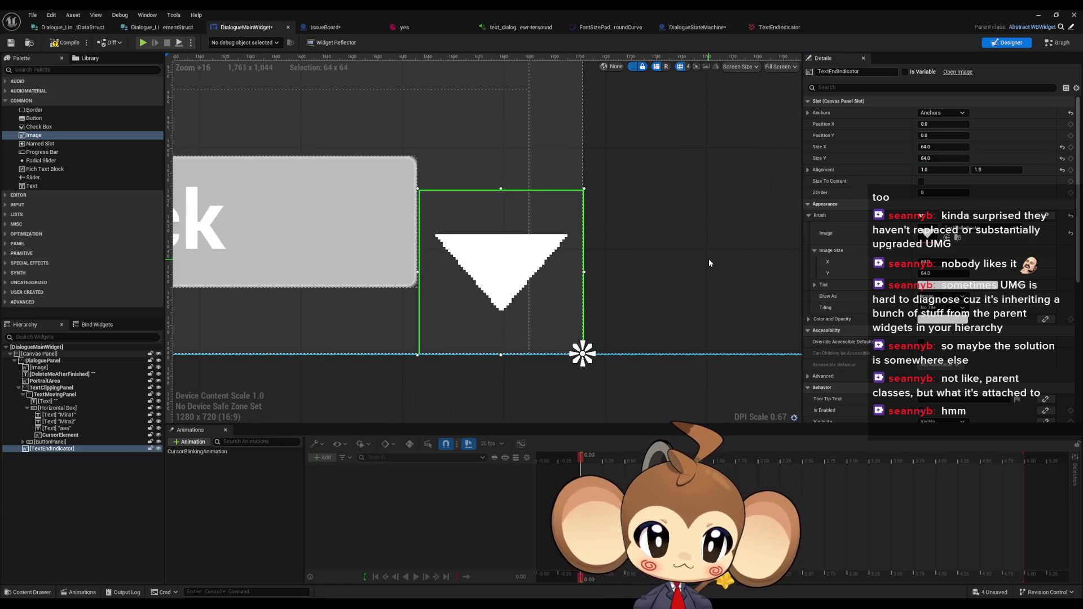
left_click(925, 146)
type("/2")
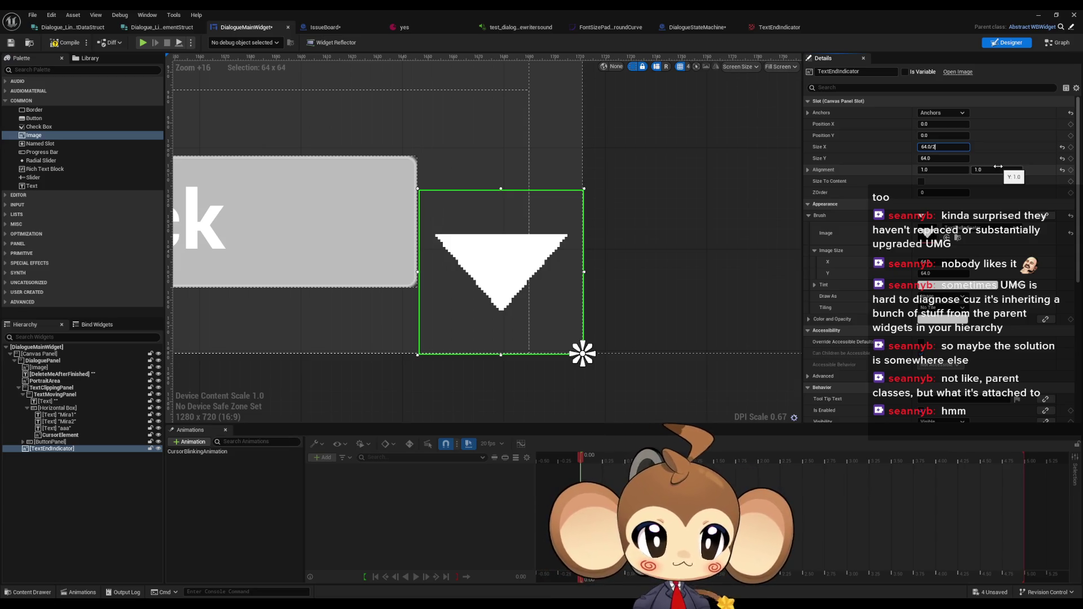
type("/2")
key("Return")
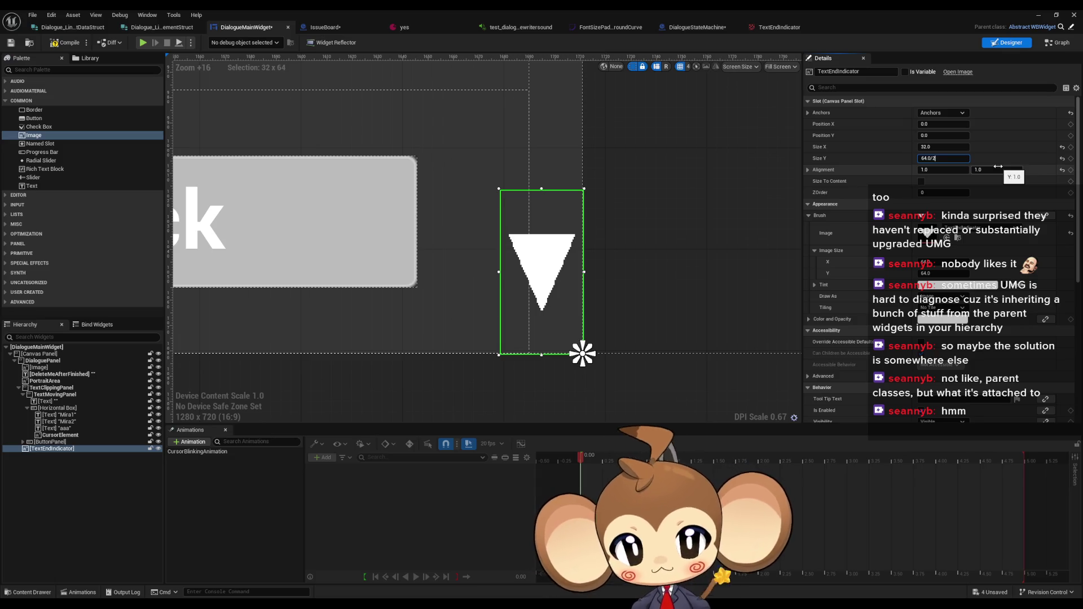
key("Return")
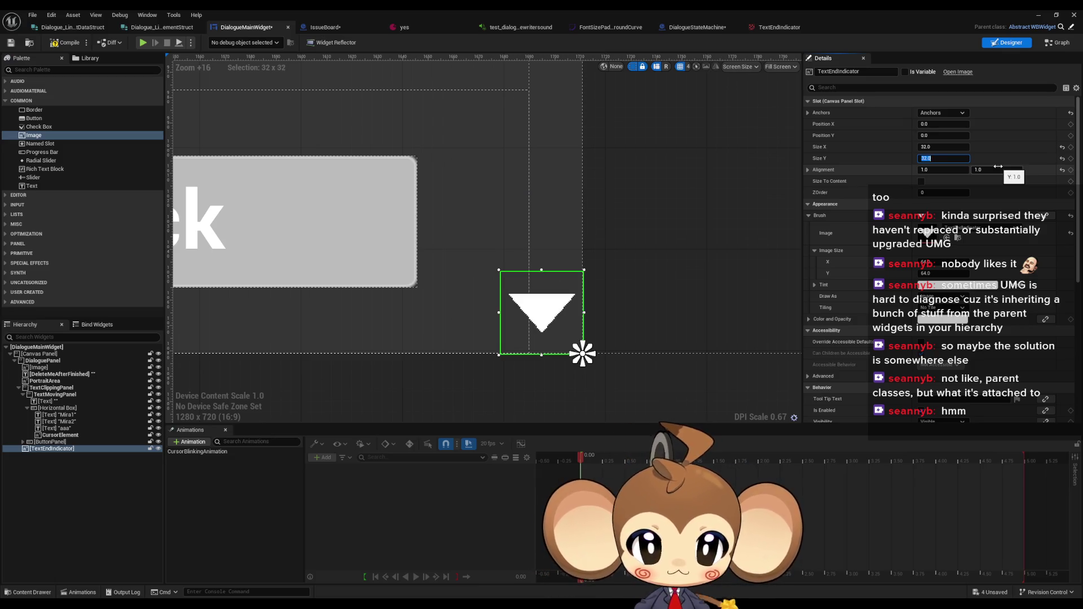
Offset the indicator to position -12.5, -12.5, narrowing down from 100, -50 and -25
scroll(725, 318, "down", 5)
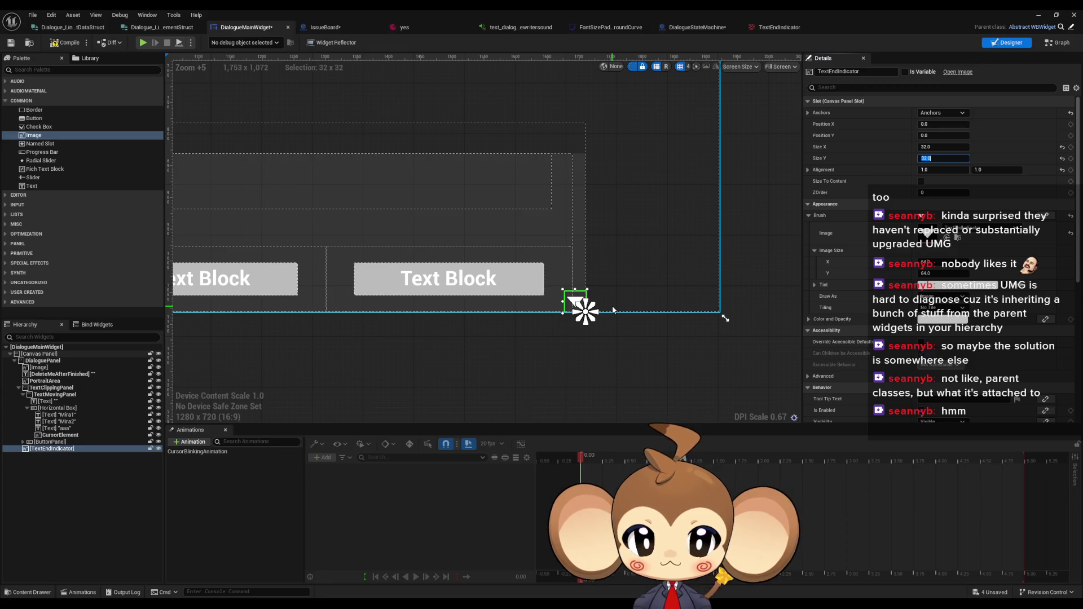
scroll(613, 310, "up", 5)
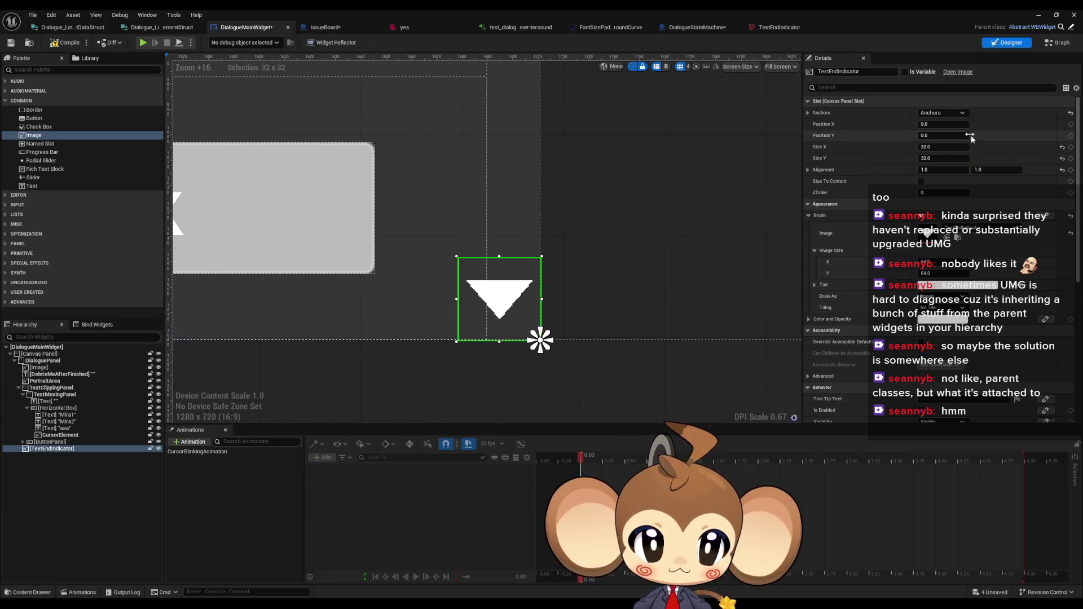
left_click(959, 124)
type("100")
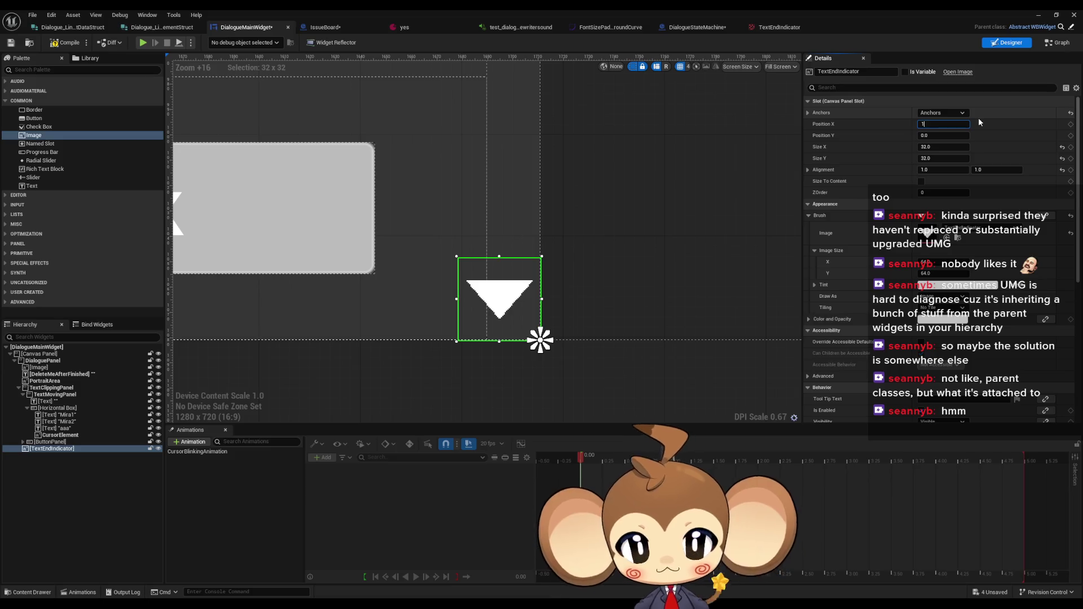
key("Return")
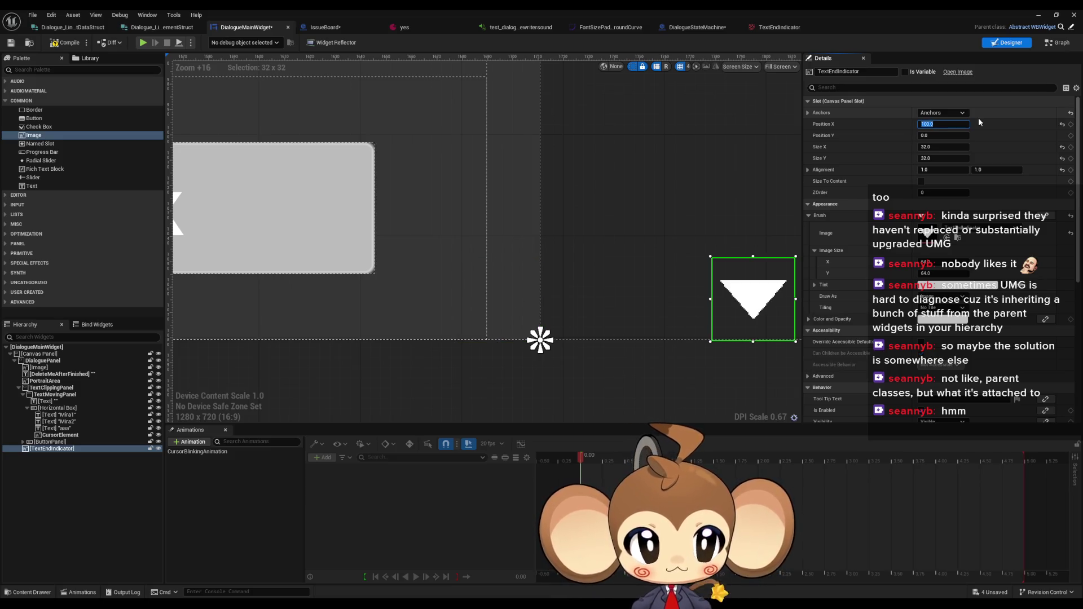
type("-50")
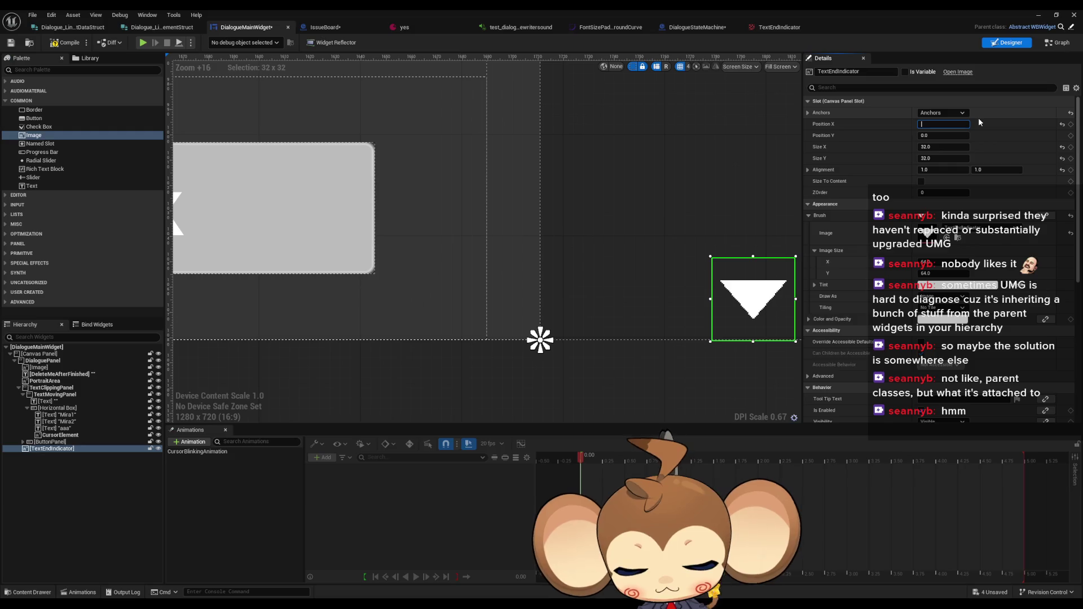
key("Return")
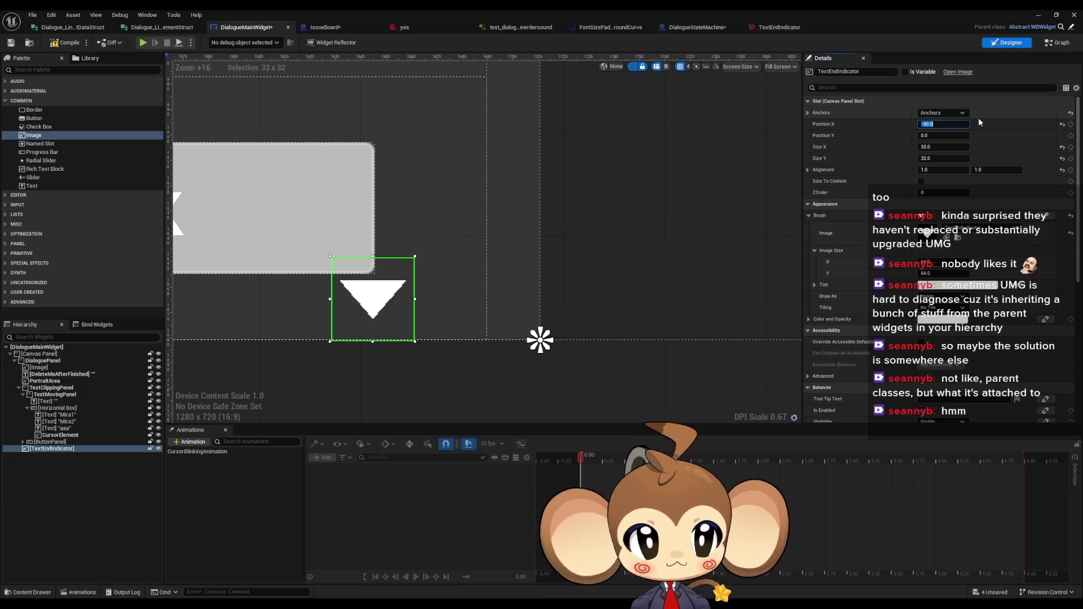
type("-25")
key("Return")
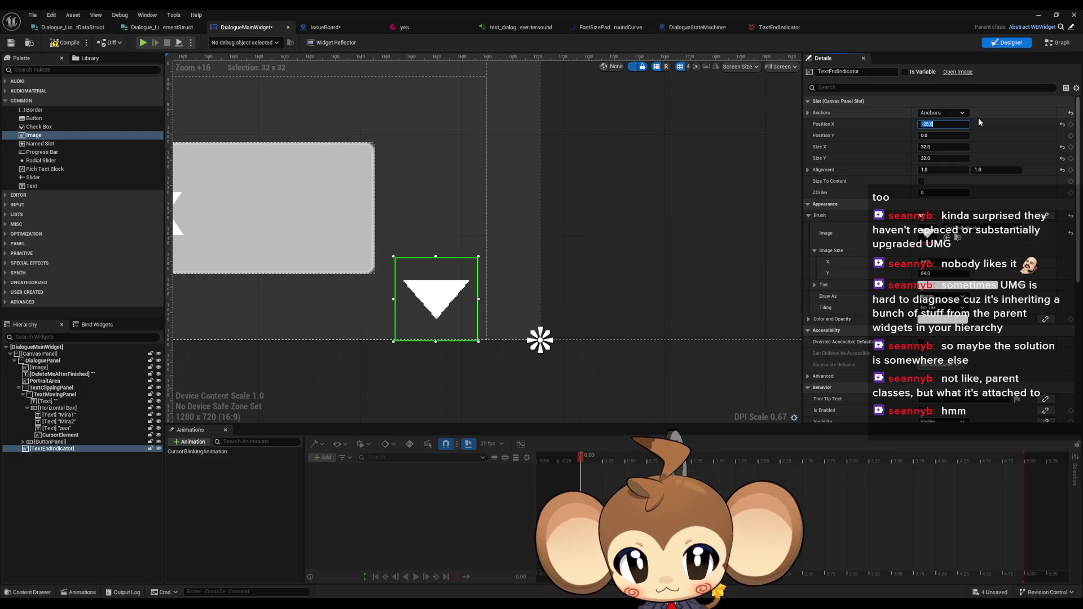
type("-12")
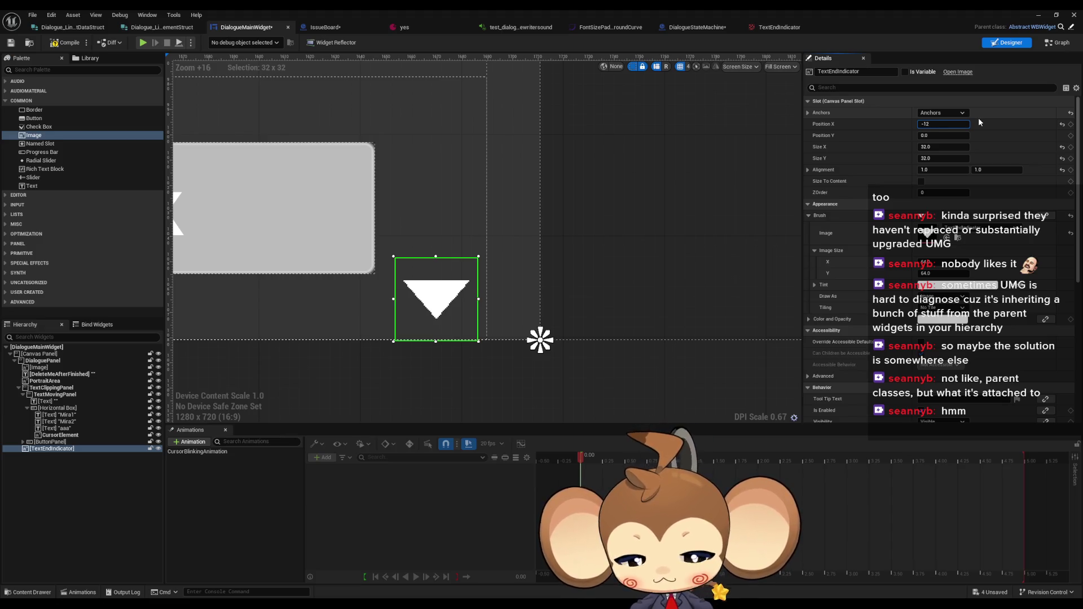
type(".5")
key("Return")
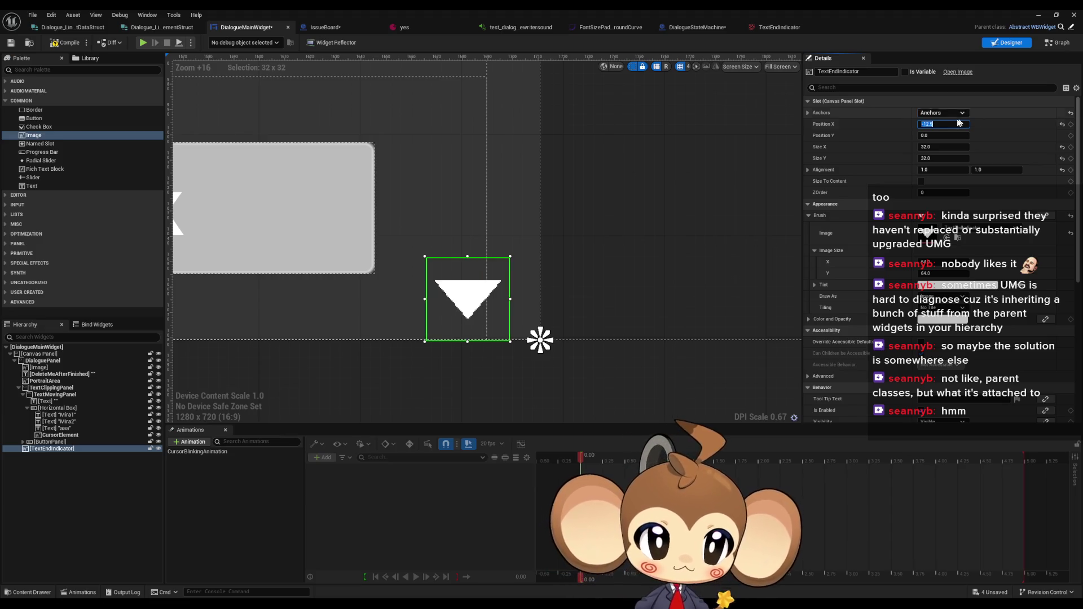
left_click(948, 135)
type("-12.5")
key("Return")
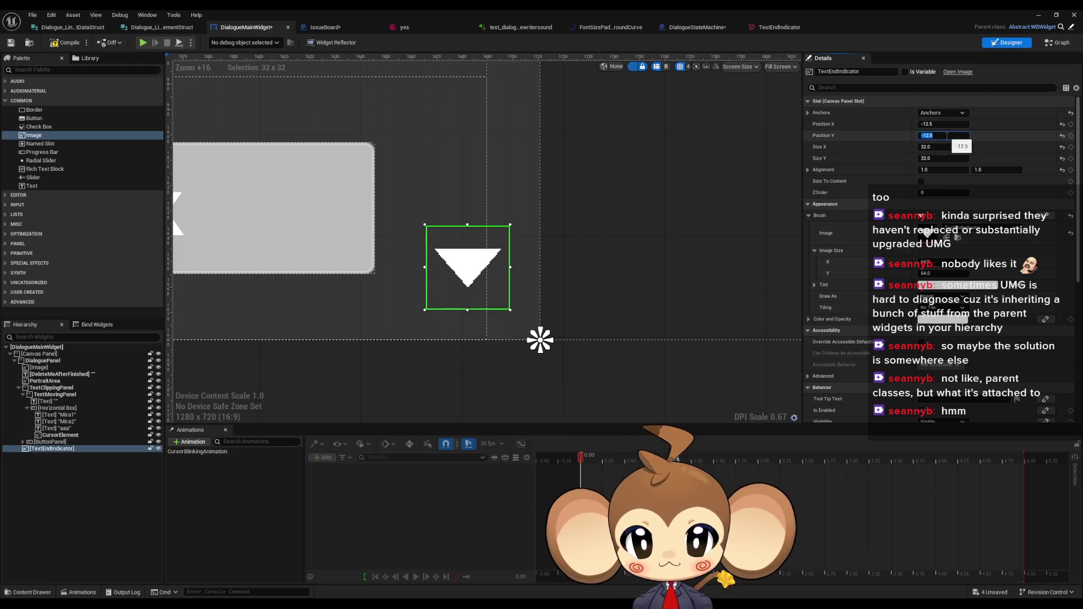
scroll(620, 364, "down", 9)
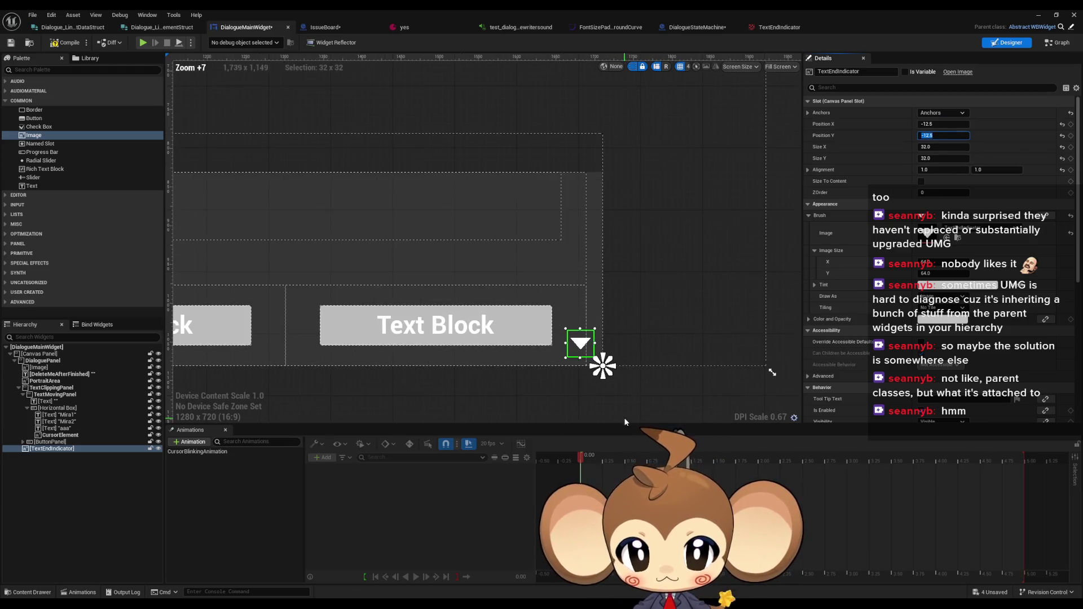
left_click_drag(611, 411, 624, 399)
left_click(594, 401)
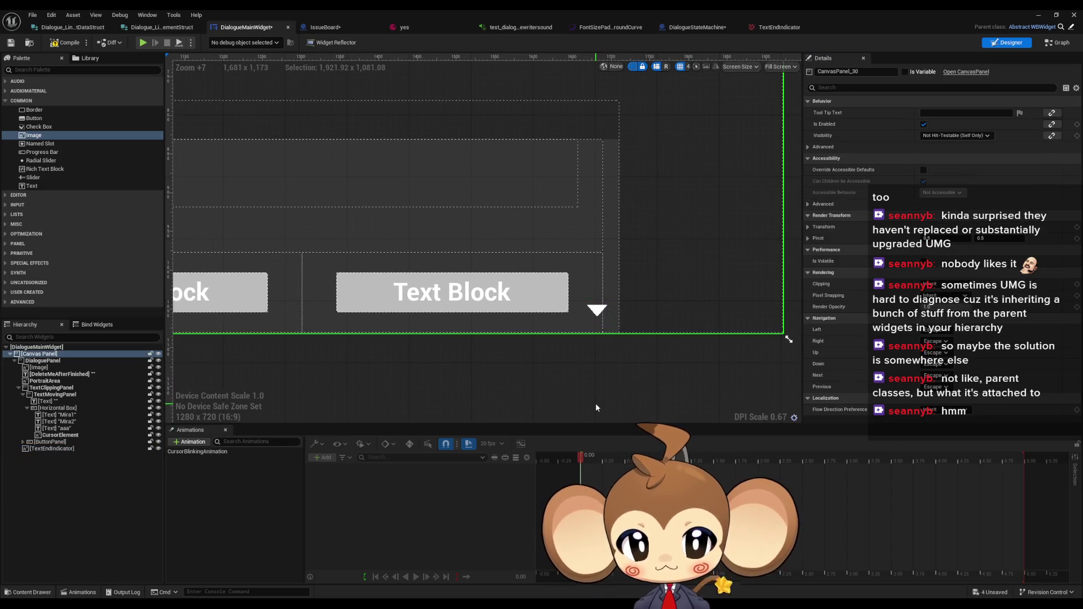
left_click(597, 309)
left_click(631, 378)
scroll(631, 375, "up", 3)
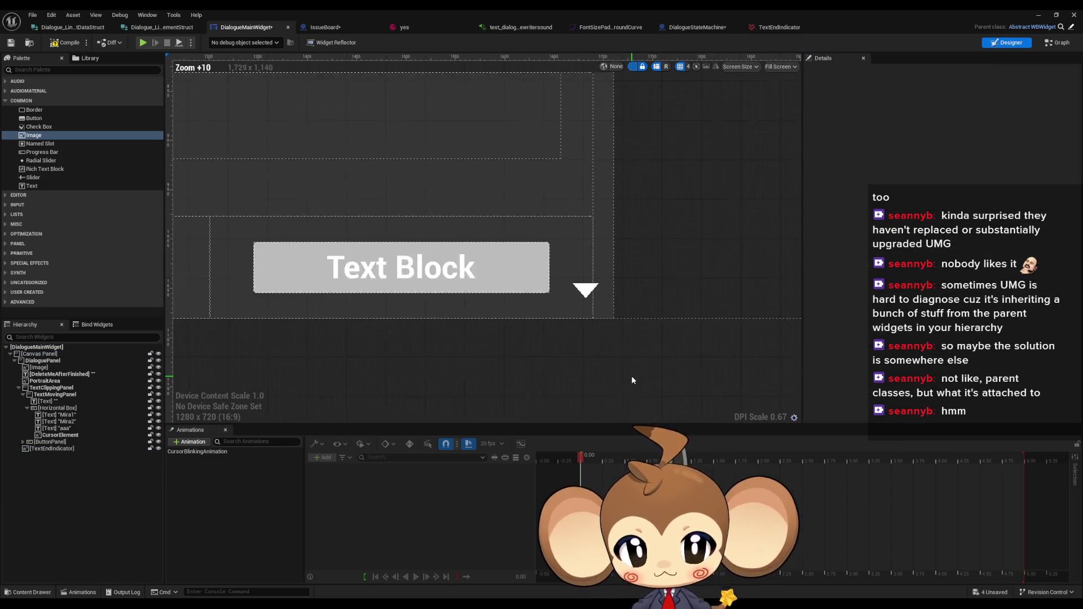
scroll(631, 376, "up", 1)
scroll(564, 290, "up", 9)
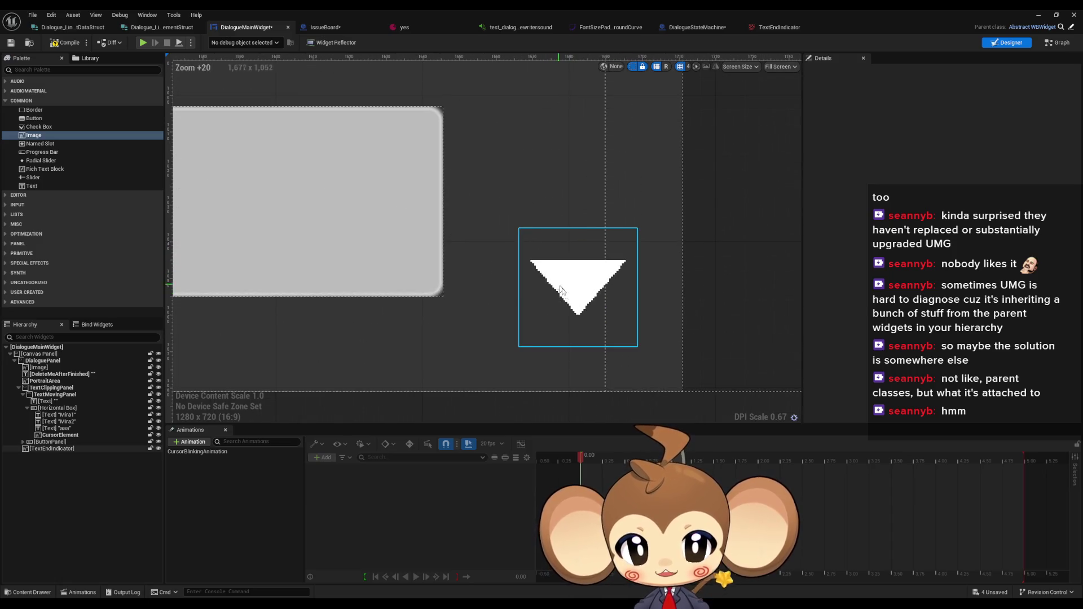
scroll(561, 291, "down", 14)
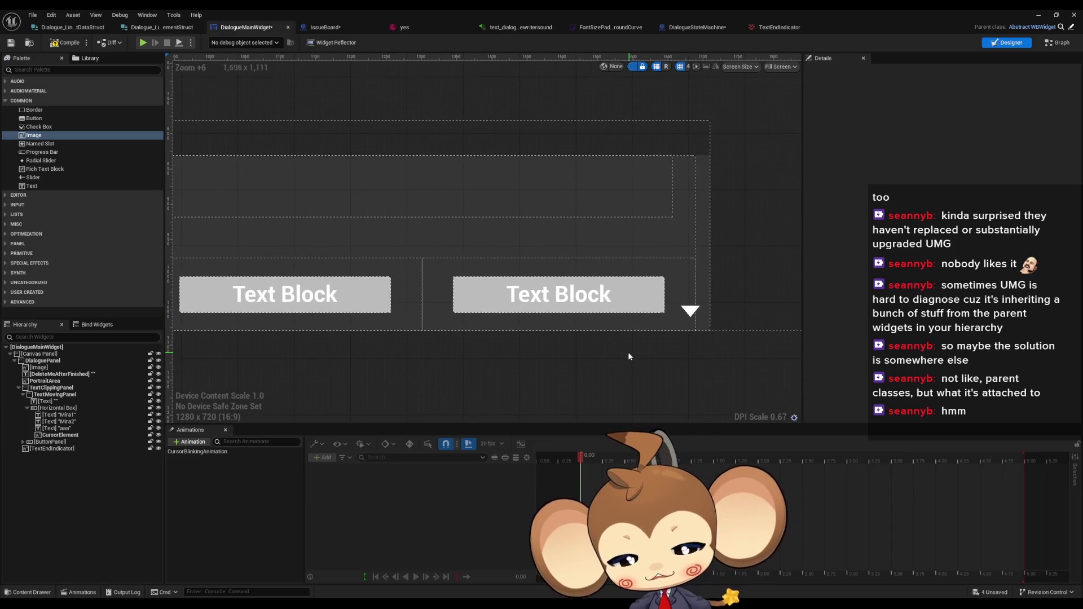
scroll(677, 356, "up", 2)
scroll(500, 310, "down", 2)
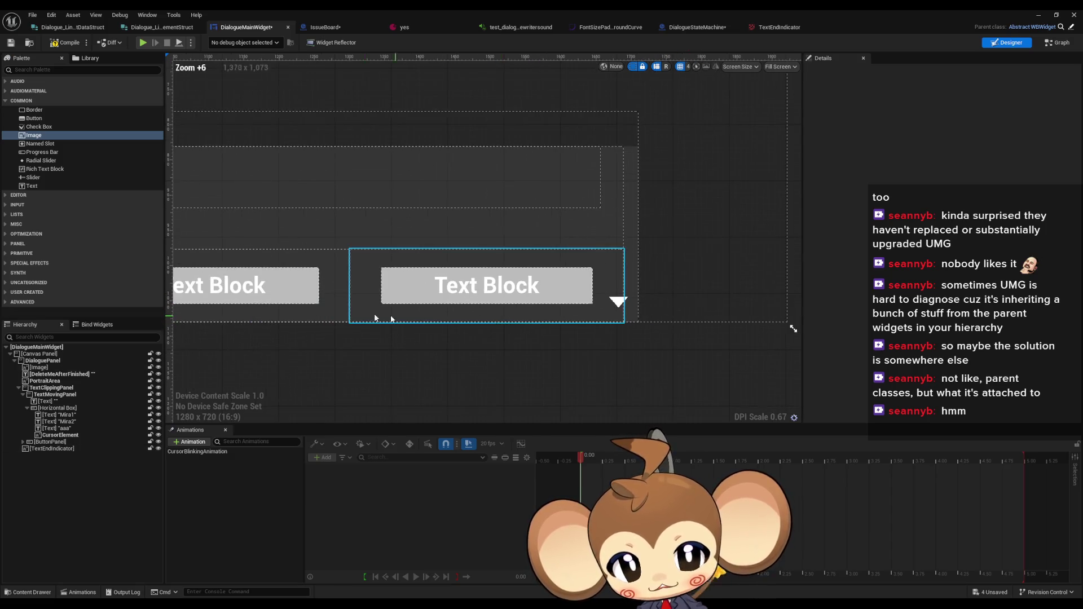
scroll(507, 318, "down", 4)
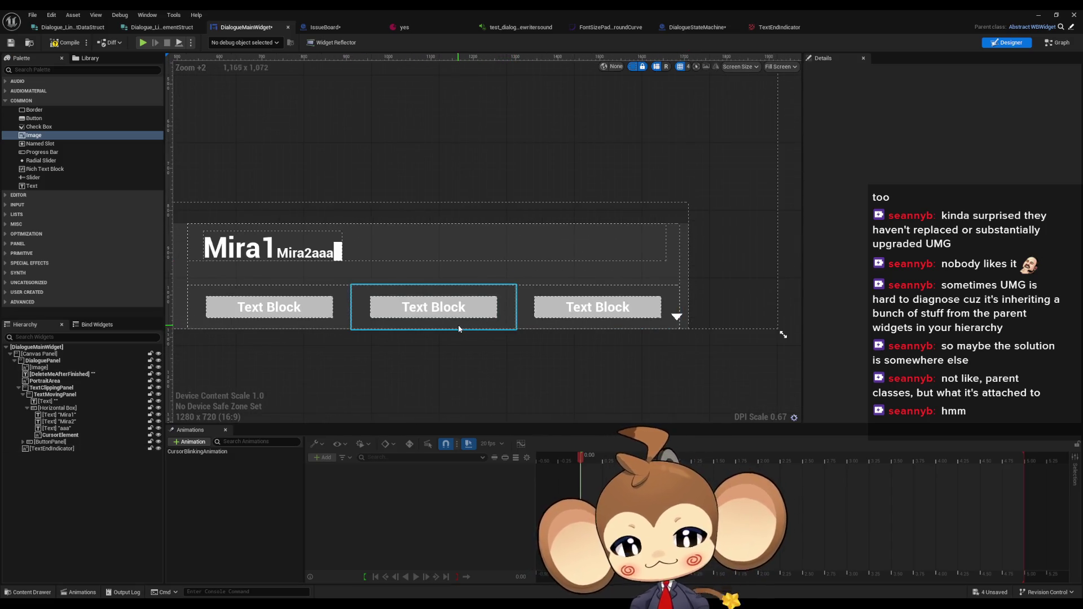
scroll(683, 319, "up", 11)
left_click(623, 315)
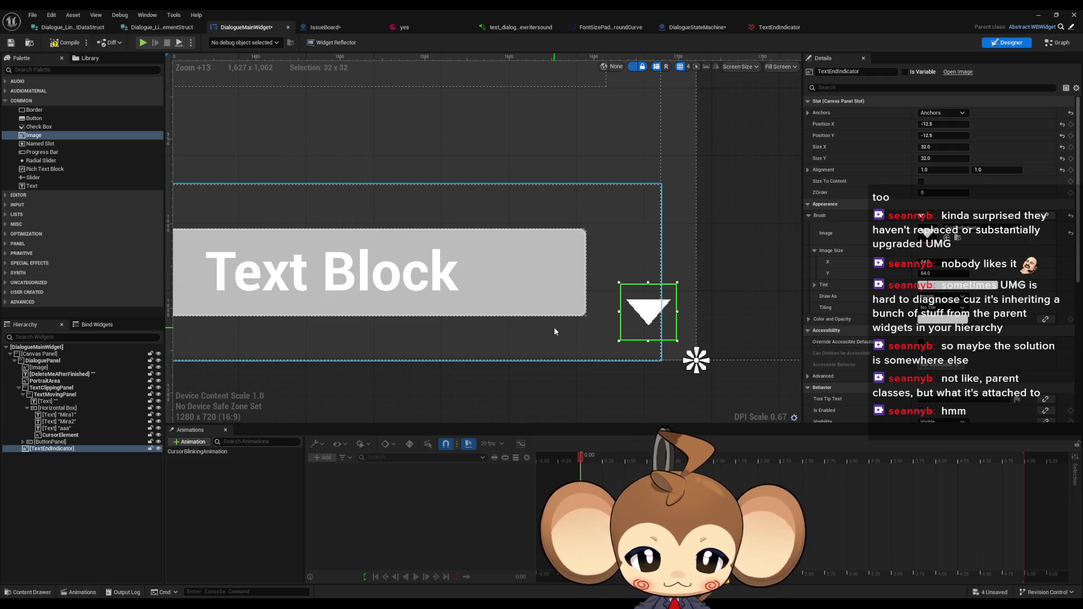
scroll(566, 331, "down", 1)
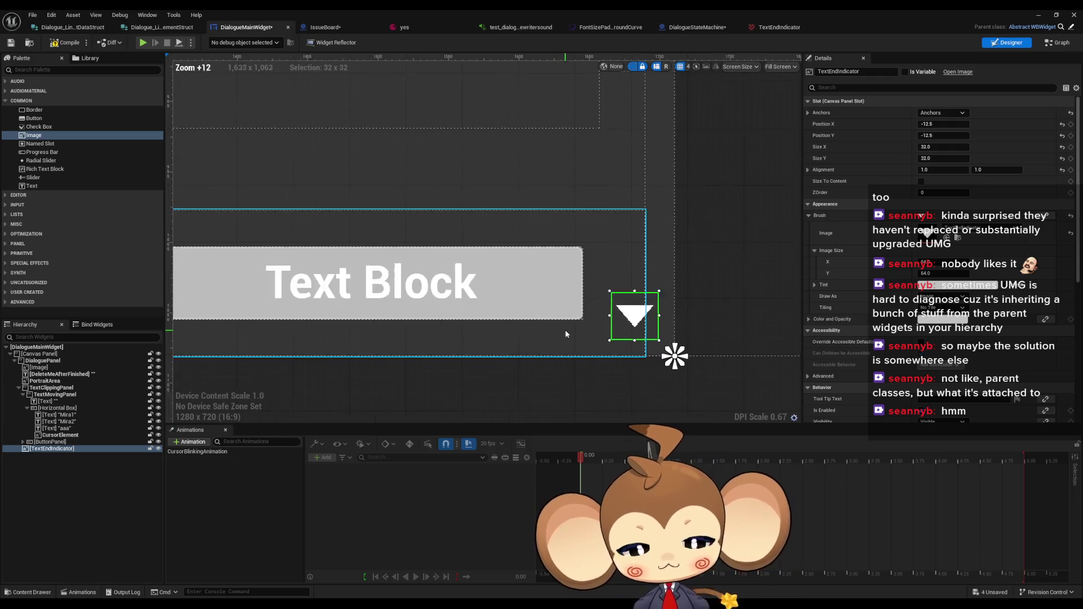
scroll(566, 333, "down", 9)
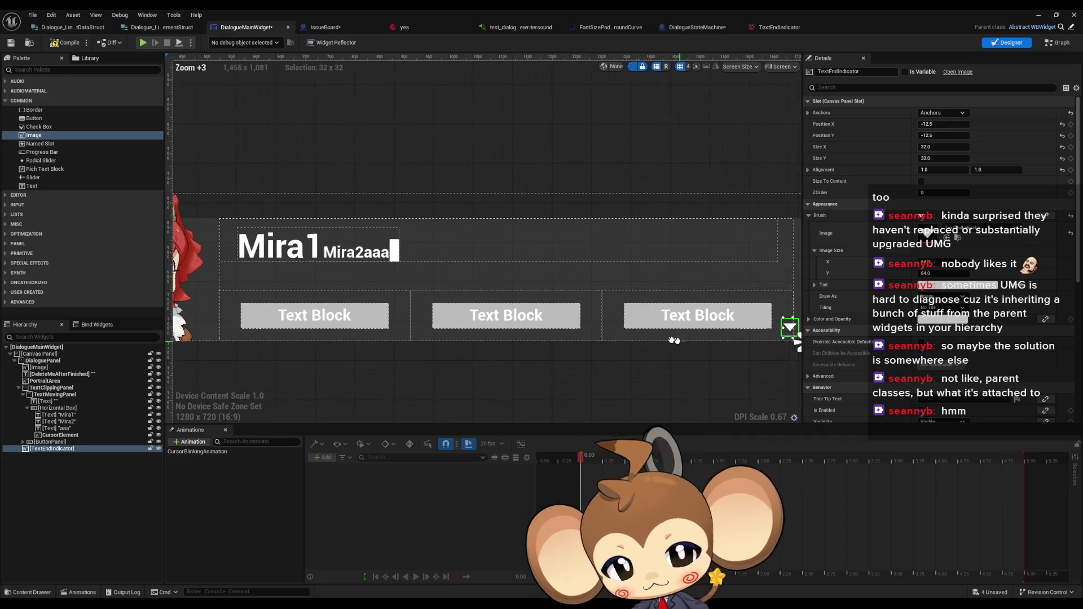
scroll(673, 340, "down", 3)
scroll(343, 330, "up", 19)
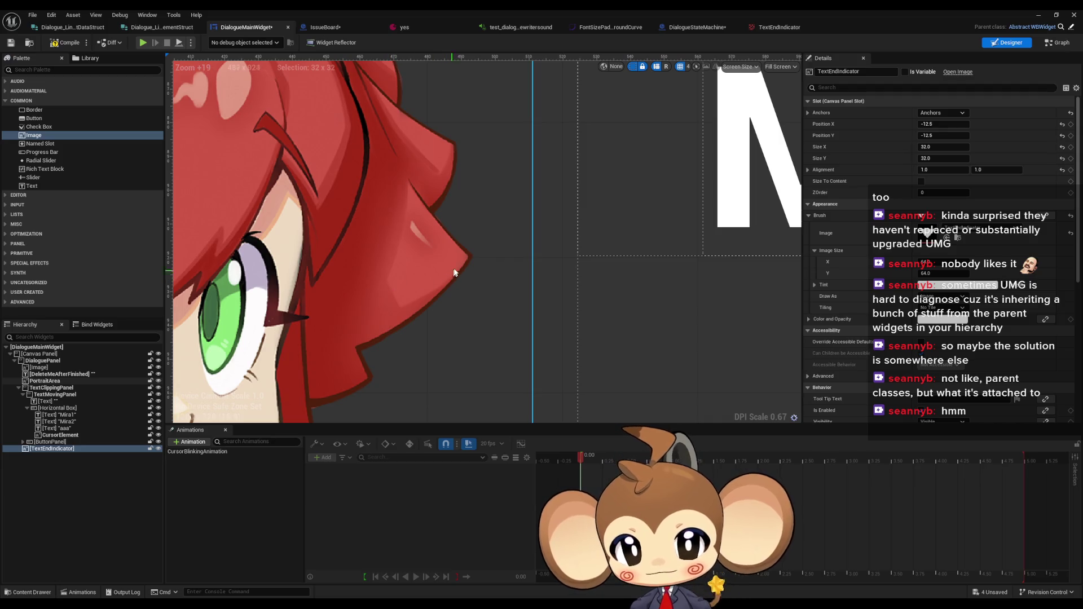
scroll(454, 273, "down", 6)
left_click(453, 277)
scroll(451, 282, "down", 3)
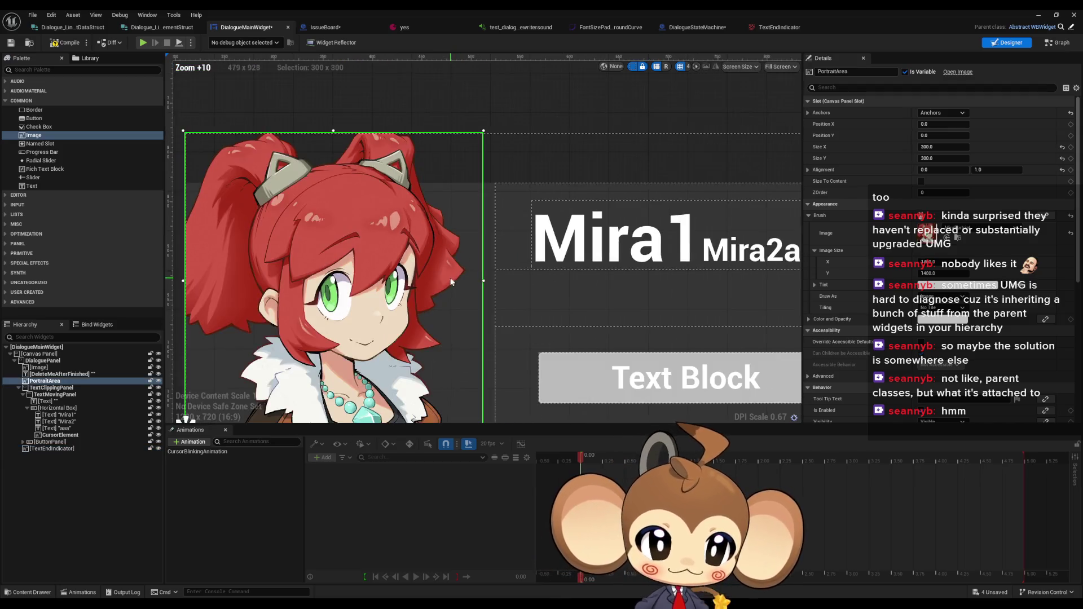
scroll(451, 281, "down", 1)
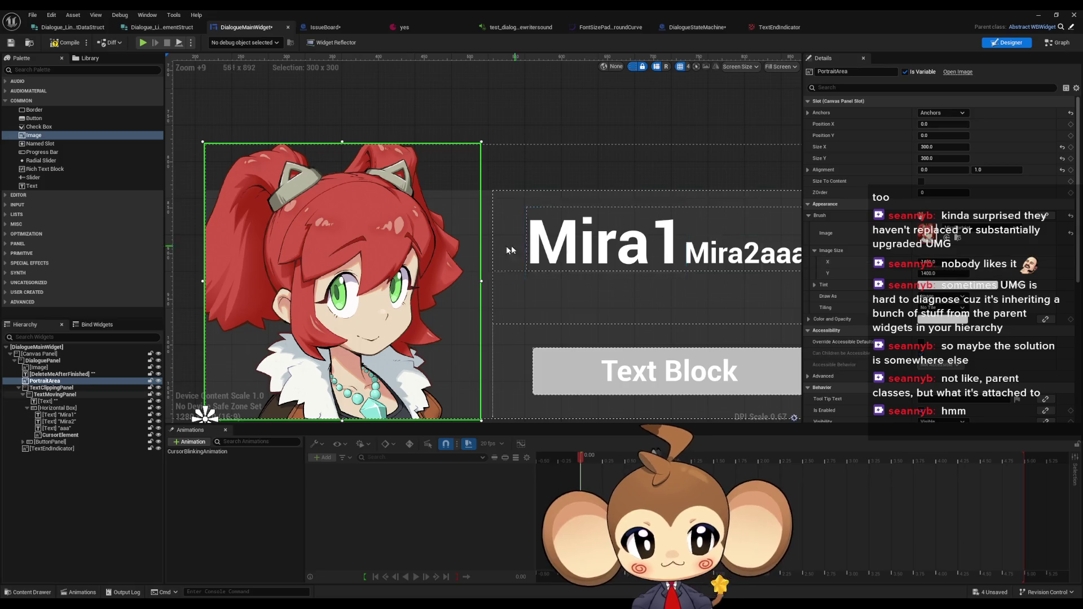
scroll(511, 245, "down", 5)
mouse_move(539, 335)
left_mouse_down()
mouse_move(346, 314)
mouse_move(404, 303)
left_mouse_up()
left_click_drag(406, 225, 624, 289)
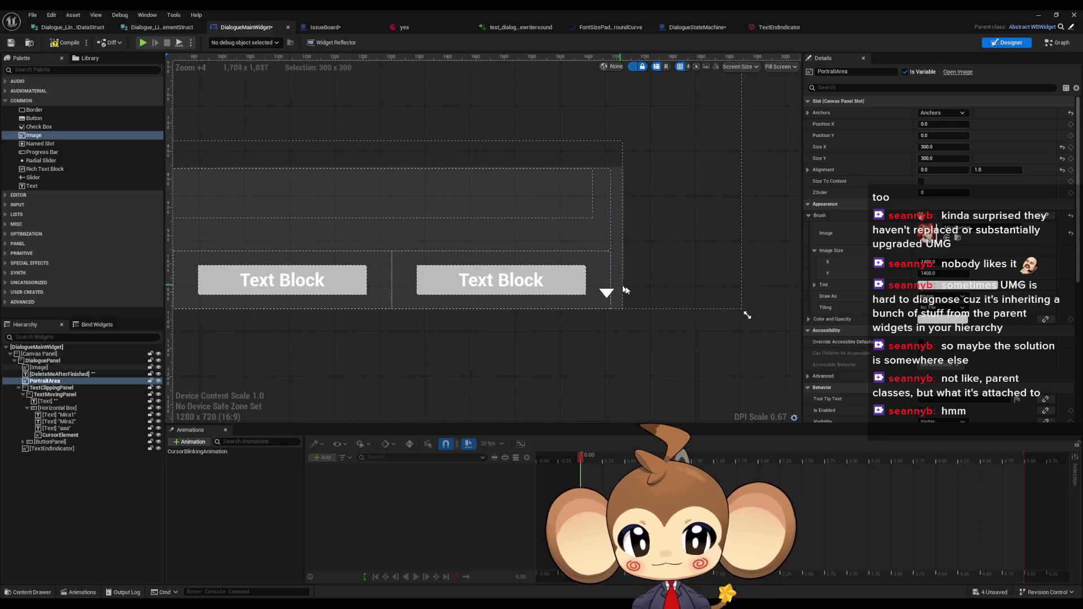
left_click(601, 293)
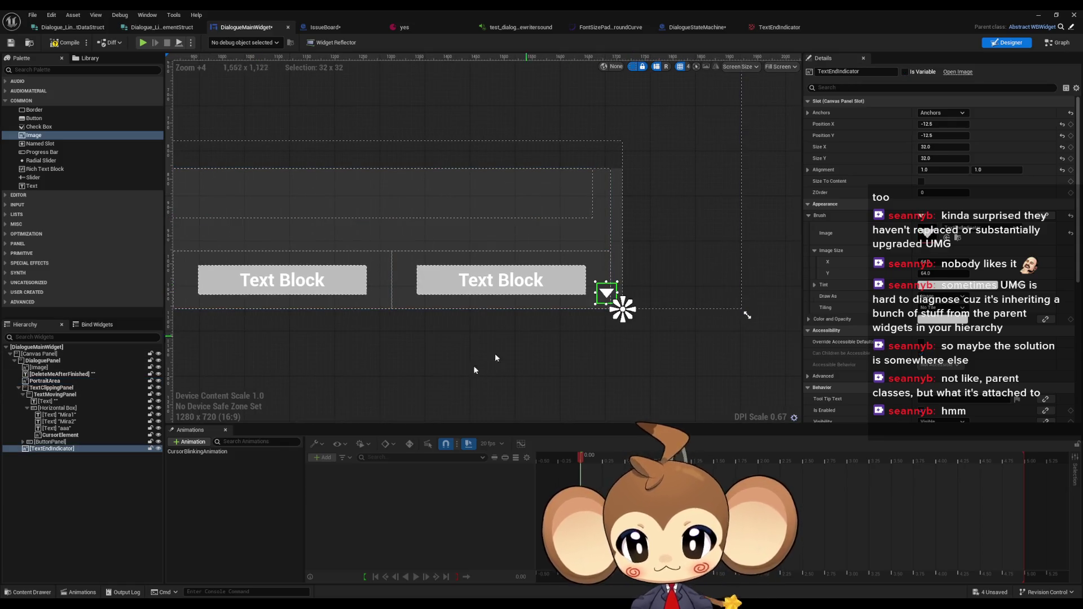
left_click(192, 442)
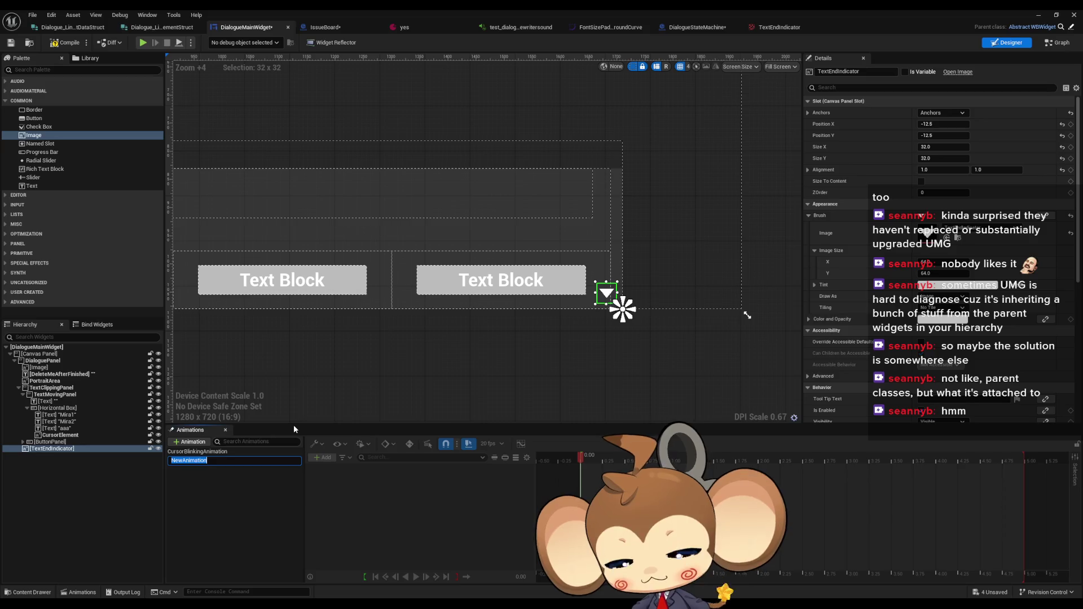
Name the animation TextEndIndicatorBlinkingAnimation and add a TextEndIndicator track to it
type("Text")
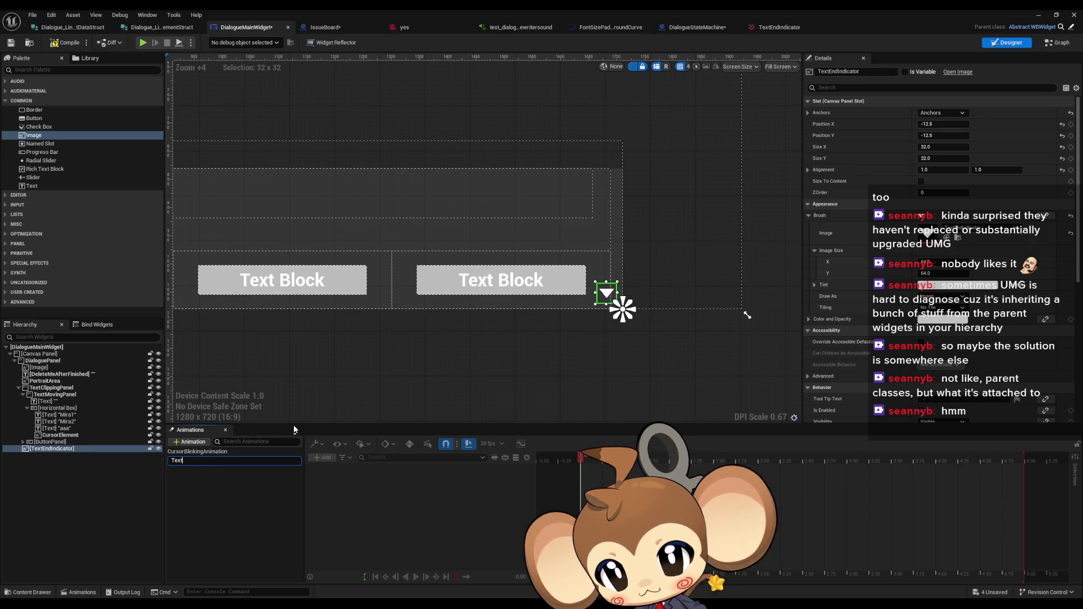
type("End")
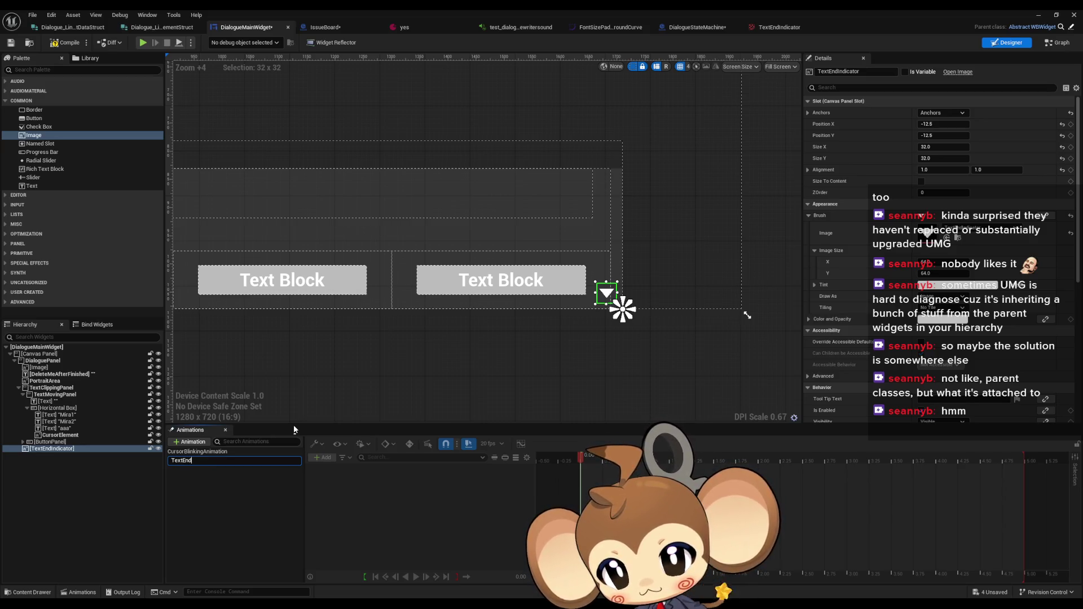
type("Indicator")
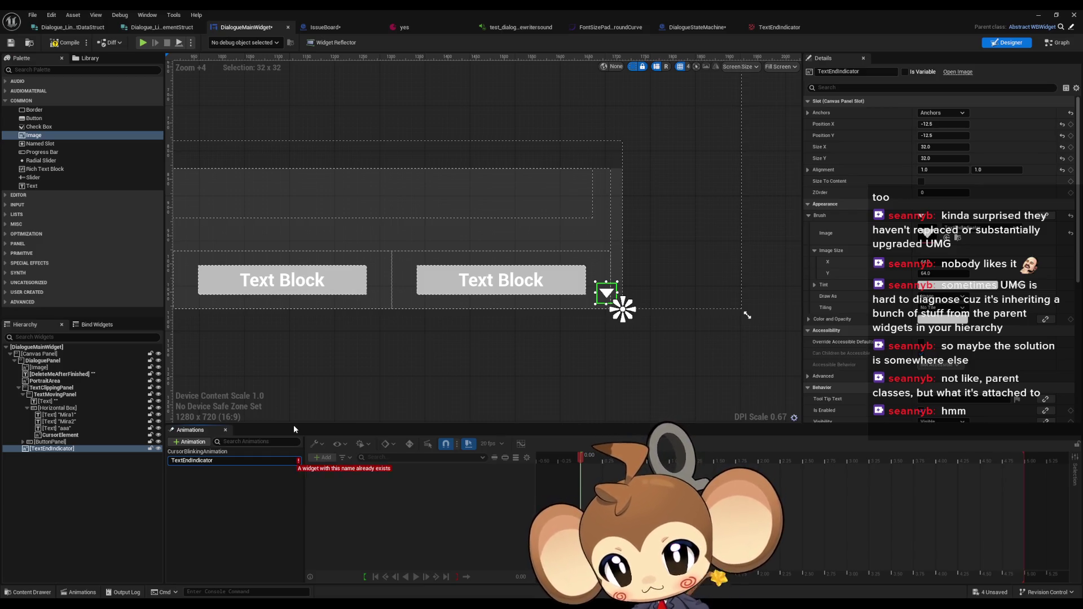
type("BlinkingAni")
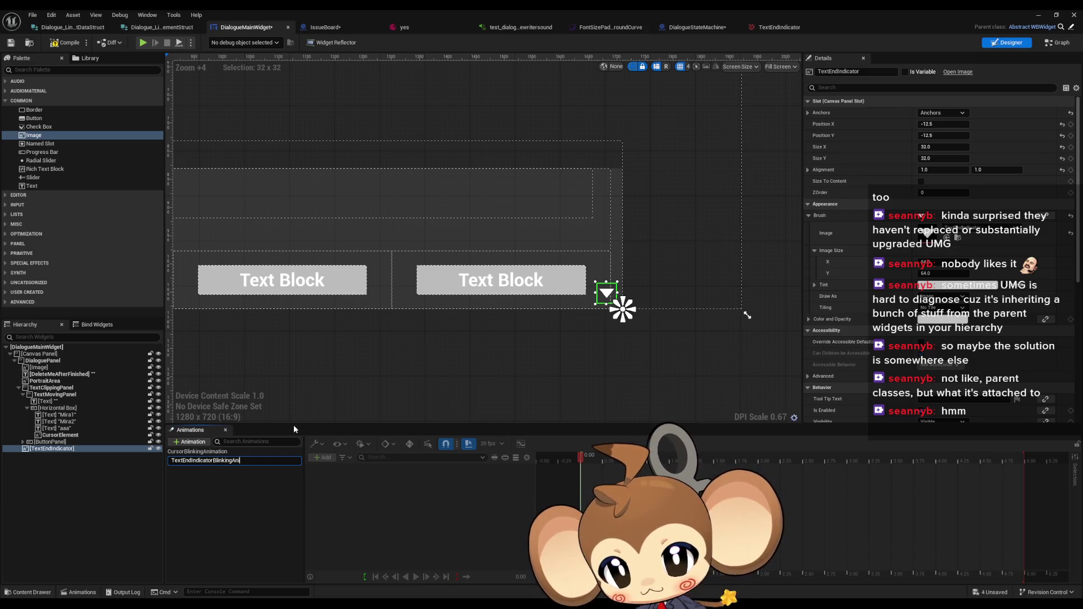
type("mation")
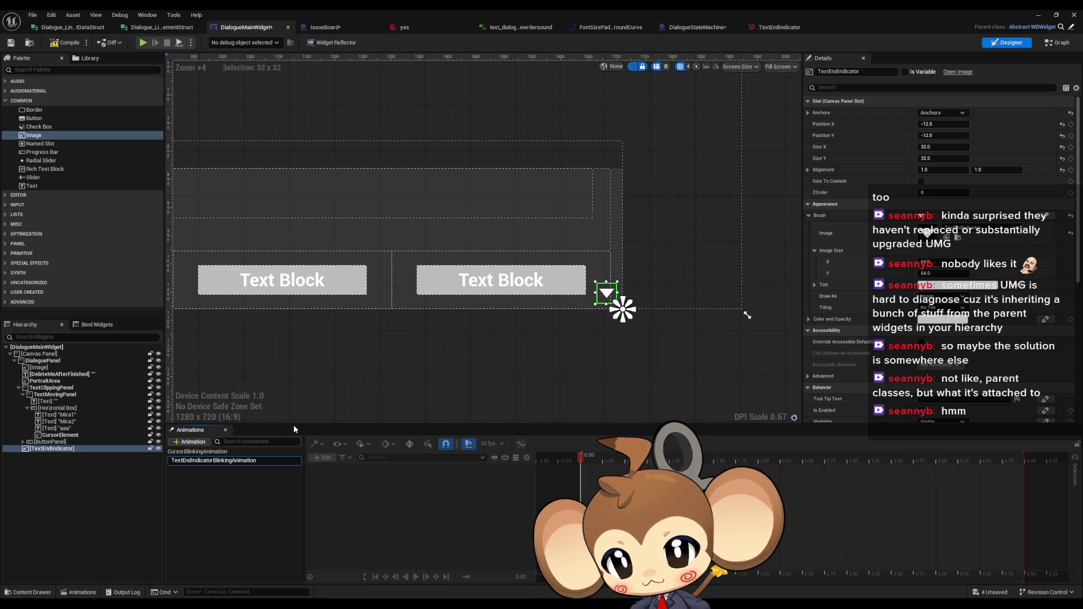
key("Return")
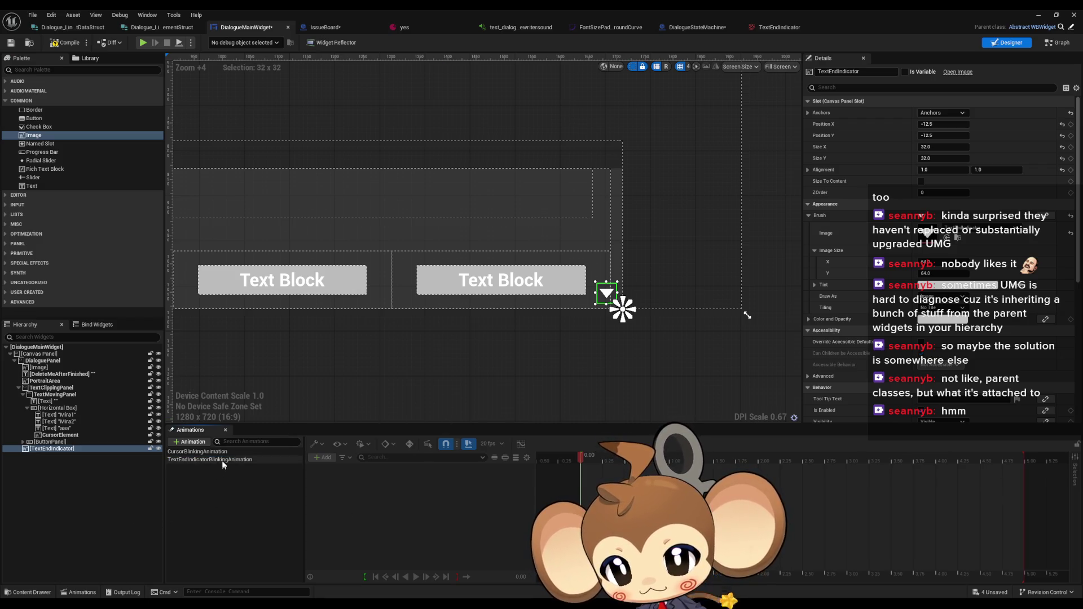
left_click(224, 460)
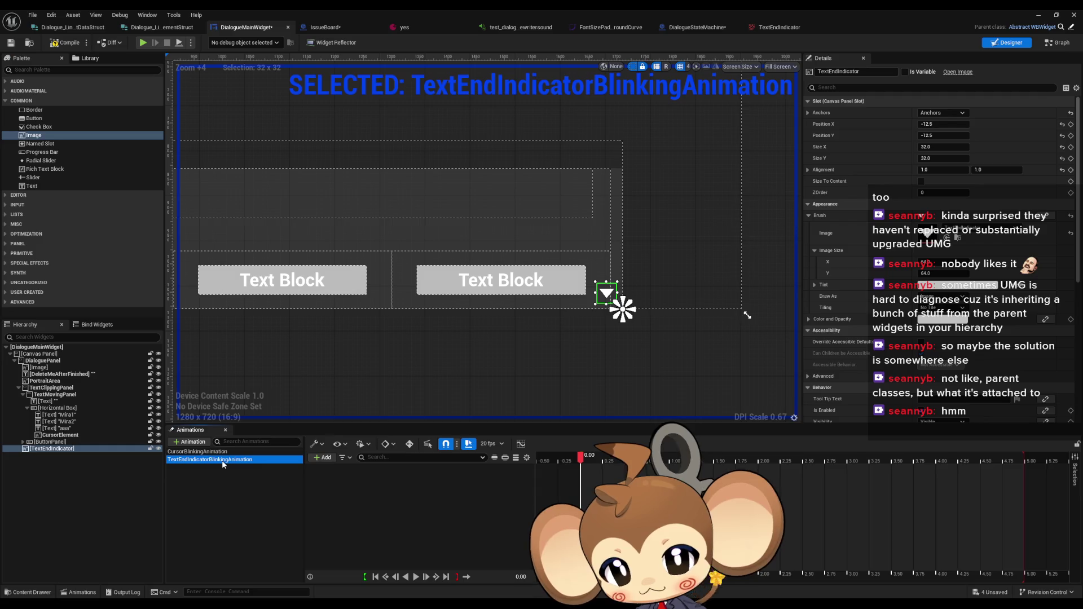
left_click(325, 460)
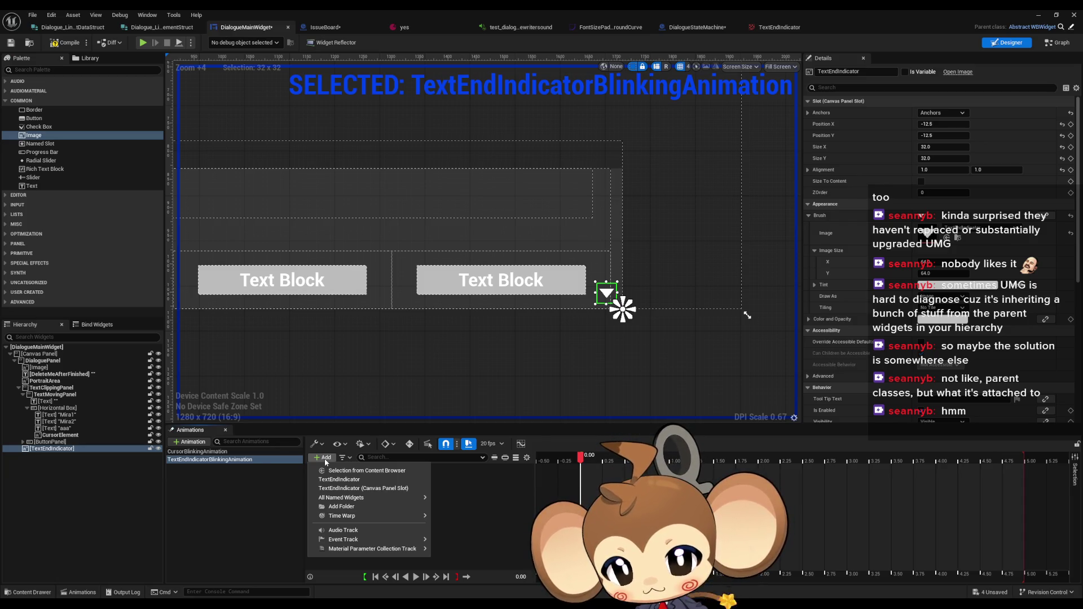
mouse_move(360, 498)
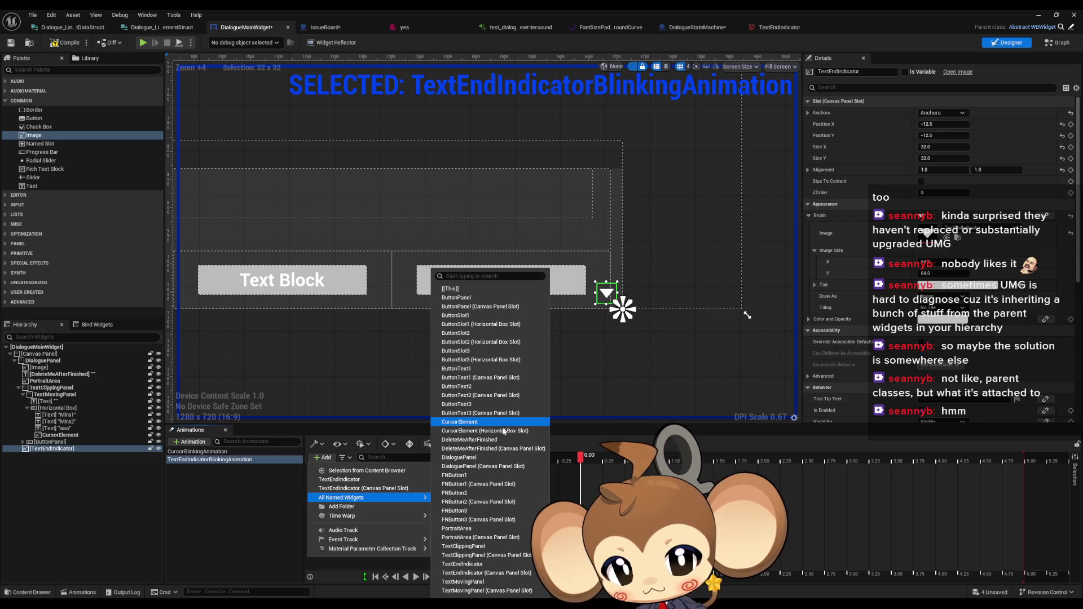
left_click(517, 564)
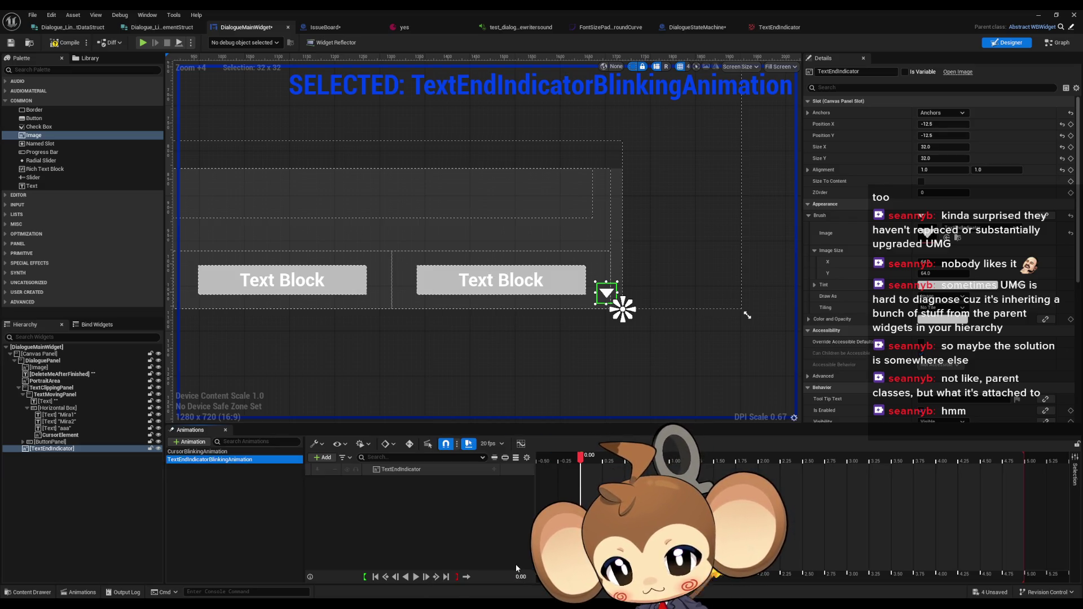
Make TextEndIndicator a variable and add a Color and Opacity track showing its RGBA channels
left_click(905, 72)
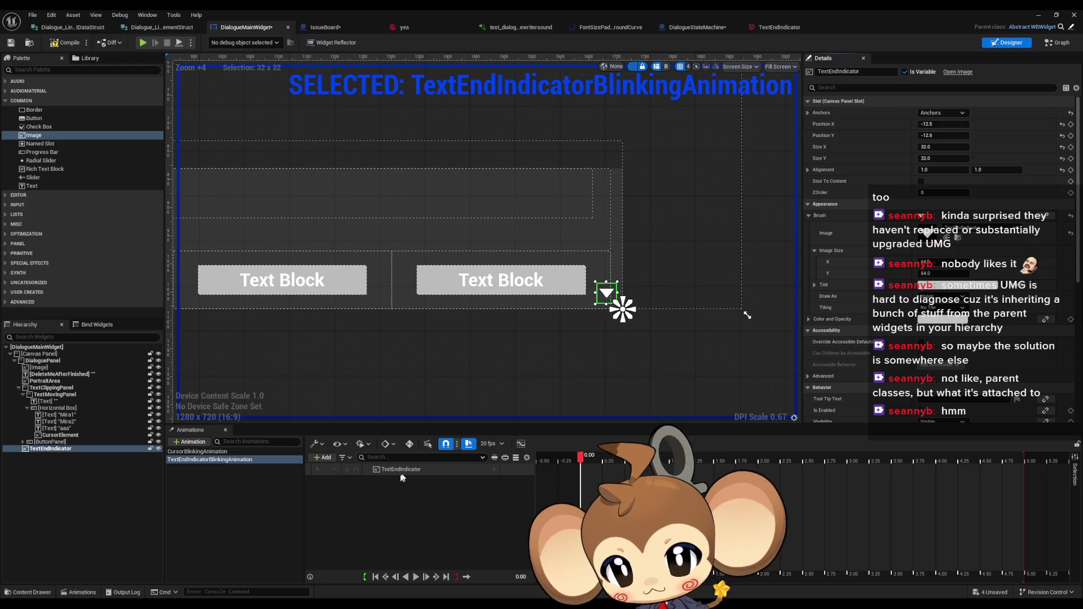
left_click(494, 470)
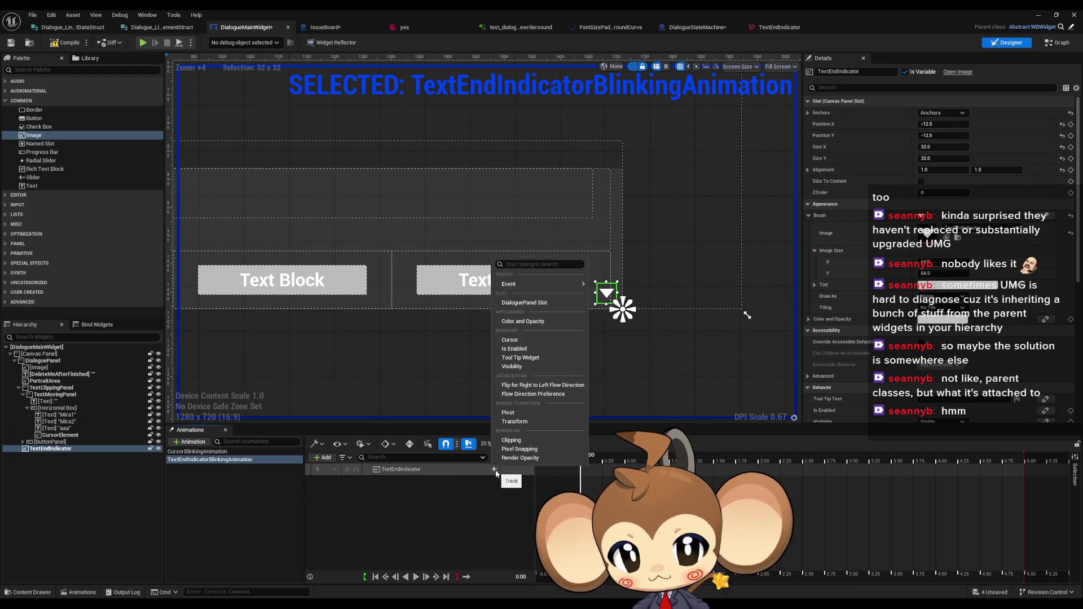
left_click(522, 321)
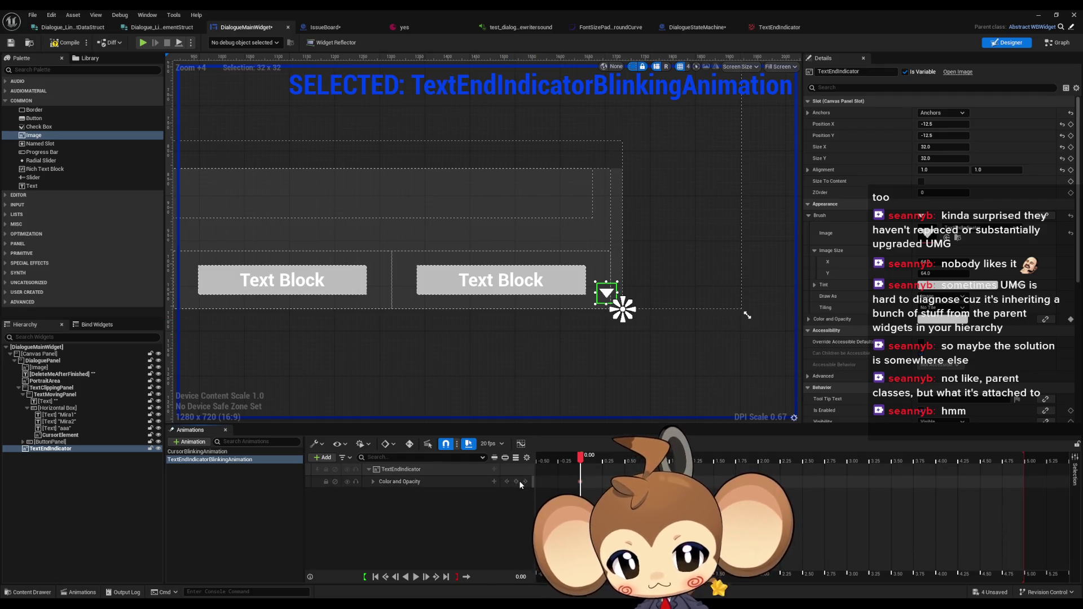
left_click(372, 483)
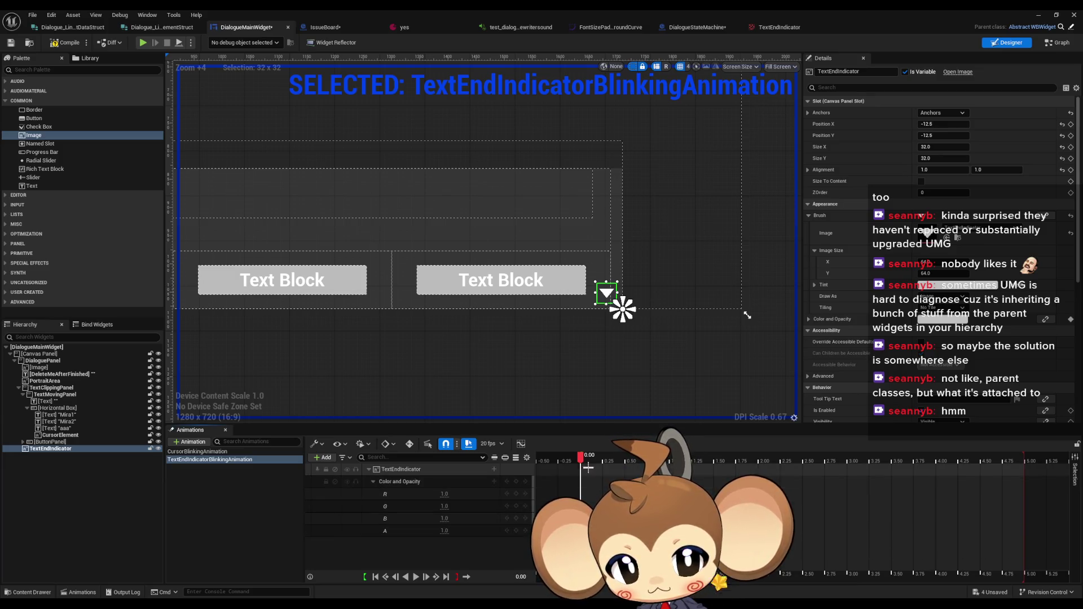
Key the alpha to 0.0 at 0.25 and 0.50 with constant interpolation, and preview it
left_click(605, 458)
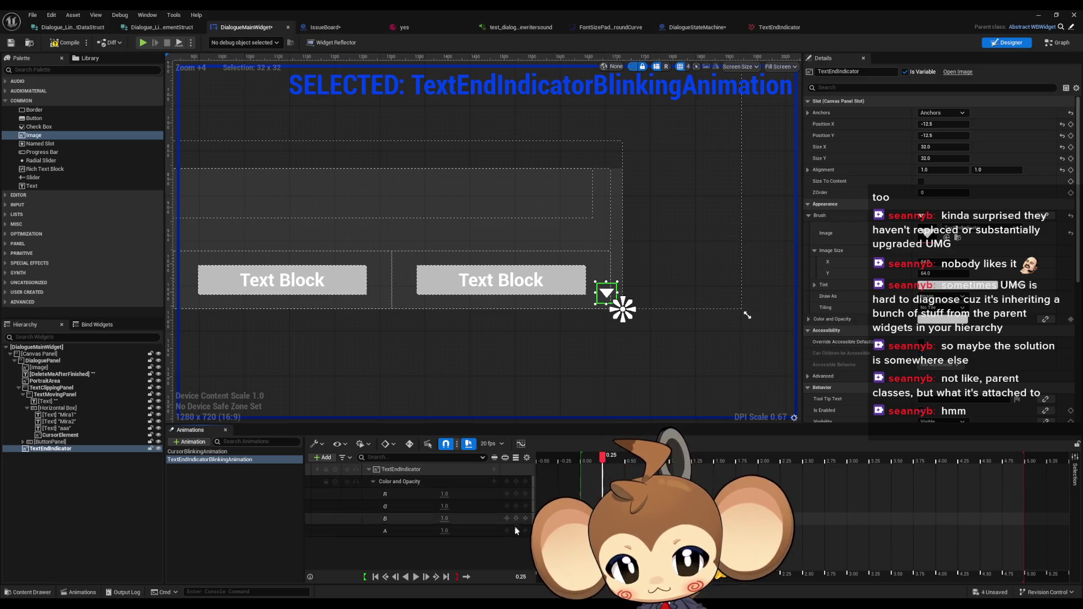
type("0")
key("Return")
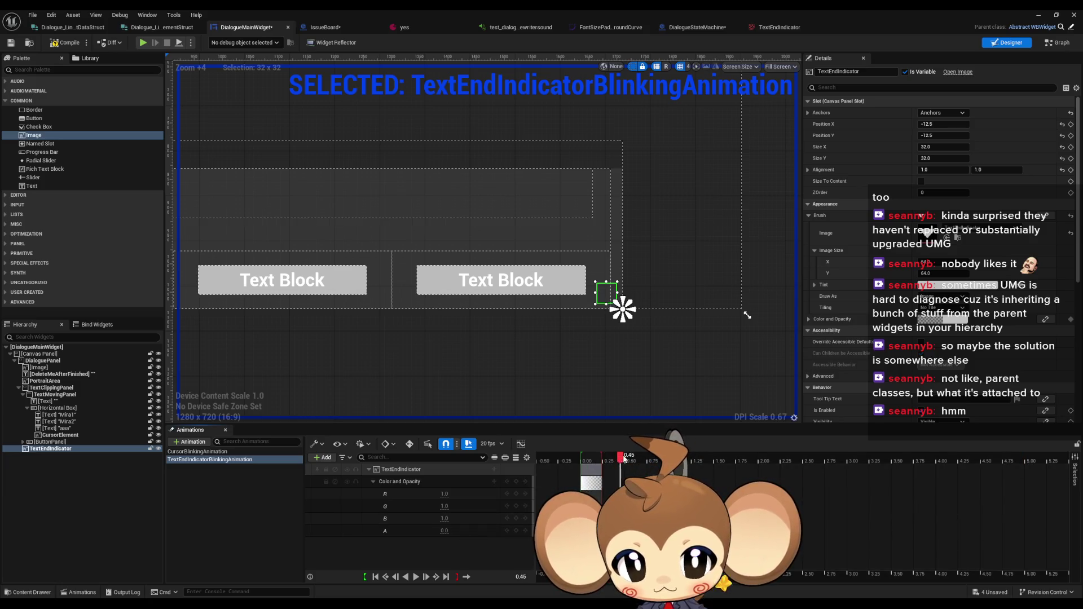
left_click(517, 532)
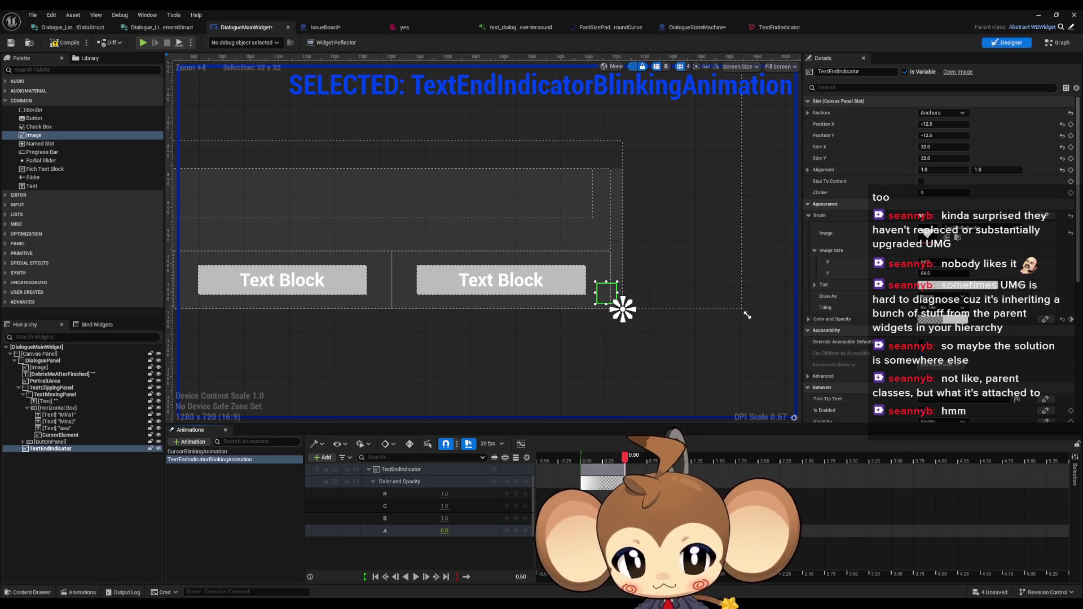
right_click(625, 531)
left_click(642, 462)
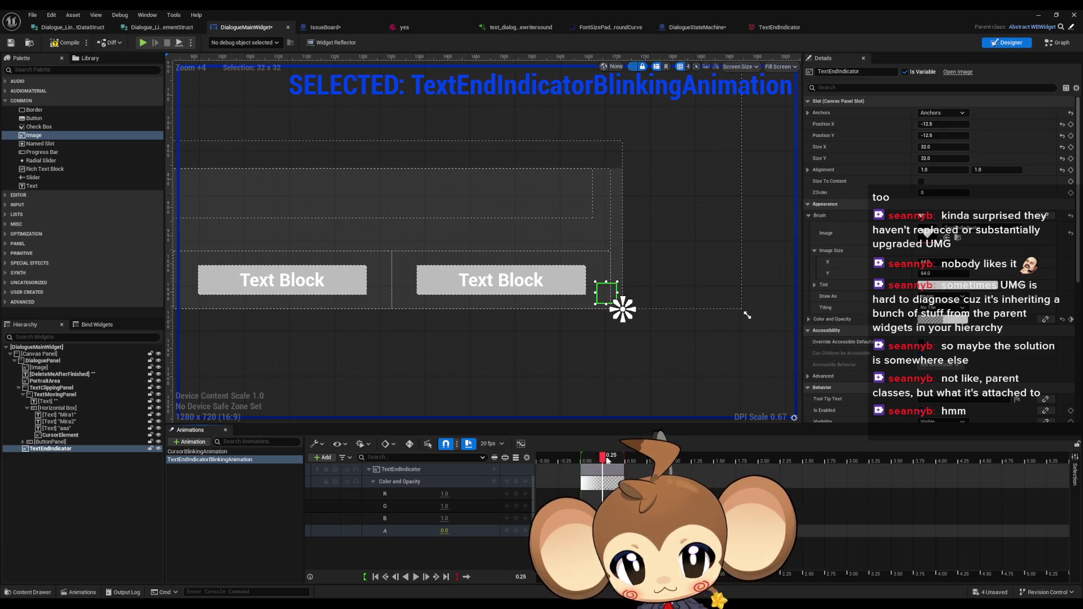
left_click_drag(607, 460, 564, 460)
left_click(583, 460)
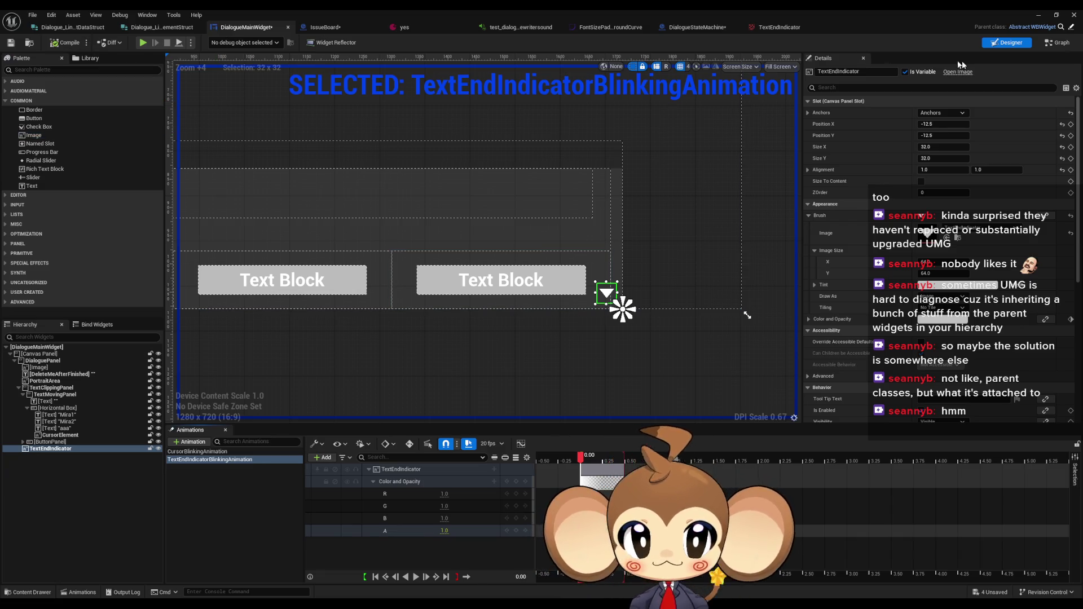
left_click(1058, 44)
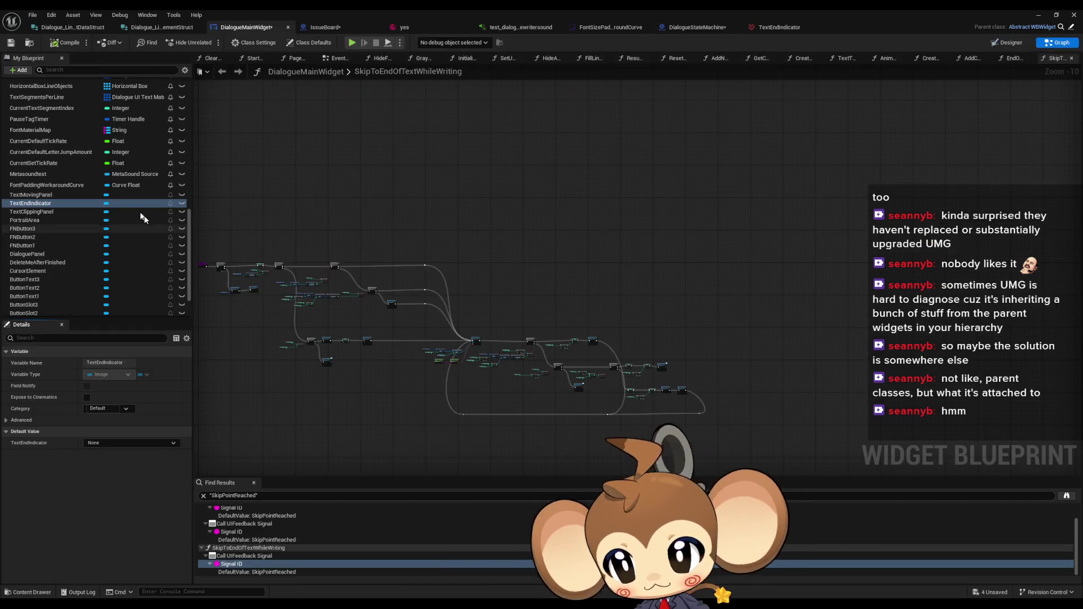
Open AnimateDialogueText and place an unconnected TextEndIndicatorBlinkingAnimation getter beside Play Animation
scroll(90, 197, "up", 2)
scroll(95, 201, "up", 10)
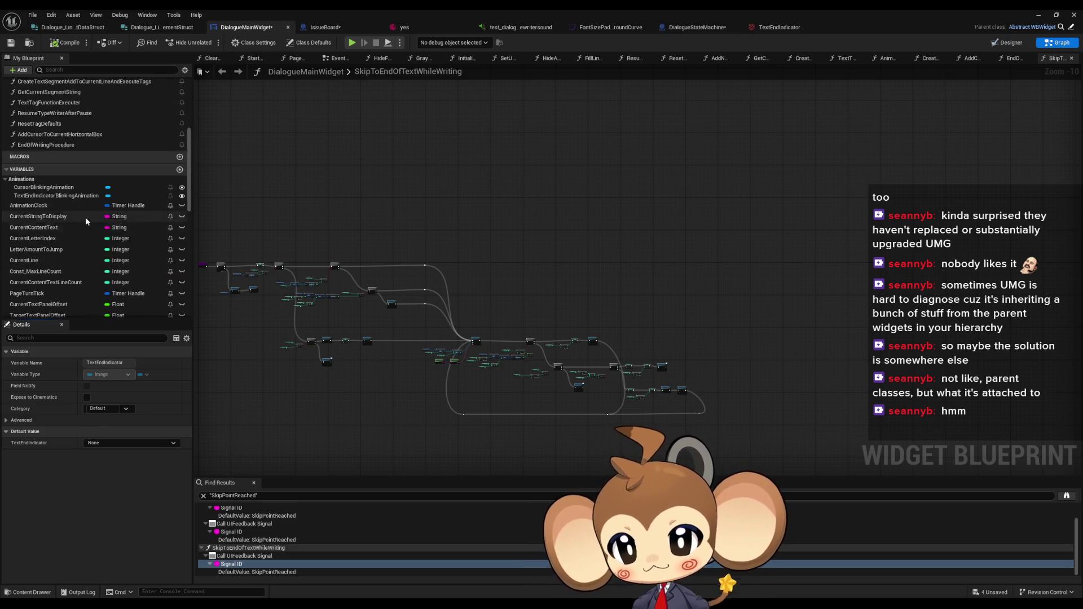
double_click(44, 120)
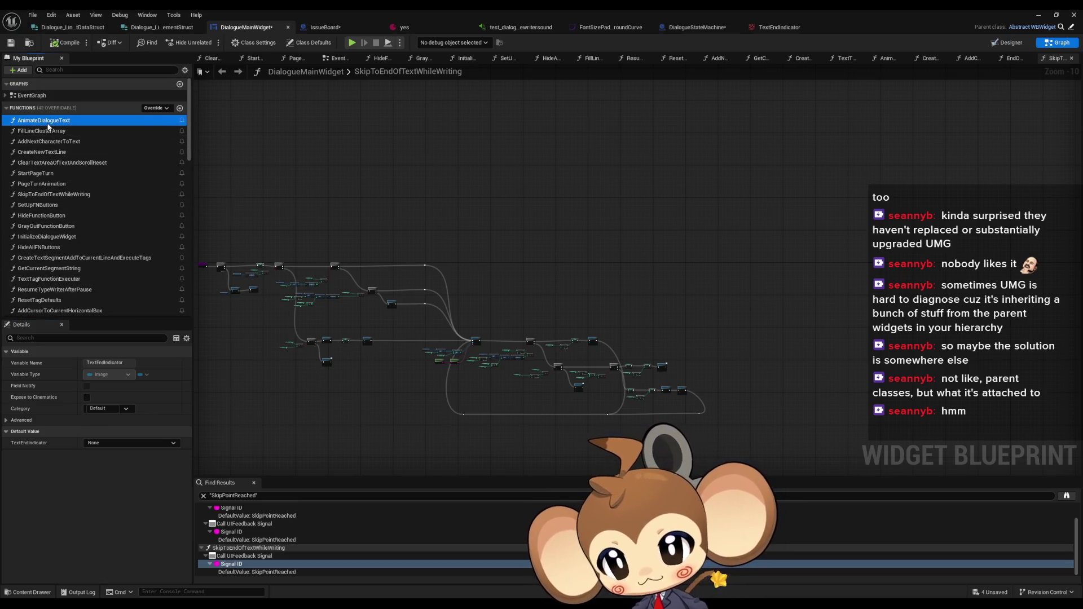
scroll(628, 366, "down", 3)
scroll(468, 187, "up", 3)
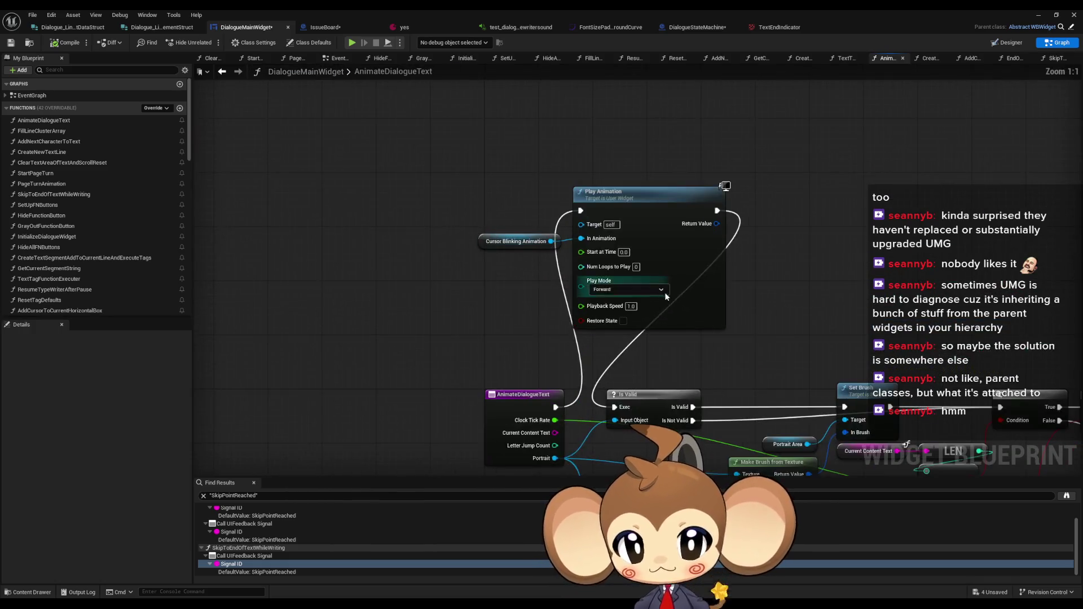
scroll(128, 279, "down", 5)
mouse_move(56, 210)
left_mouse_down()
mouse_move(489, 182)
mouse_move(577, 147)
mouse_move(411, 290)
mouse_move(514, 254)
left_mouse_up()
left_click(613, 166)
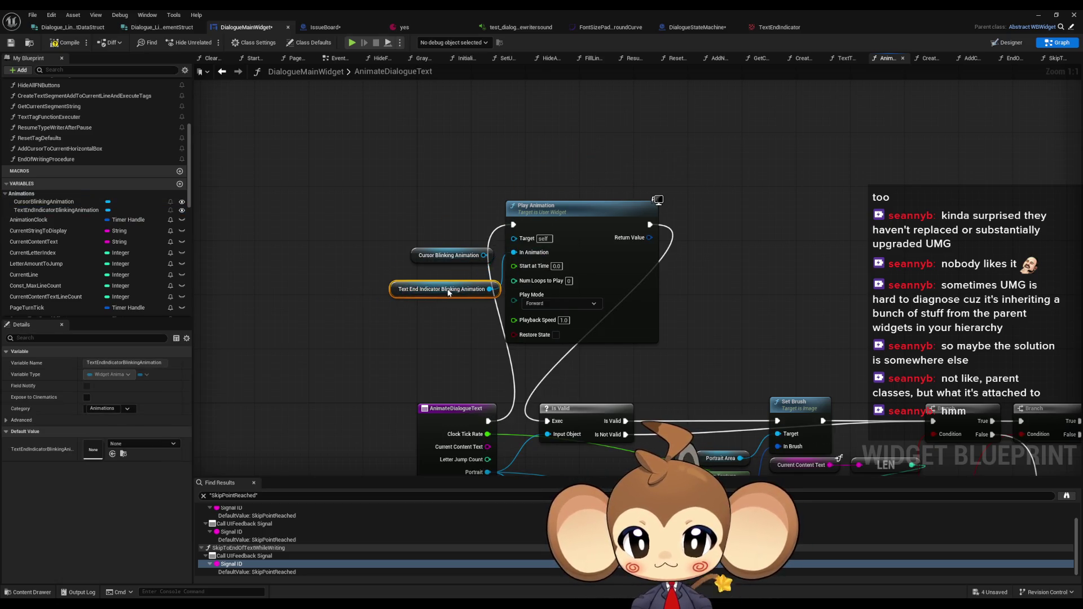
left_click_drag(410, 289, 445, 288)
mouse_move(514, 254)
left_mouse_down()
mouse_move(496, 282)
mouse_move(421, 289)
left_mouse_up()
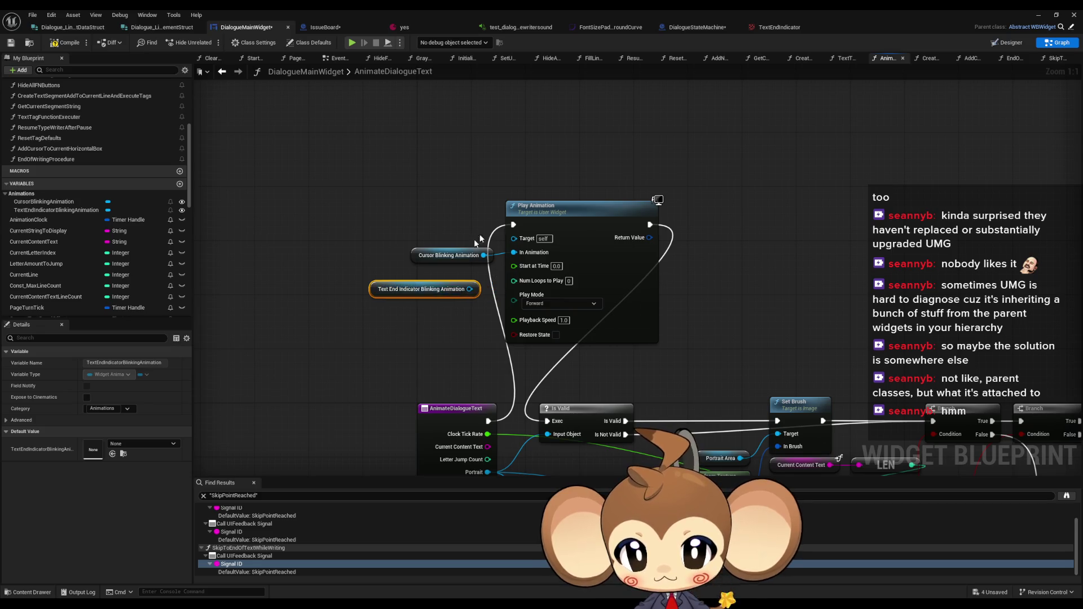
left_click(541, 208)
scroll(115, 186, "up", 6)
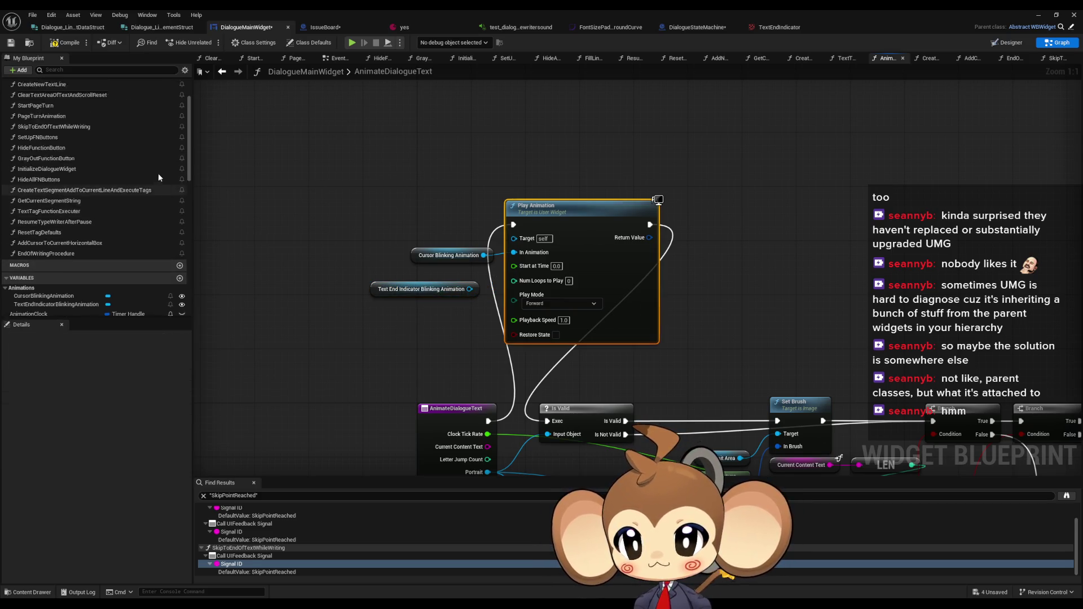
Create a StartUIElementAnimations function and move the Play Animation nodes from AnimateDialogueText into it
left_click(180, 108)
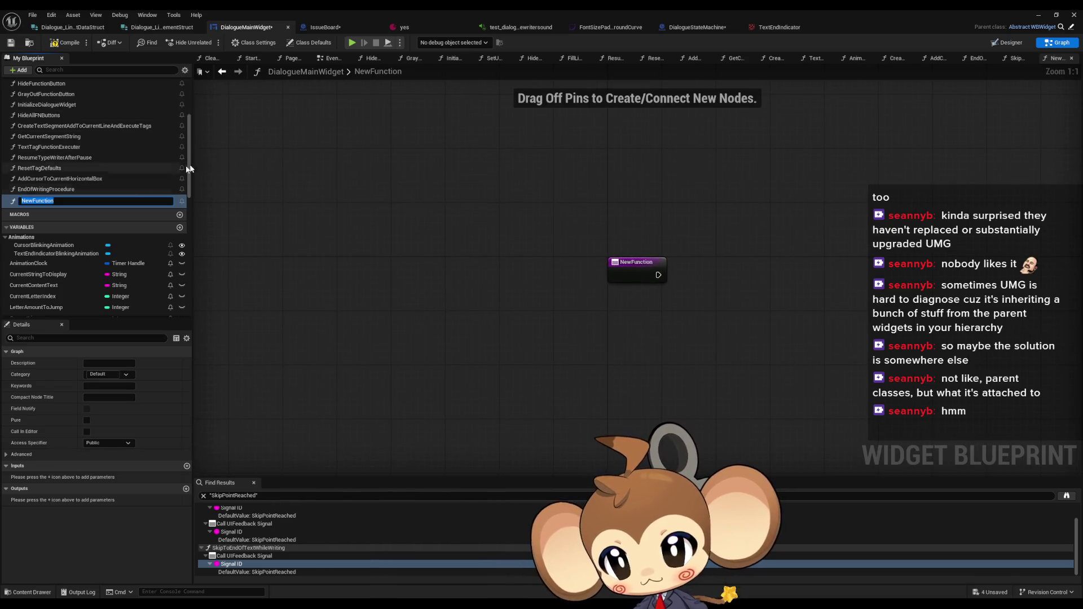
type("StartUIEle")
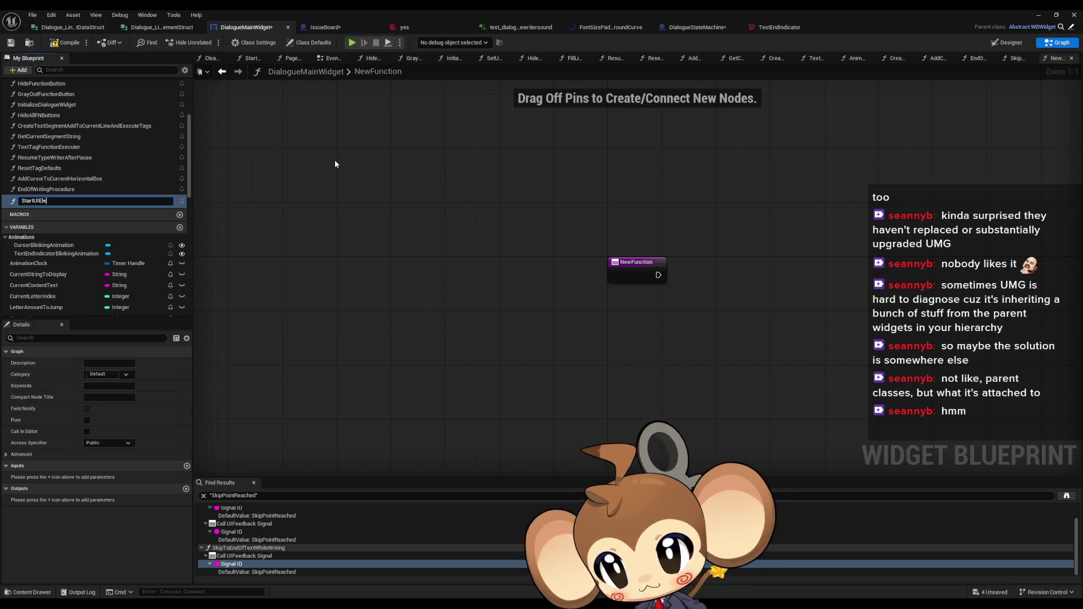
type("mentAnimations")
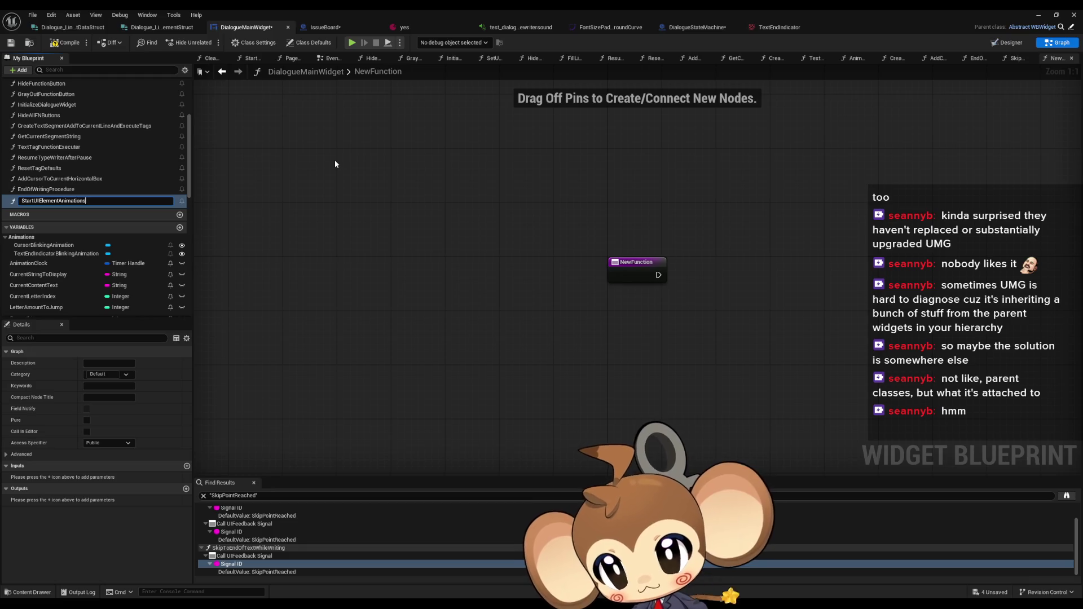
key("Return")
left_click(223, 72)
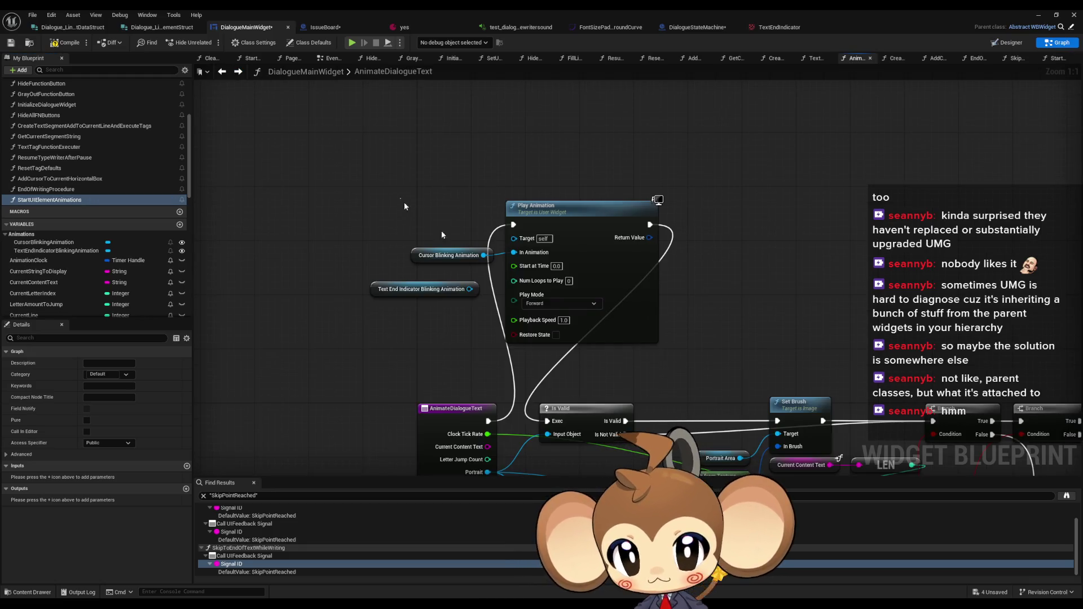
left_click_drag(441, 230, 587, 314)
key("ctrl+x")
left_click(241, 73)
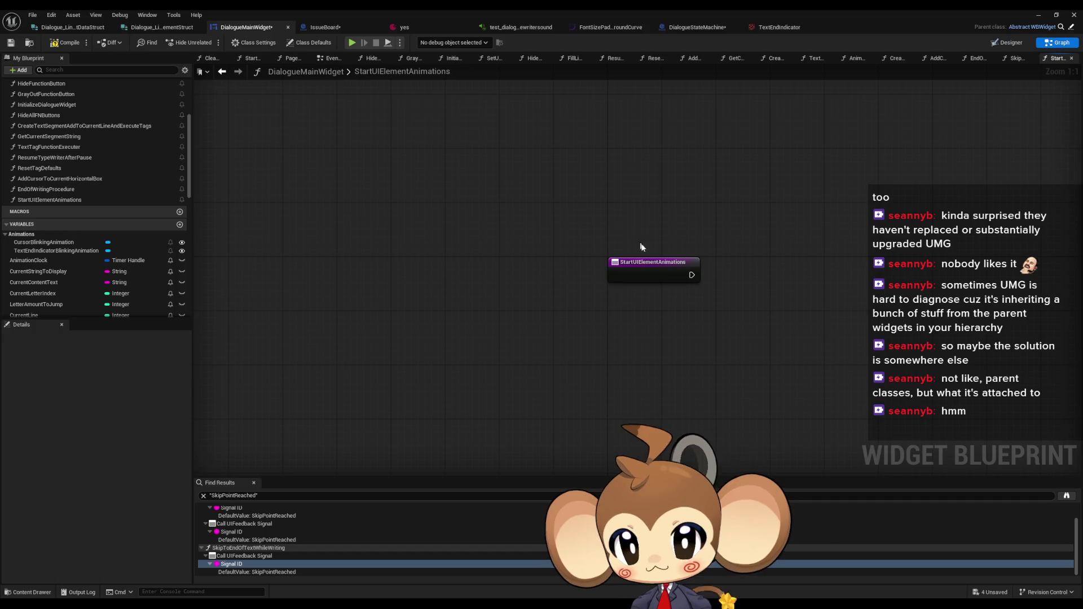
key("ctrl+v")
Add a second Play Animation for the text-end indicator animation, chained after the first from the entry
left_click_drag(692, 299, 631, 255)
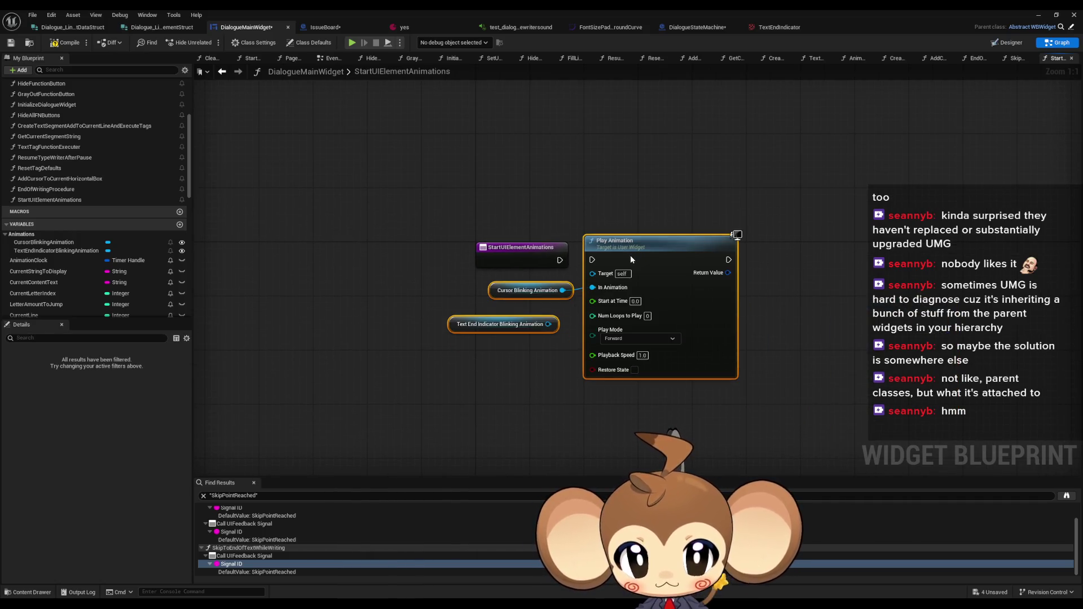
key("ctrl+v")
left_click_drag(559, 260, 592, 260)
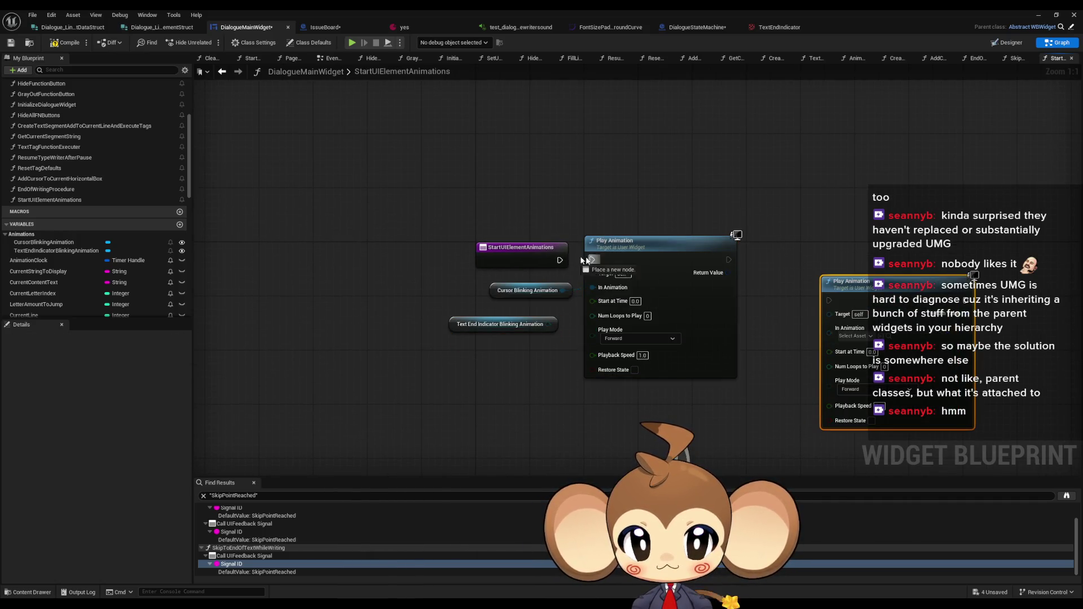
mouse_move(548, 323)
left_mouse_down()
mouse_move(829, 333)
mouse_move(727, 259)
left_mouse_up()
left_click_drag(884, 292, 817, 256)
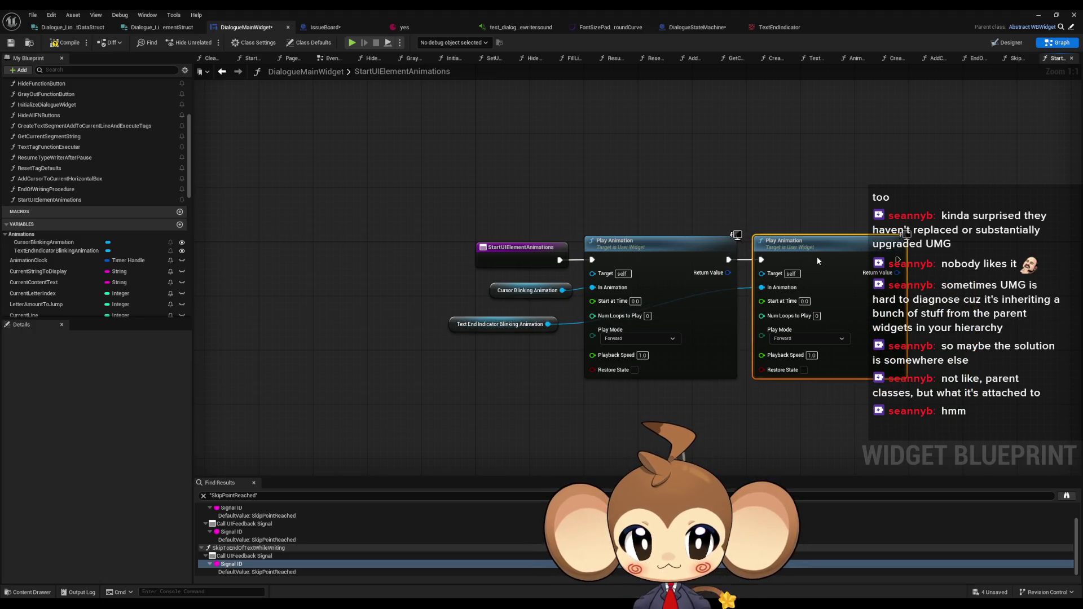
left_click_drag(489, 316, 655, 399)
left_click(744, 339)
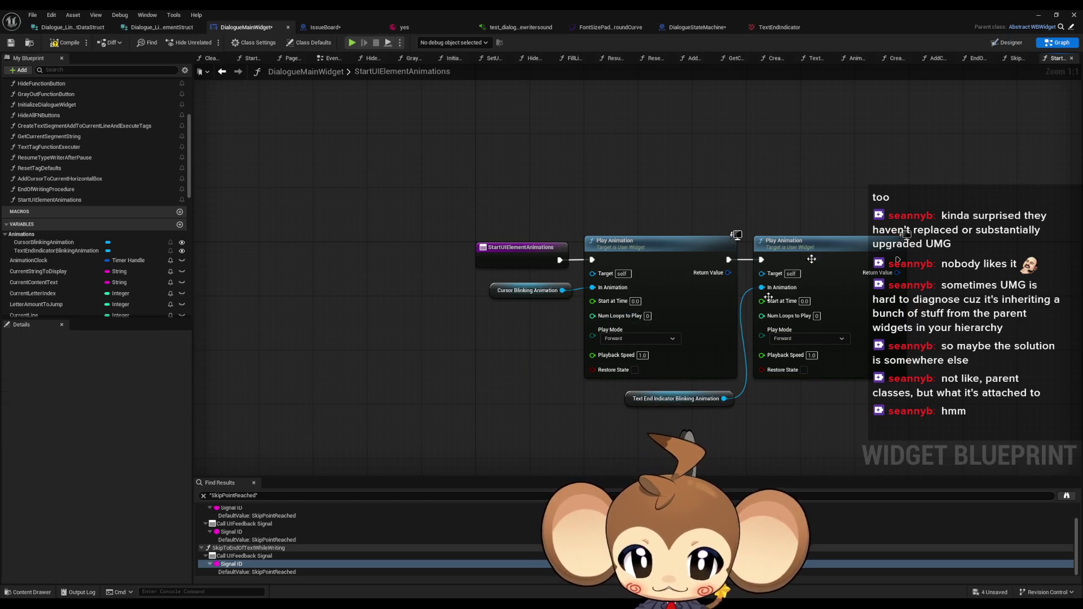
left_click(231, 74)
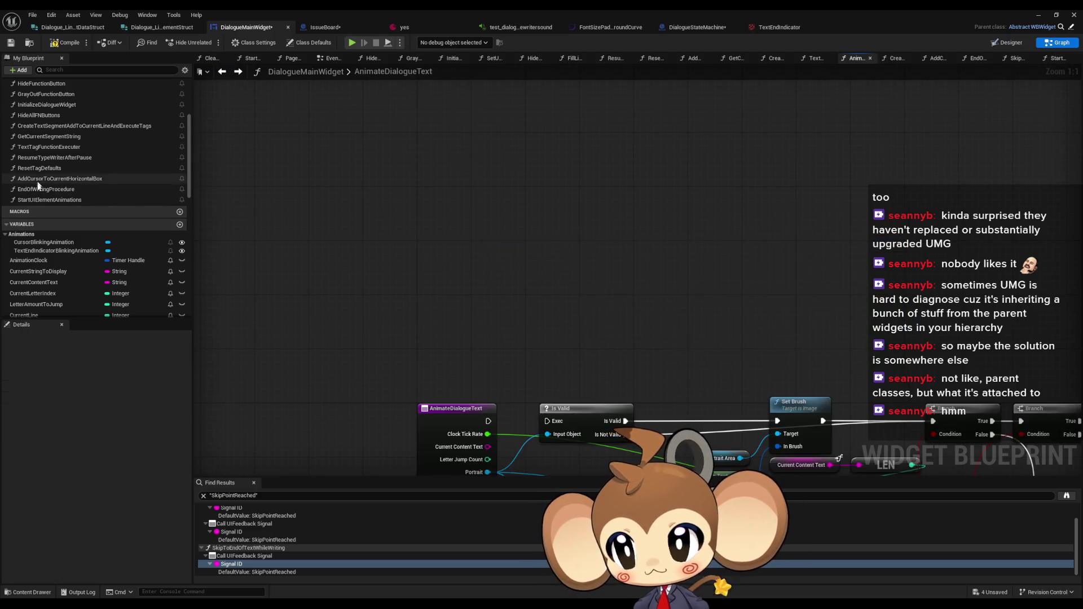
Insert a Start UIElement Animations call between AnimateDialogueText's entry and Is Valid, shifting later nodes right
mouse_move(50, 200)
left_mouse_down()
mouse_move(248, 230)
mouse_move(604, 333)
mouse_move(536, 410)
mouse_move(546, 421)
mouse_move(527, 326)
left_mouse_up()
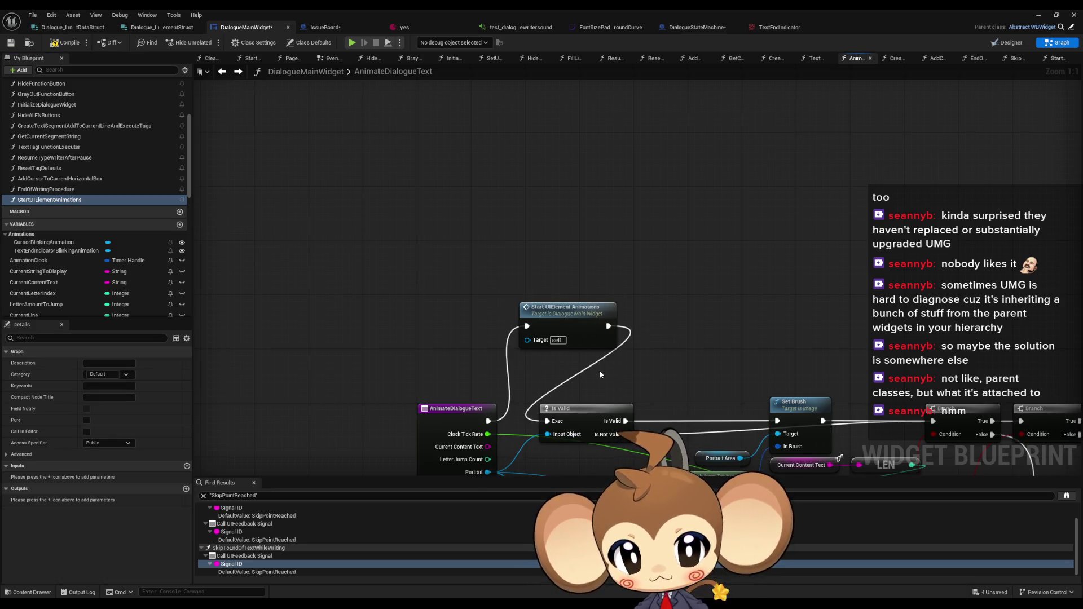
left_click_drag(545, 384, 512, 270)
key("ctrl+a")
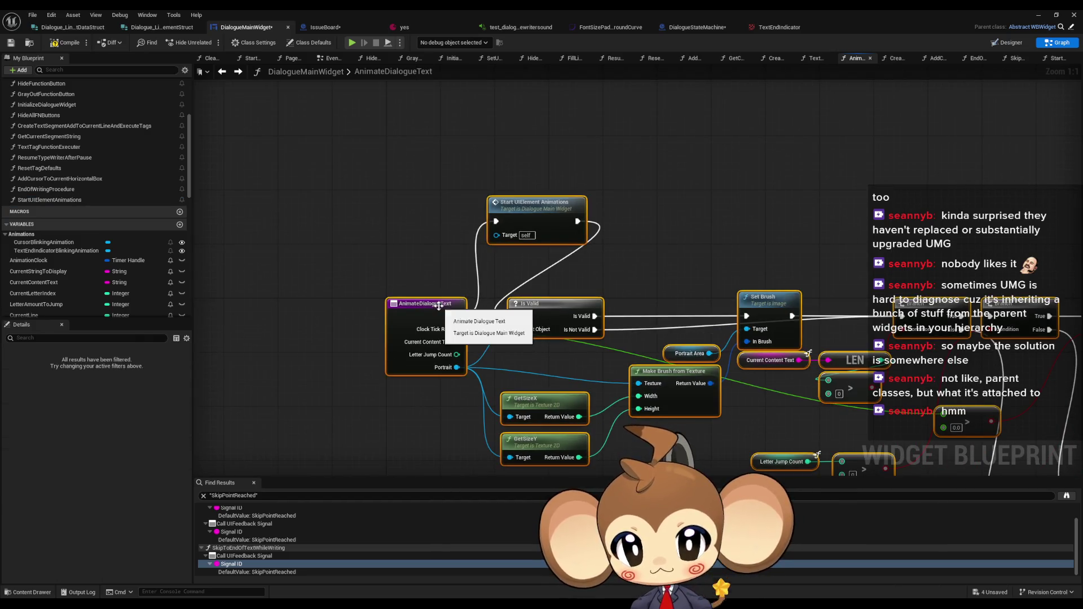
left_click_drag(546, 213, 545, 309)
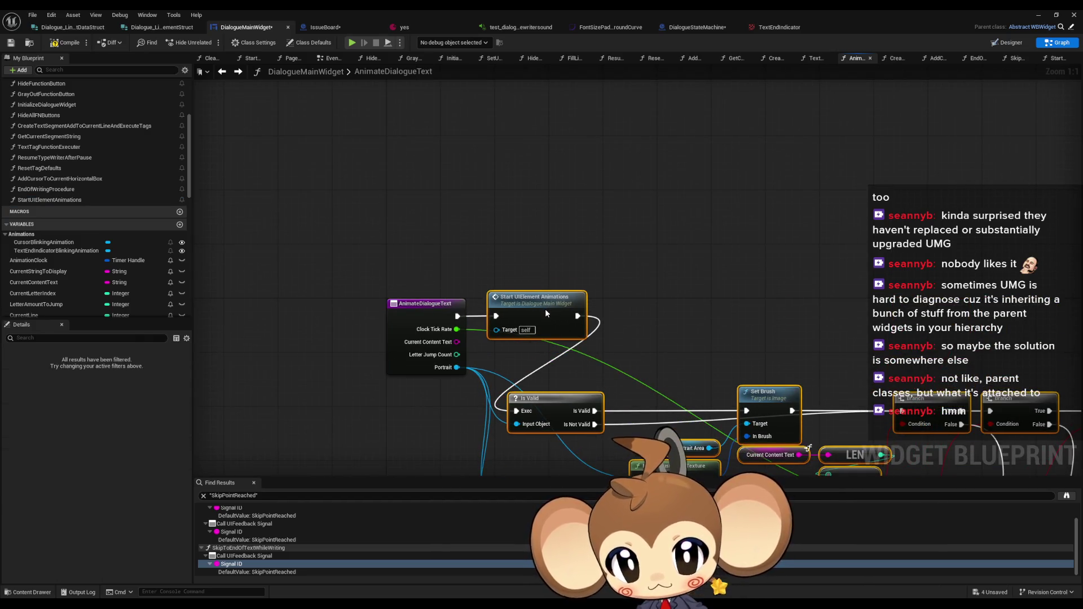
left_click_drag(556, 403, 651, 307)
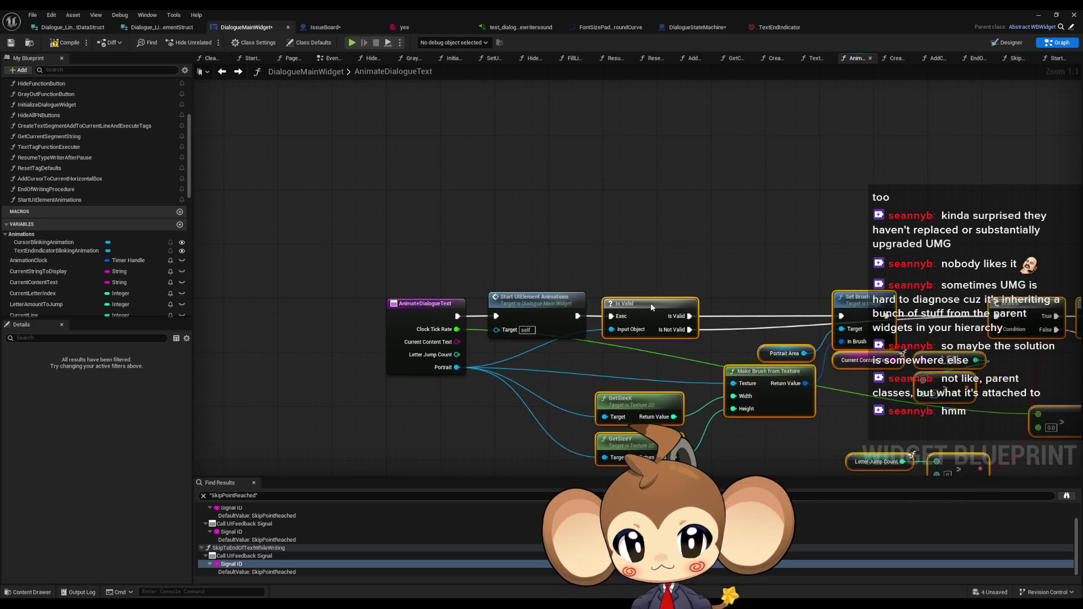
left_click(623, 221)
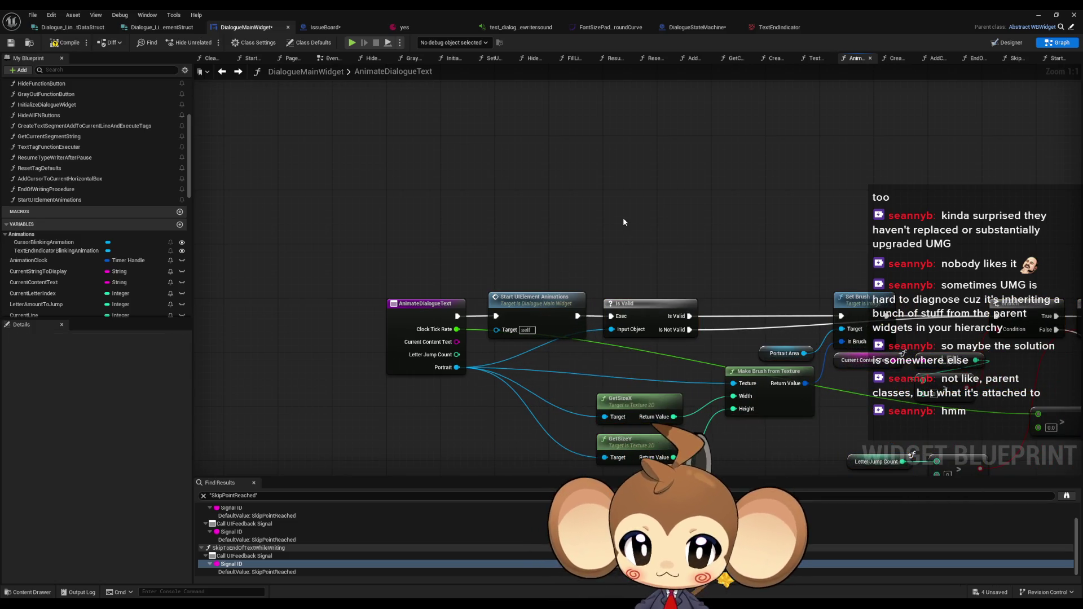
scroll(615, 223, "down", 3)
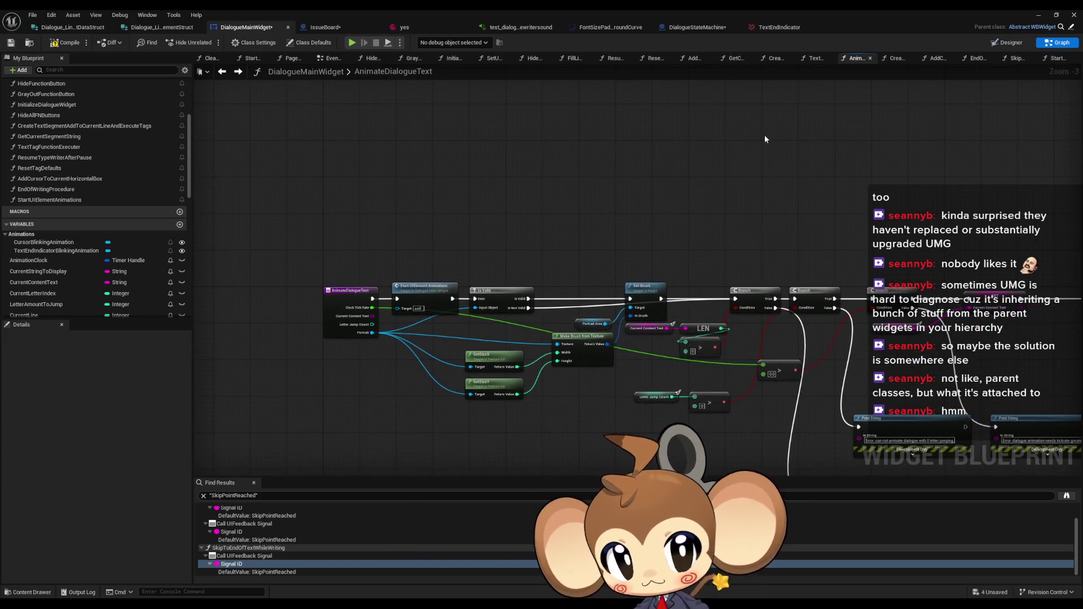
scroll(107, 158, "down", 2)
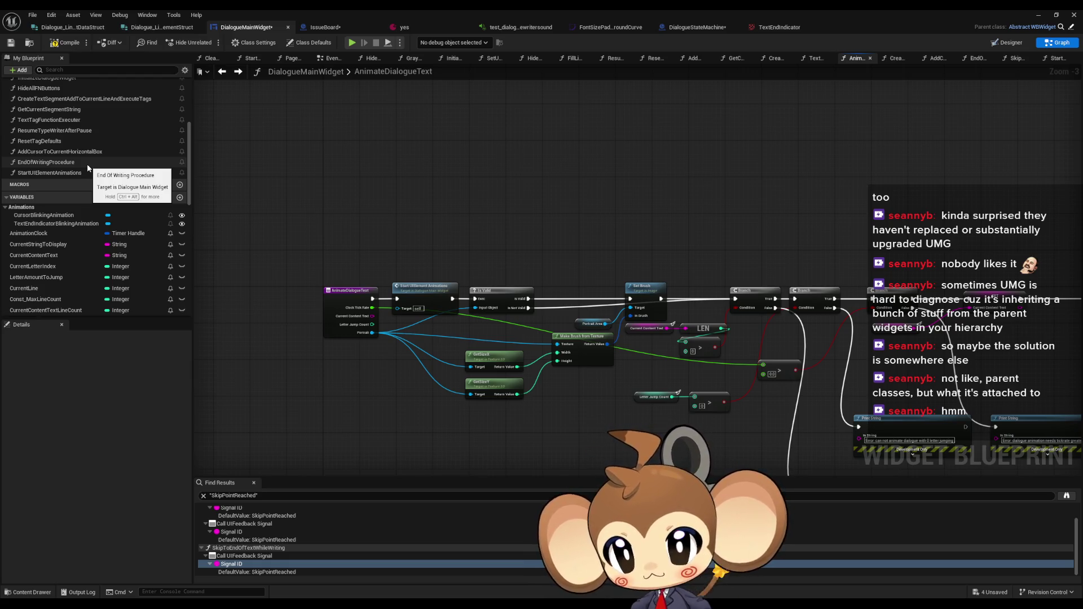
double_click(51, 162)
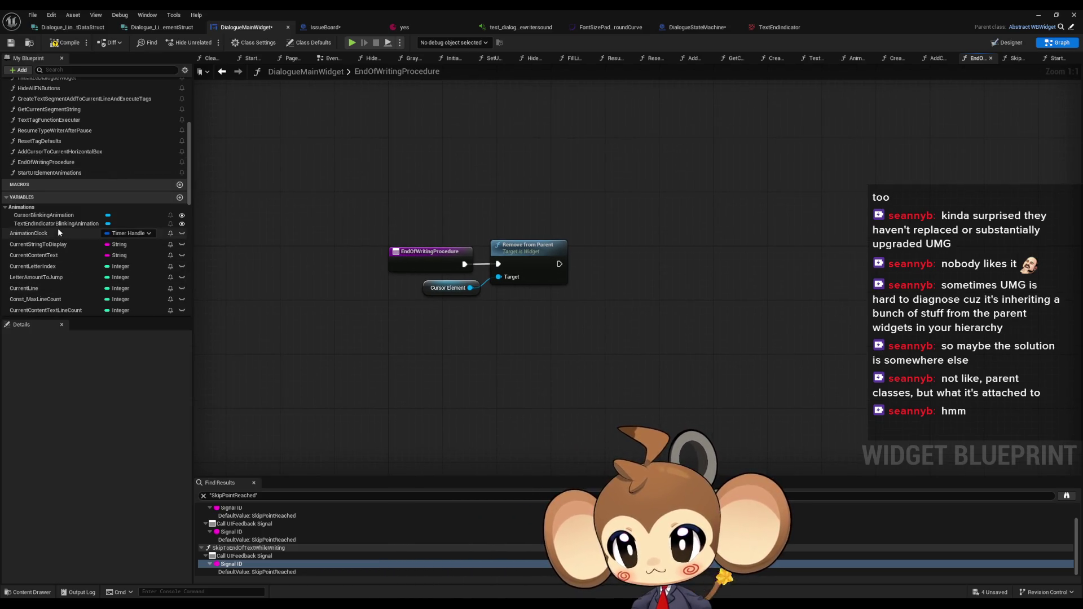
Add a Set Visibility node on a Text End Indicator getter in EndOfWritingProcedure
scroll(64, 238, "down", 5)
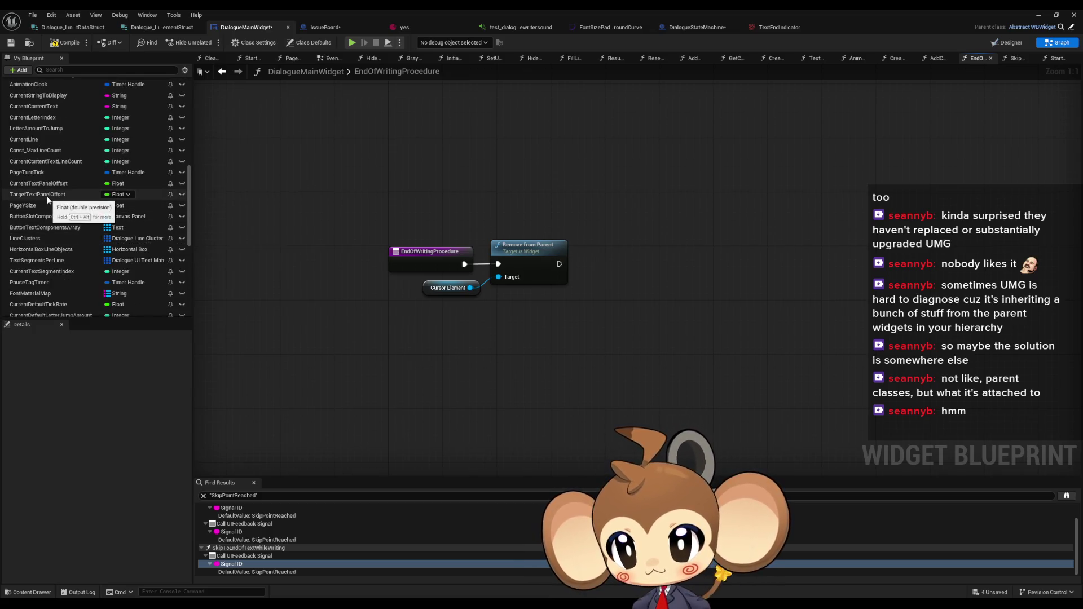
mouse_move(44, 195)
left_mouse_down()
mouse_move(451, 350)
mouse_move(478, 327)
left_mouse_up()
scroll(160, 272, "down", 4)
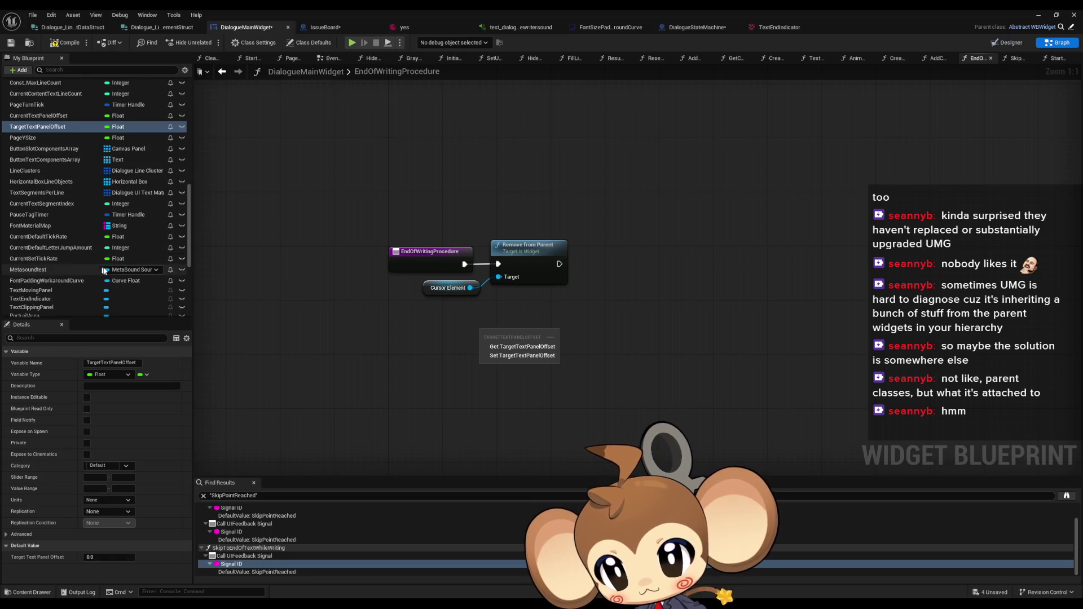
scroll(146, 272, "down", 2)
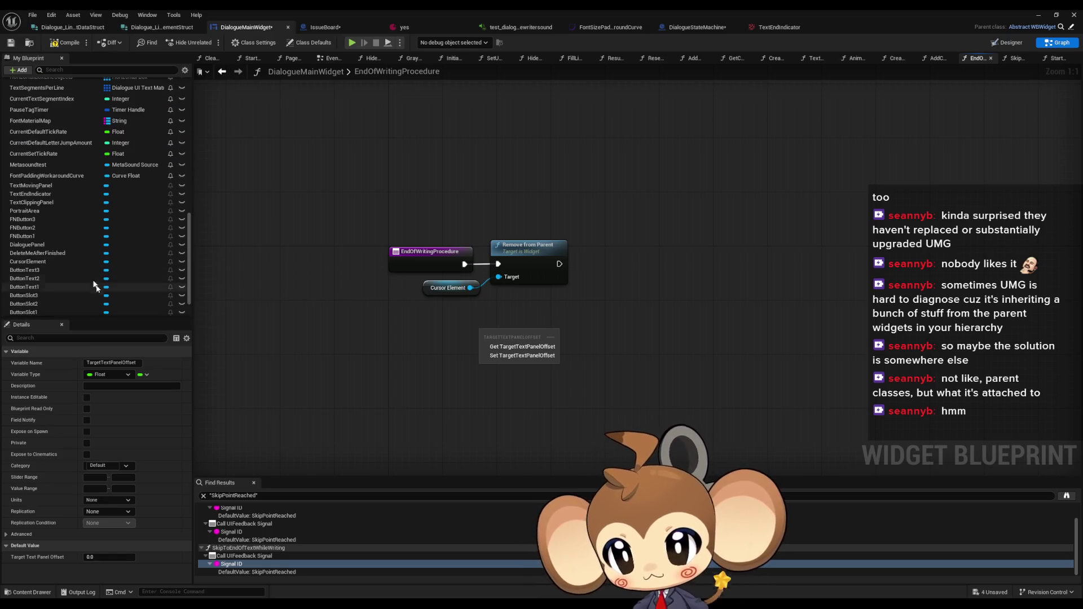
mouse_move(36, 193)
left_mouse_down()
mouse_move(54, 209)
mouse_move(291, 252)
mouse_move(474, 358)
mouse_move(544, 378)
mouse_move(583, 360)
left_mouse_up()
left_click(508, 373)
type("visib")
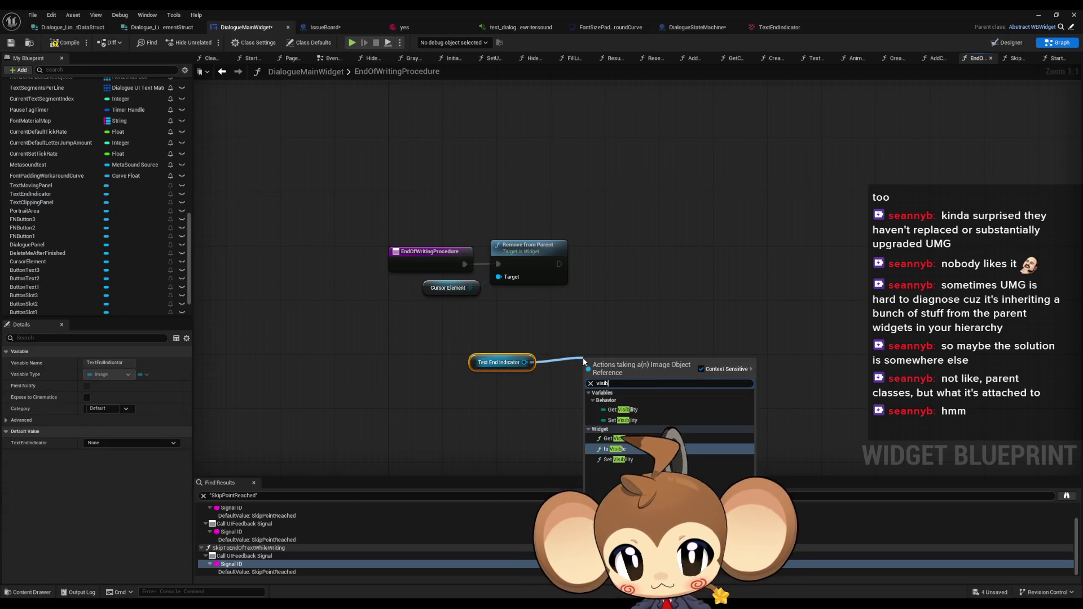
left_click(618, 459)
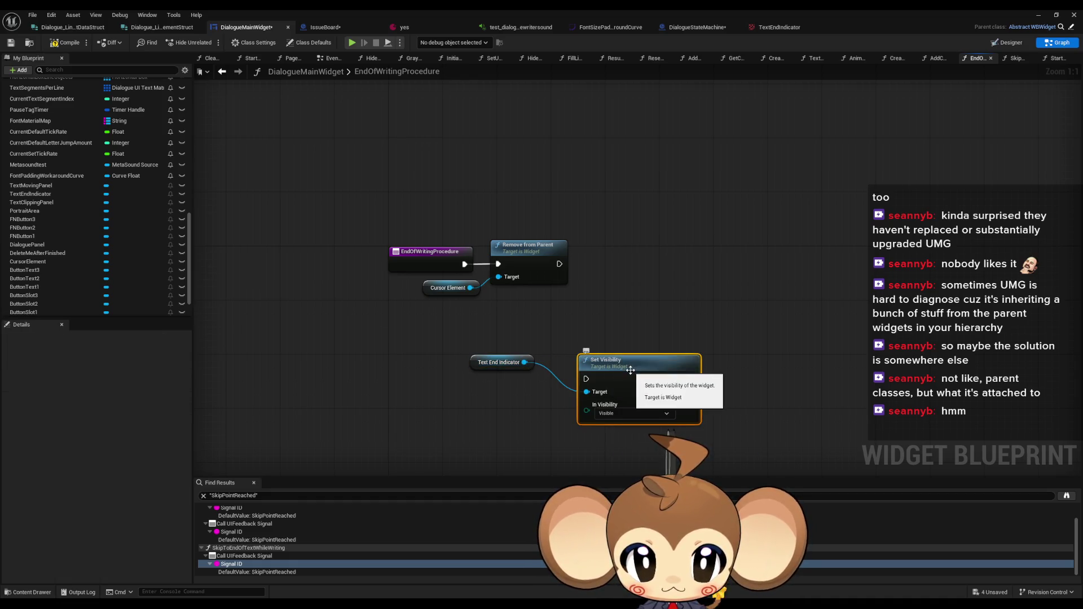
left_click_drag(633, 365, 625, 328)
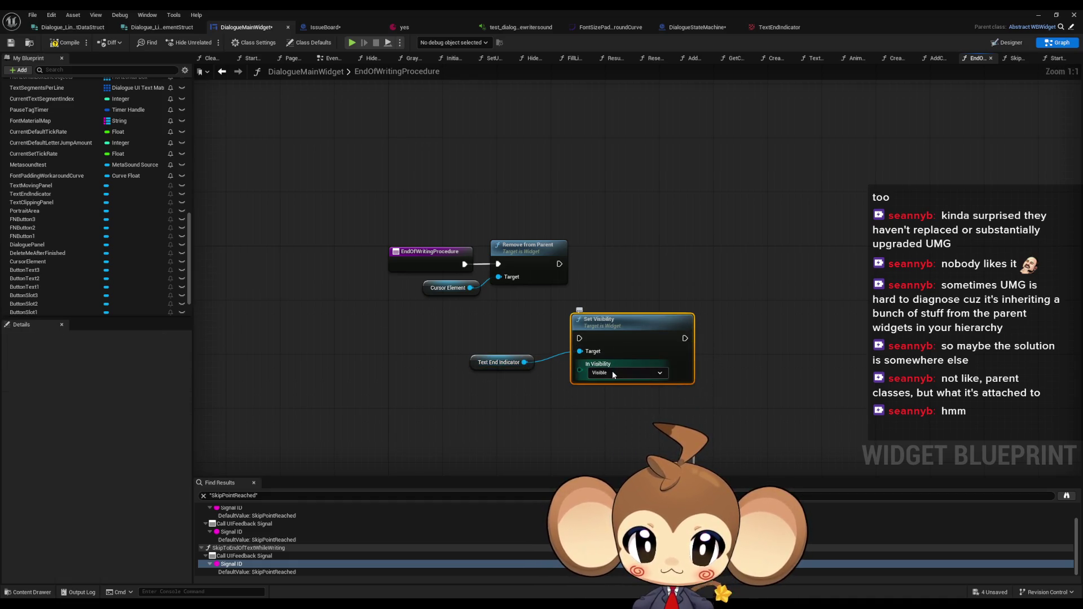
Set it to Not Hit-Testable (Self & All Children) and run it after Remove from Parent
left_click(626, 372)
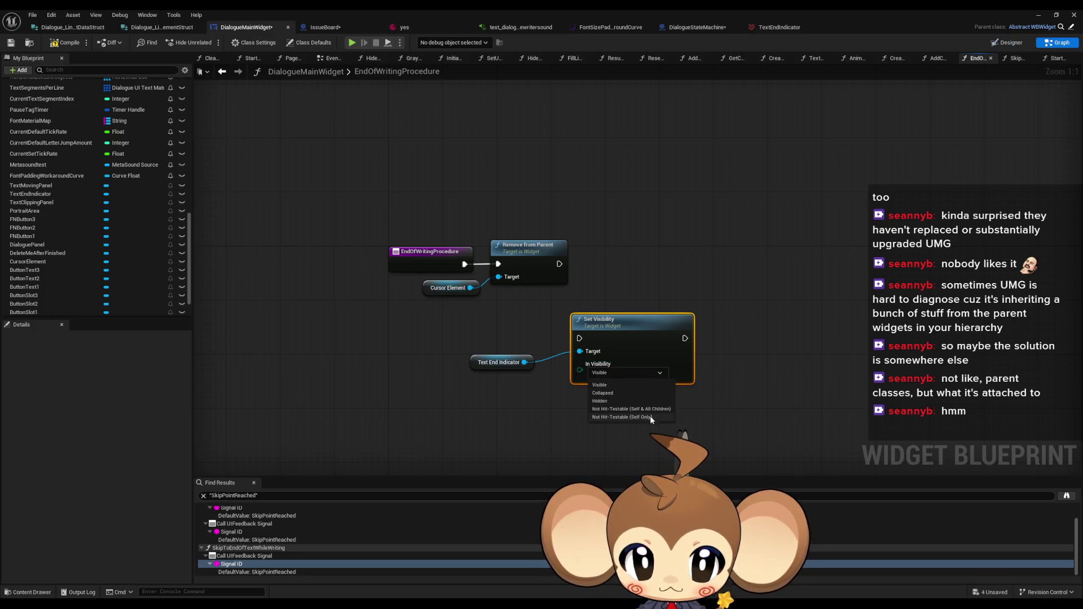
left_click(632, 409)
mouse_move(626, 341)
left_mouse_down()
mouse_move(639, 266)
mouse_move(559, 263)
left_mouse_up()
mouse_move(483, 371)
left_mouse_down()
mouse_move(513, 309)
mouse_move(665, 326)
left_mouse_up()
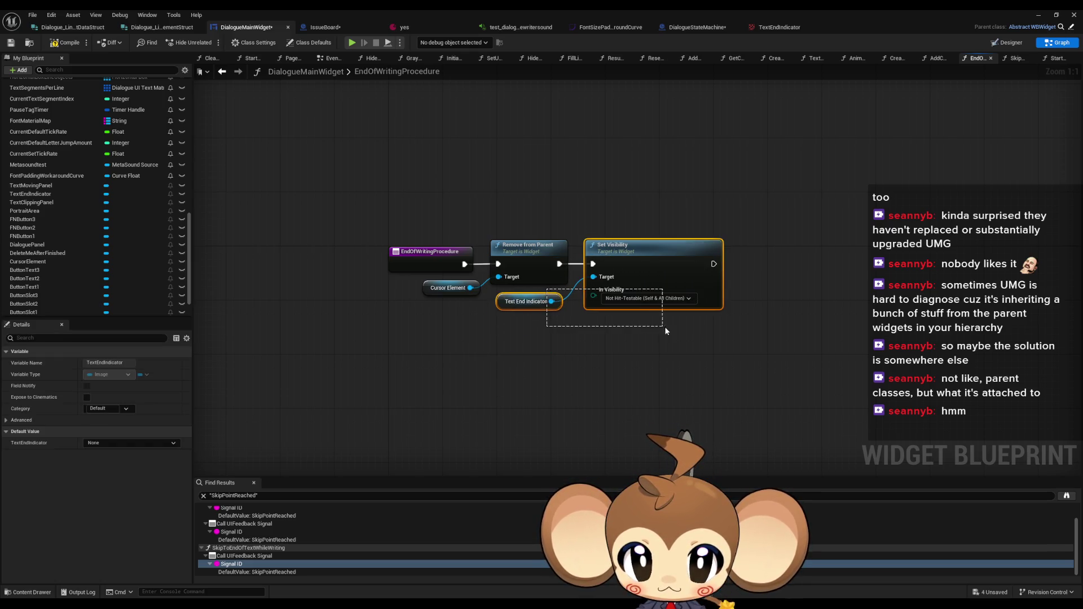
right_click(427, 291)
Find the CursorElement variable's references and jump through them to AddCursorToCurrentHorizontalBox
mouse_move(459, 370)
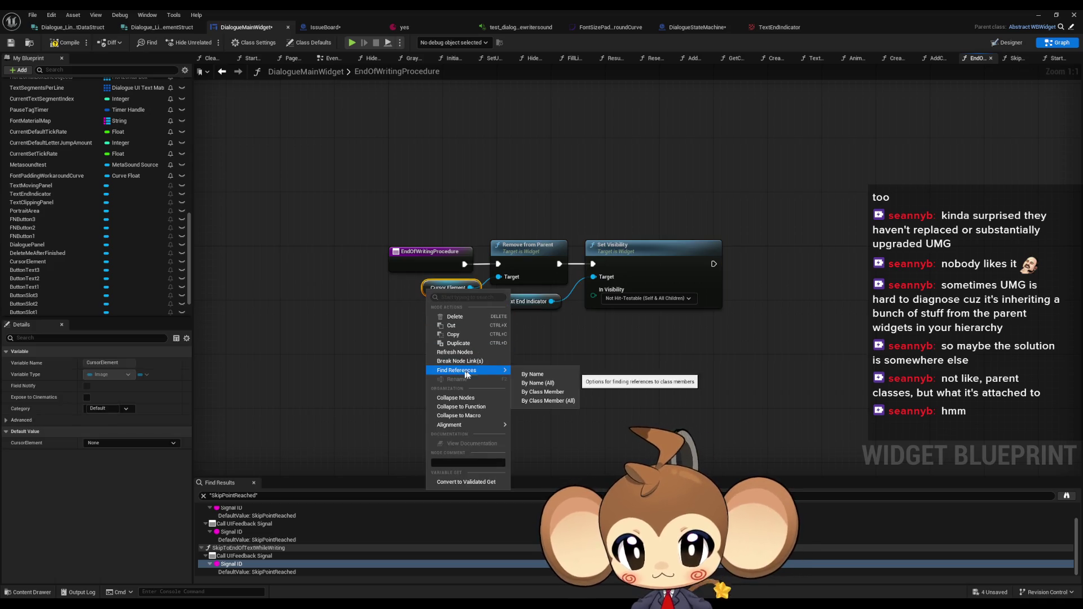
left_click(564, 388)
left_click(229, 519)
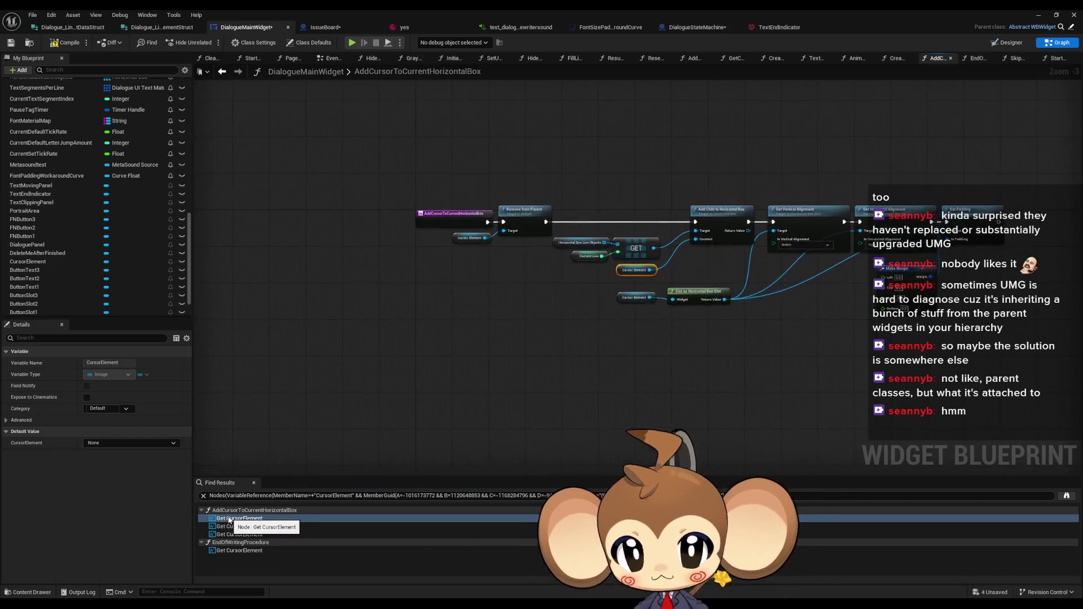
left_click(229, 526)
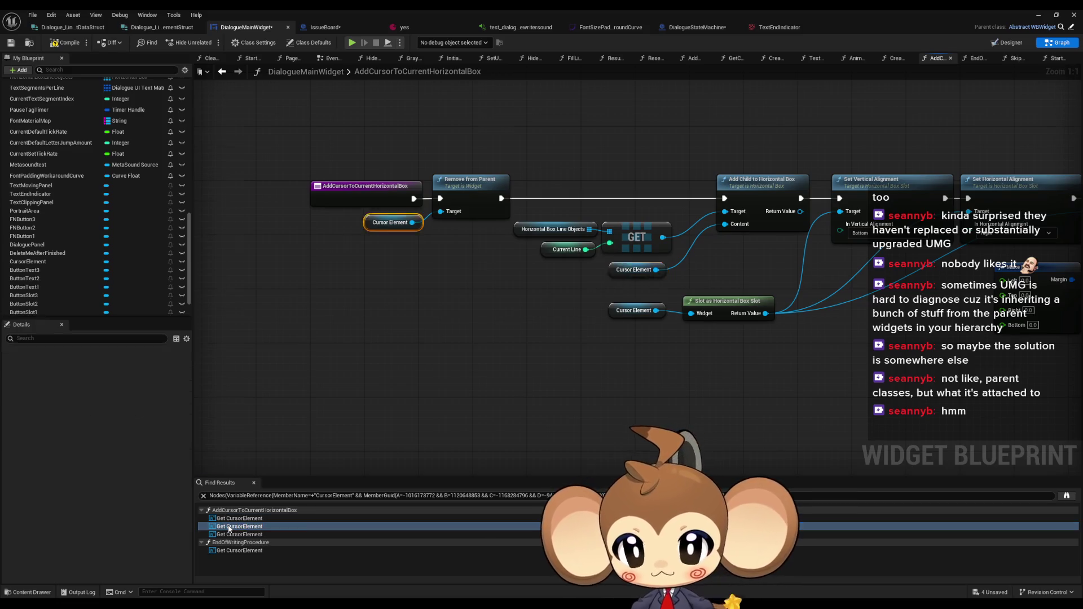
left_click(229, 534)
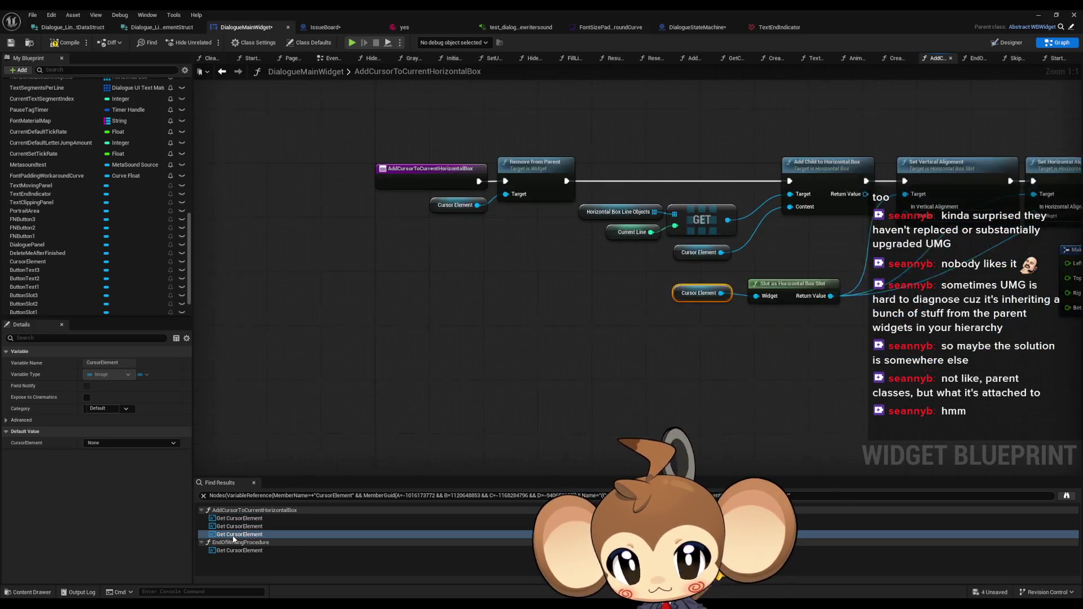
left_click_drag(422, 318, 461, 401)
left_click(449, 396)
Paste the Text End Indicator Set Visibility node into AddCursorToCurrentHorizontalBox and begin renaming that function
key("ctrl+v")
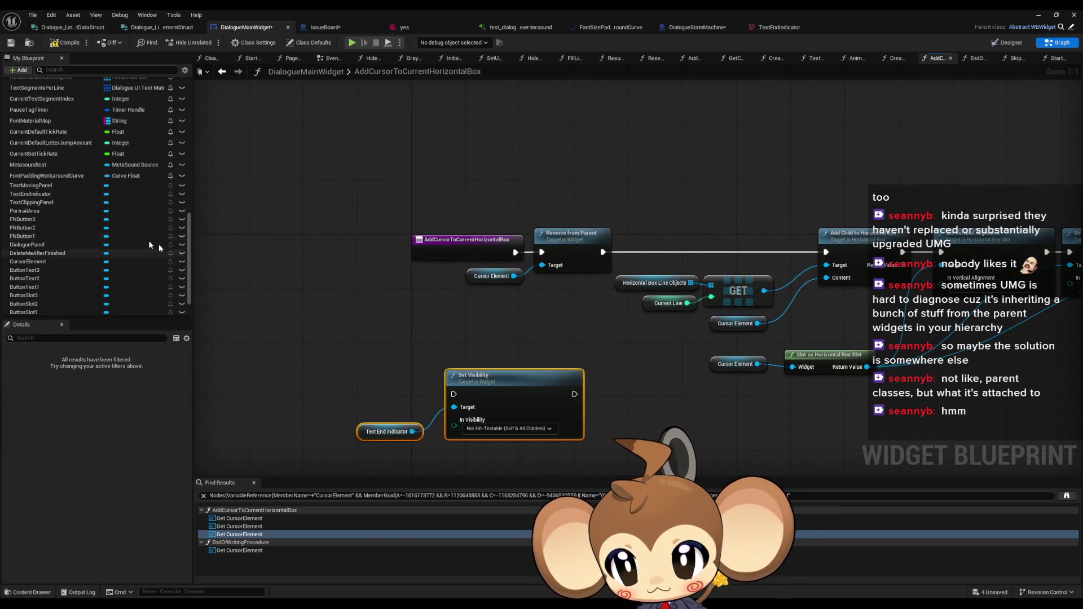
scroll(124, 248, "up", 10)
scroll(56, 152, "up", 2)
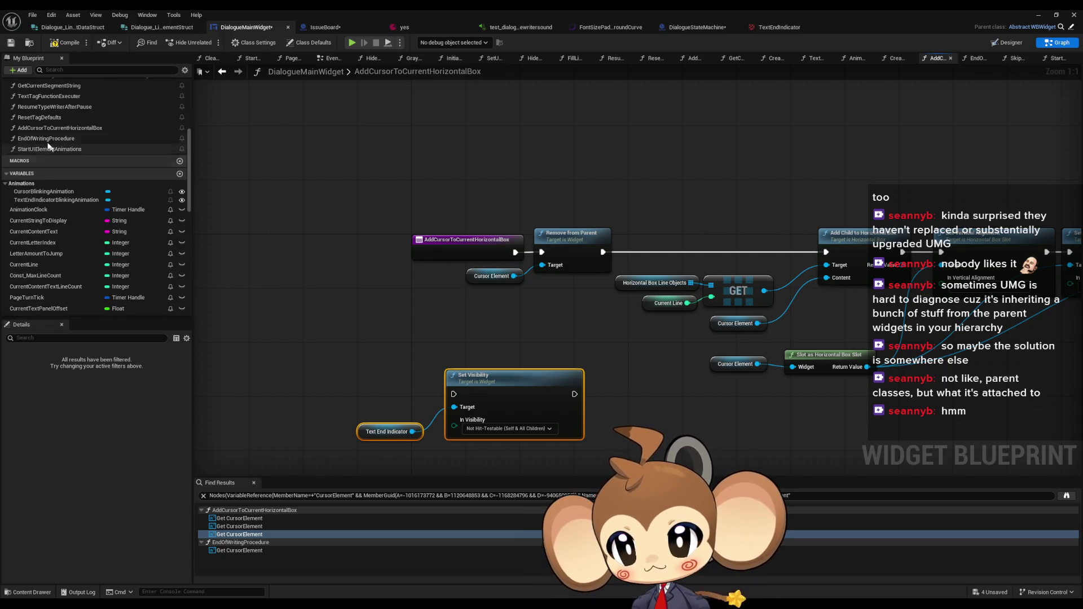
left_click(64, 169)
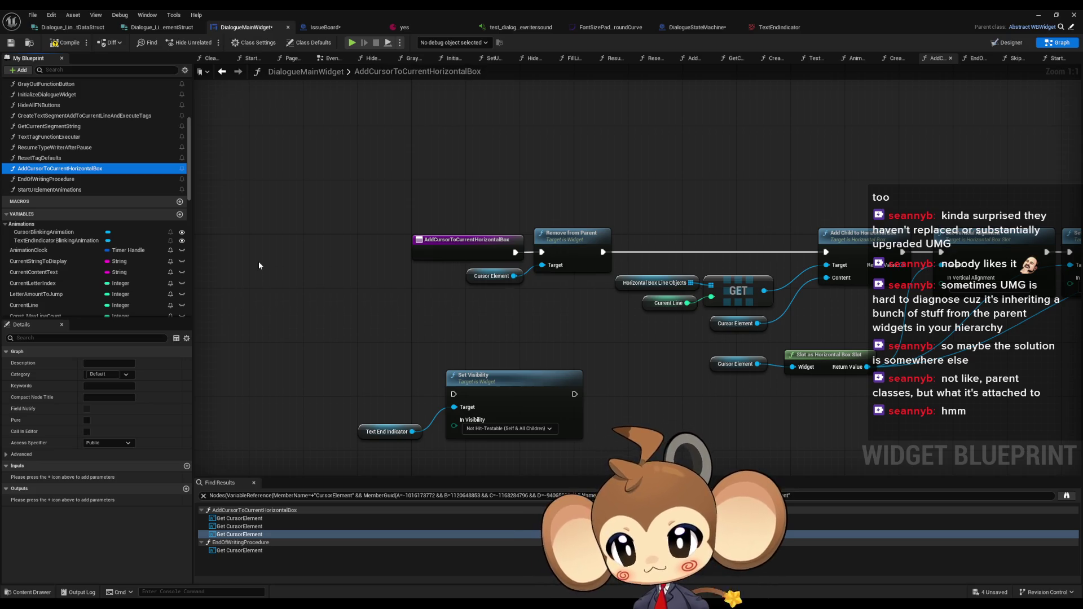
key("F2")
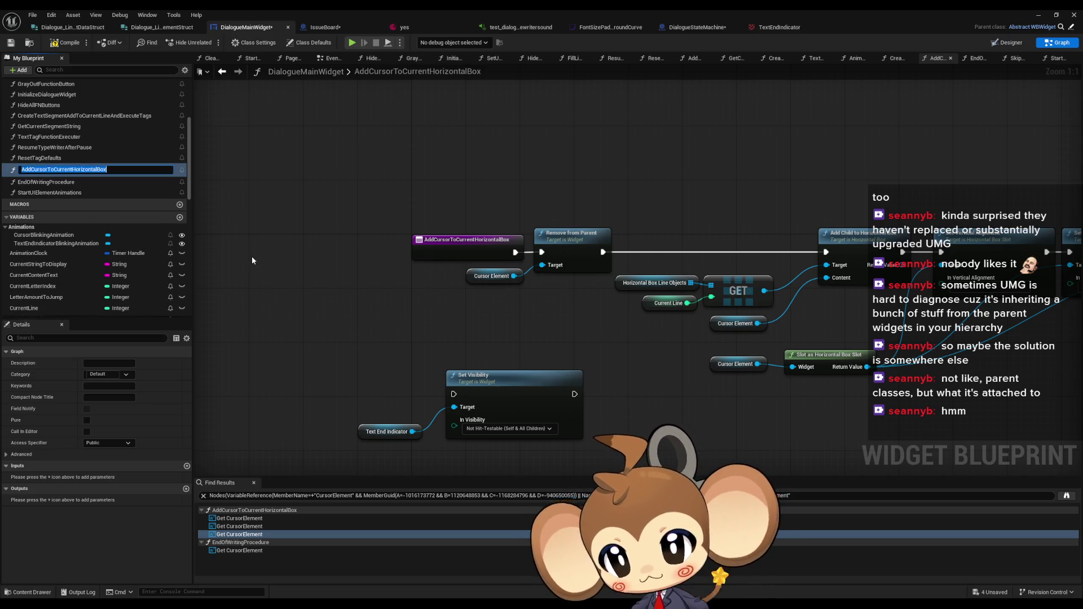
Rename AddCursorToCurrentHorizontalBox to SetUIElementsForWriting
type("W")
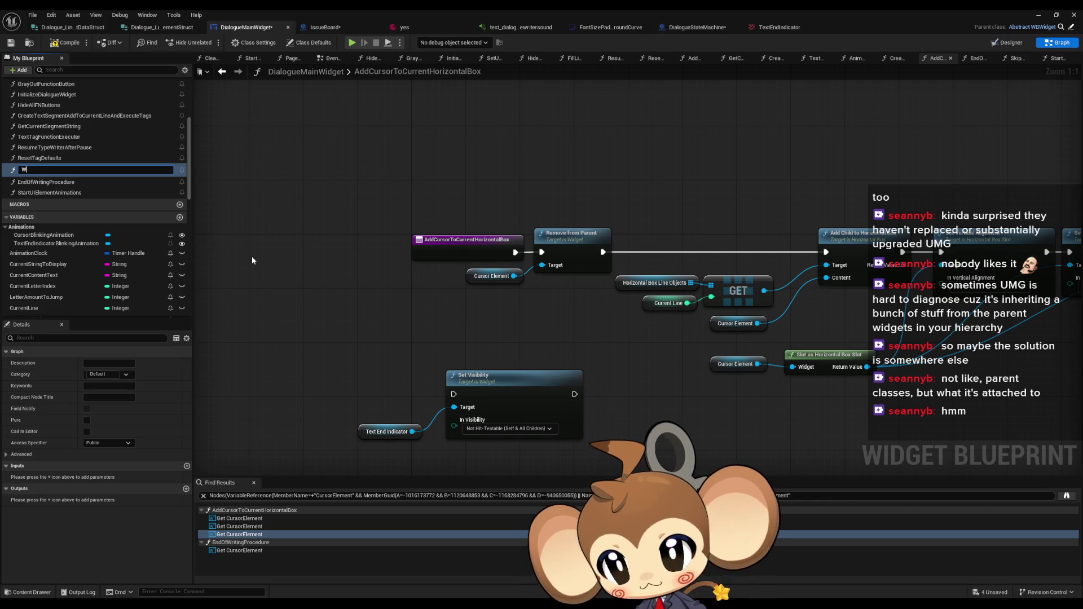
key("BackSpace")
type("SetUIElementsForWriting")
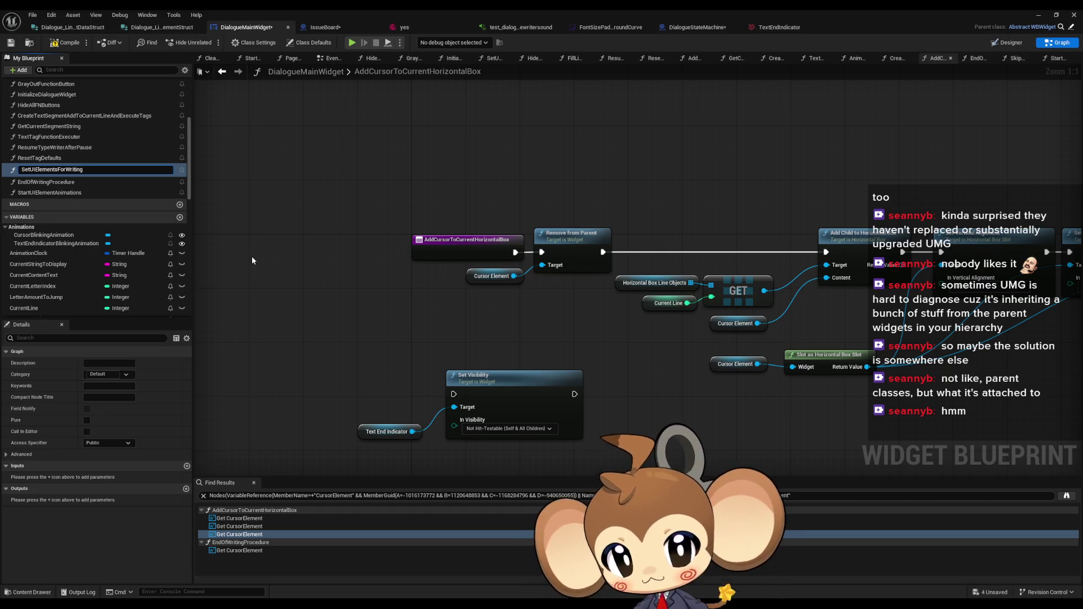
key("Return")
Collapse Text End Indicator with Set Visibility, run right after the entry and before Remove from Parent
left_click(488, 428)
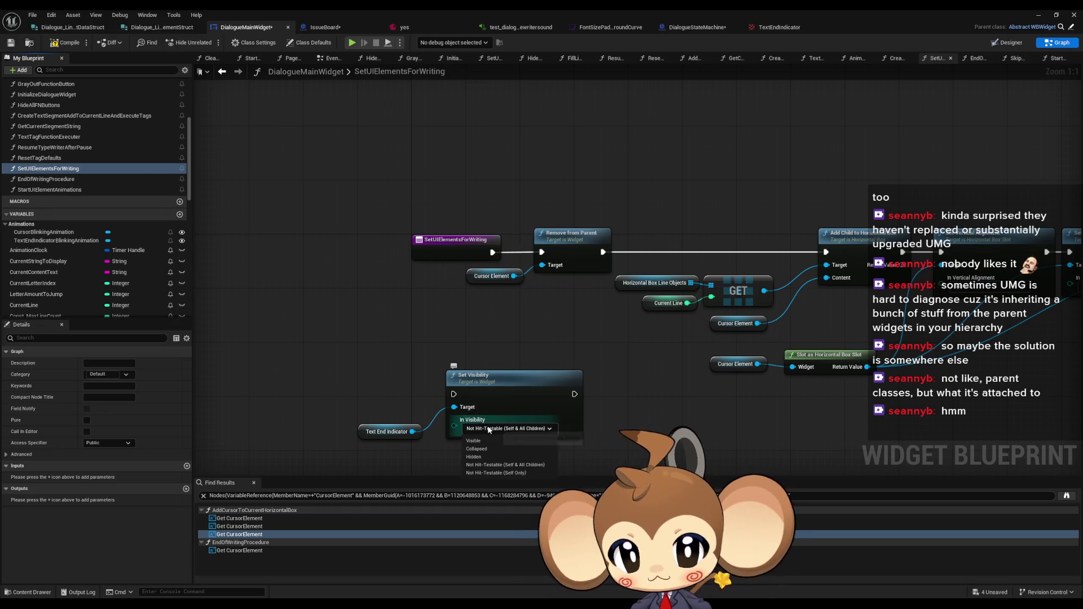
left_click(489, 444)
mouse_move(558, 394)
left_mouse_down()
mouse_move(541, 253)
mouse_move(472, 304)
mouse_move(456, 394)
left_mouse_up()
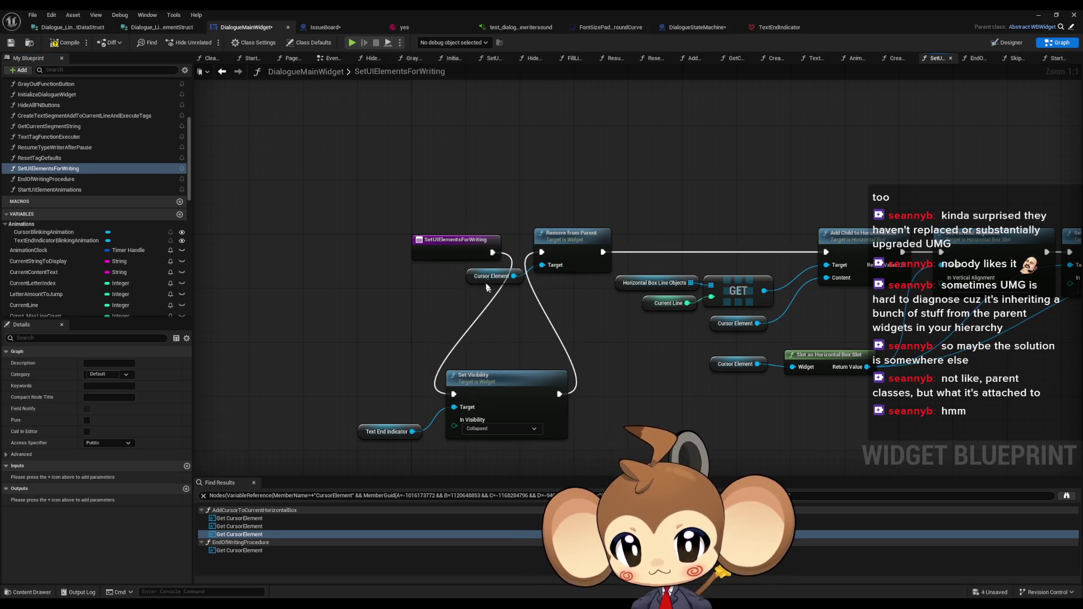
mouse_move(491, 276)
left_mouse_down()
mouse_move(539, 452)
mouse_move(524, 452)
left_mouse_up()
Realign the function's nodes into a single tidy row
left_click_drag(630, 239, 437, 233)
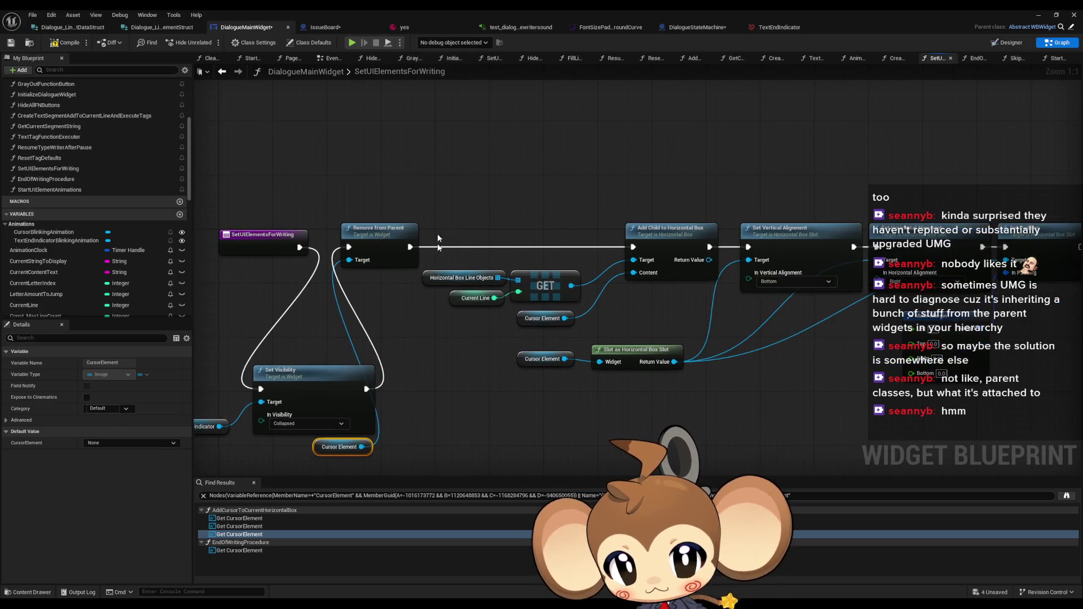
left_click_drag(421, 292, 517, 287)
key("ctrl+a")
left_click(436, 361, "ctrl")
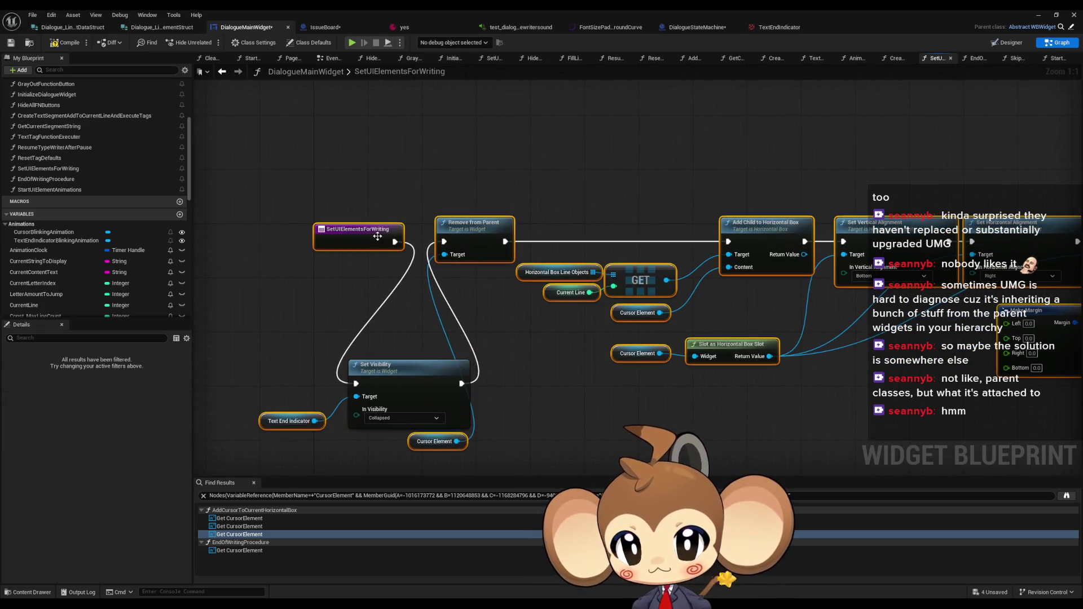
left_click(377, 237, "ctrl")
mouse_move(473, 230)
left_mouse_down()
mouse_move(496, 316)
mouse_move(479, 230)
mouse_move(532, 367)
mouse_move(508, 385)
left_mouse_up()
left_click(424, 442, "ctrl")
left_click(270, 420, "ctrl")
mouse_move(428, 364)
left_mouse_down()
mouse_move(395, 375)
mouse_move(471, 231)
mouse_move(462, 234)
left_mouse_up()
mouse_move(268, 377)
left_mouse_down()
mouse_move(305, 434)
mouse_move(352, 272)
mouse_move(365, 267)
left_mouse_up()
left_click(366, 310)
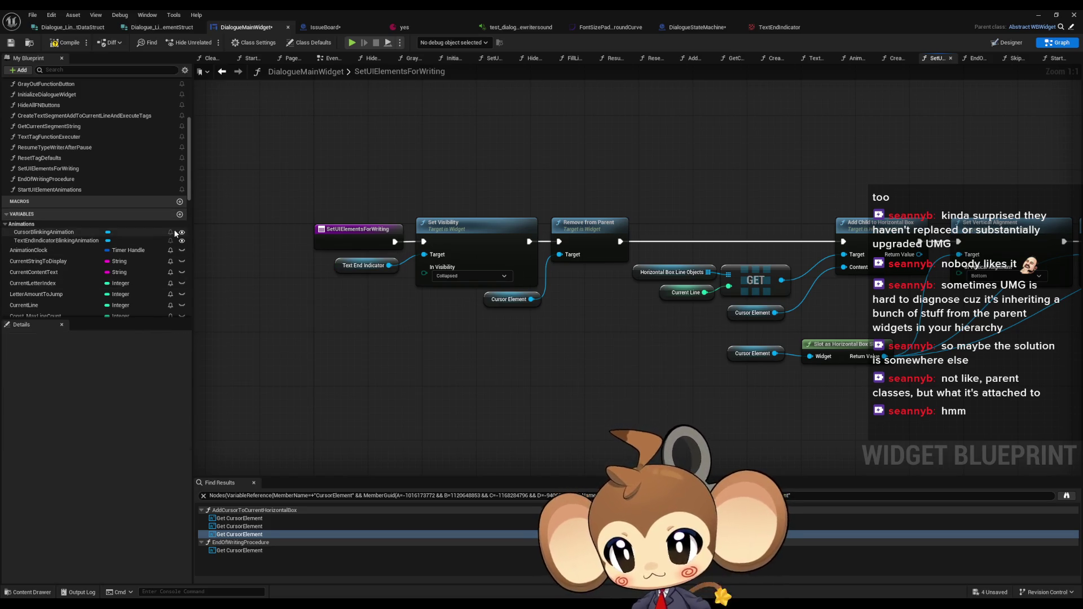
scroll(129, 235, "up", 3)
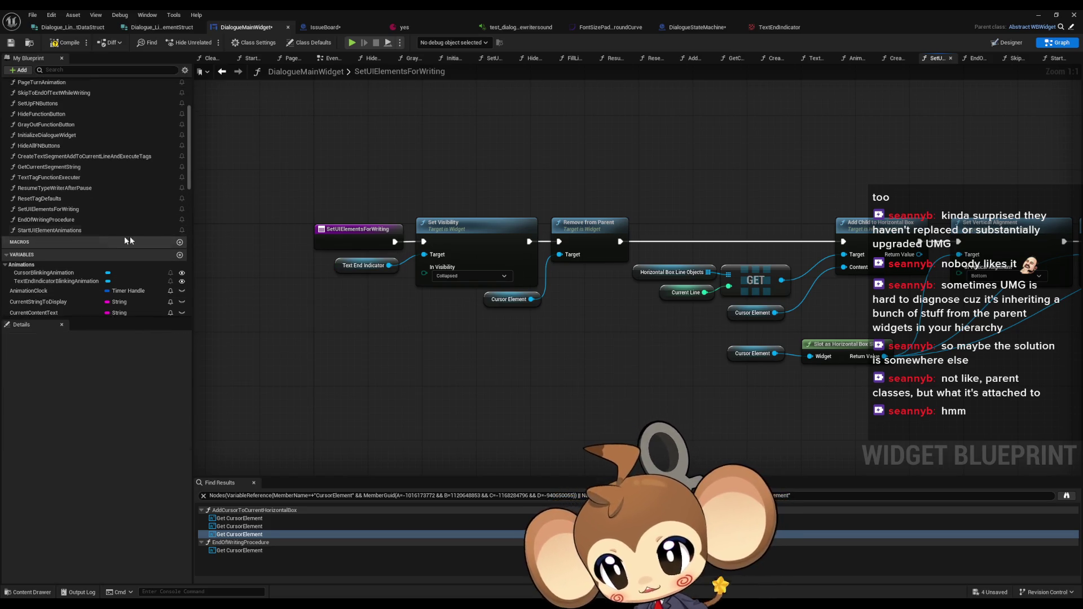
Rename EndOfWritingProcedure to SetUIElementsForEndWriting, then start a Play-in-Editor session
left_click(77, 220)
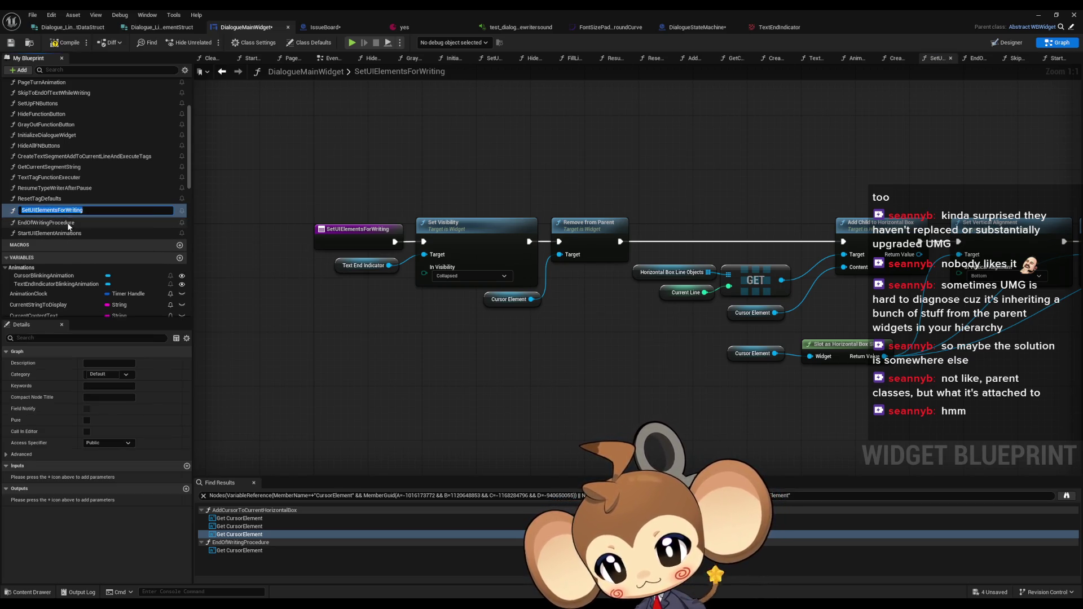
left_click(89, 225)
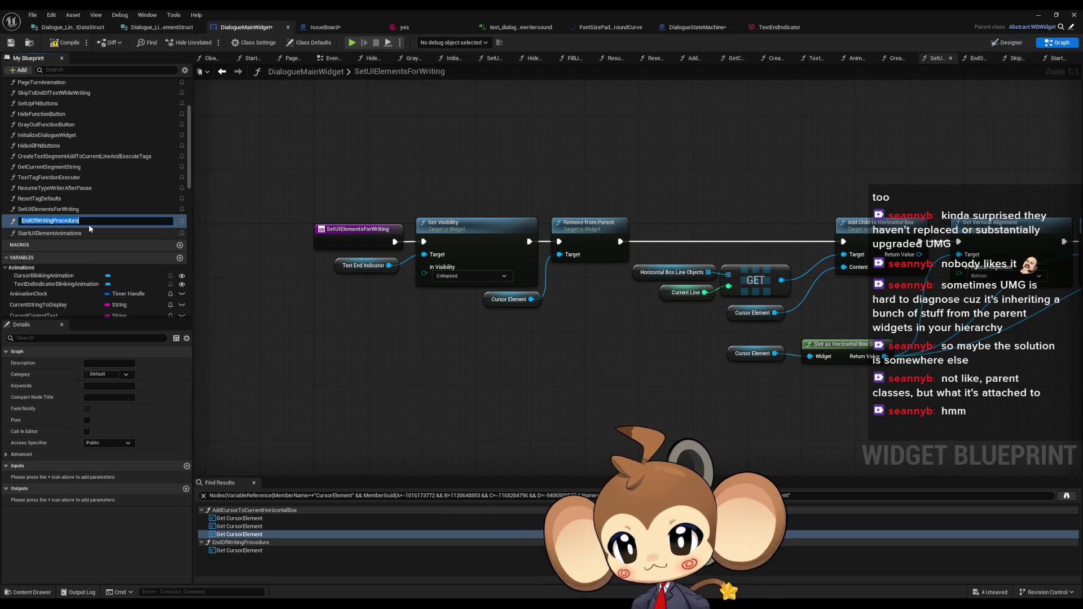
type("SetUIElementsForWriting")
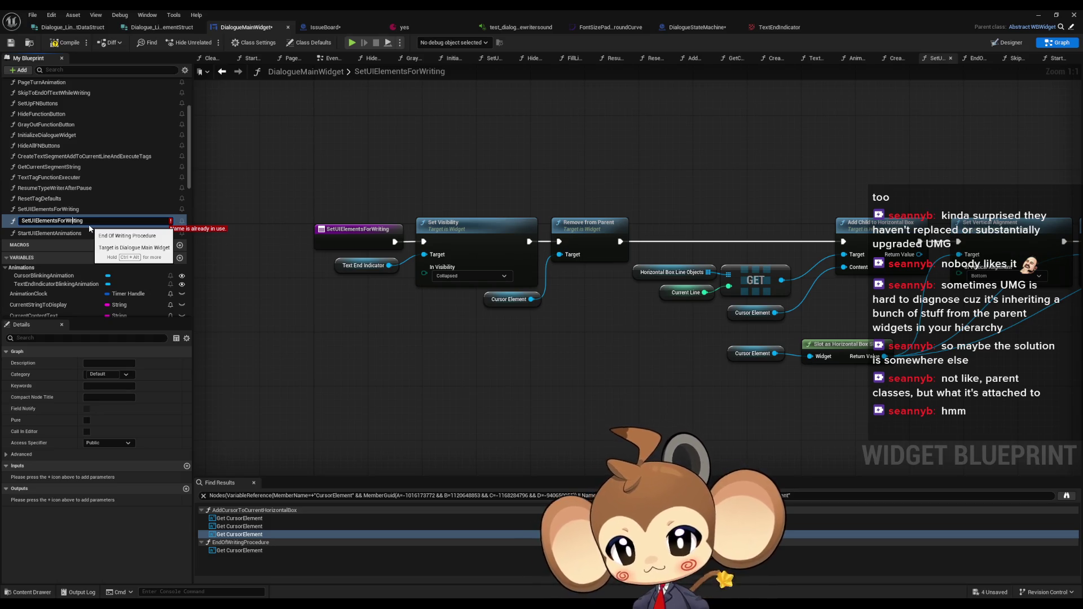
type("End")
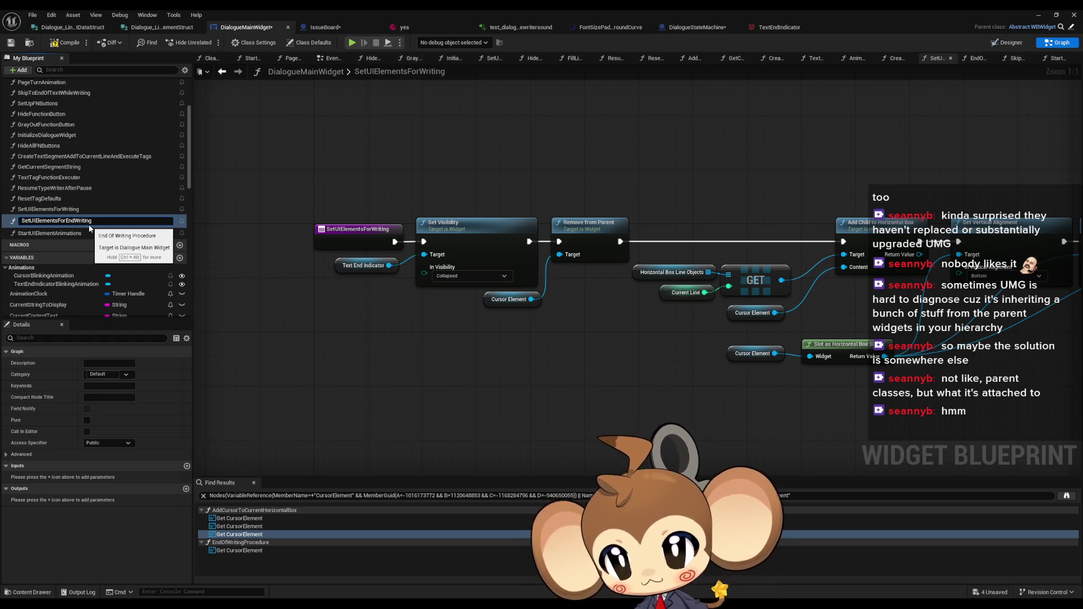
key("Return")
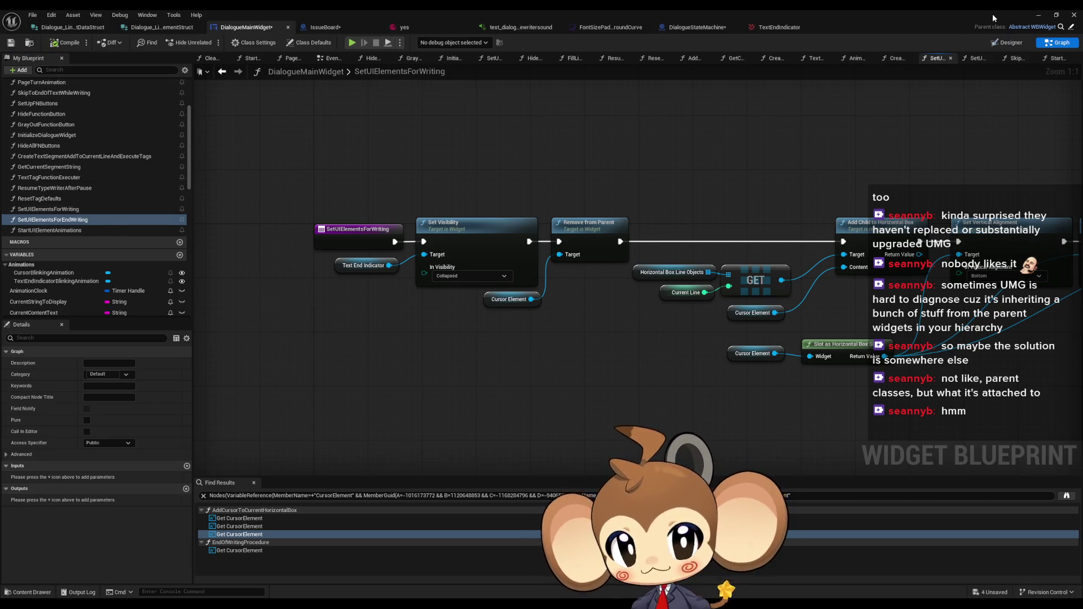
left_click(1038, 16)
left_click(210, 42)
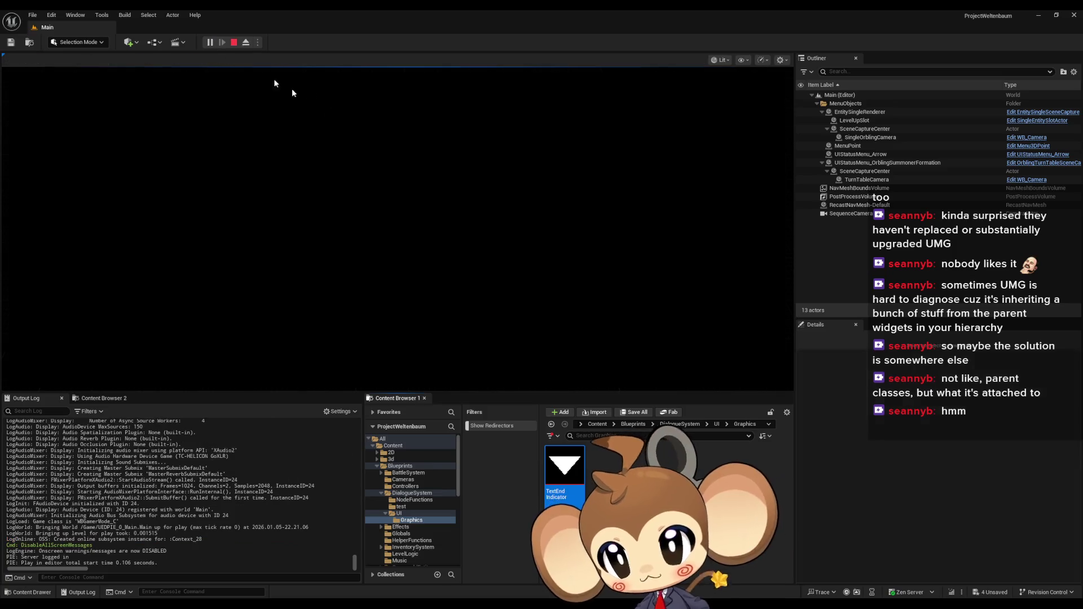
Run the game past the splash and start menu, stop it, and return to DialogueMainWidget
key("space")
key("Return")
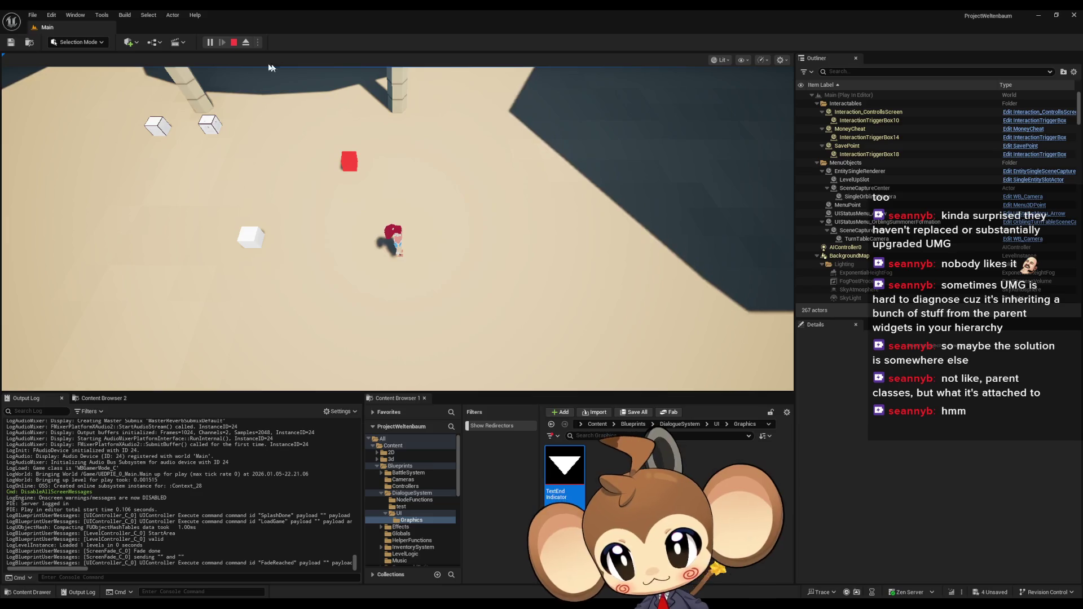
left_click(234, 42)
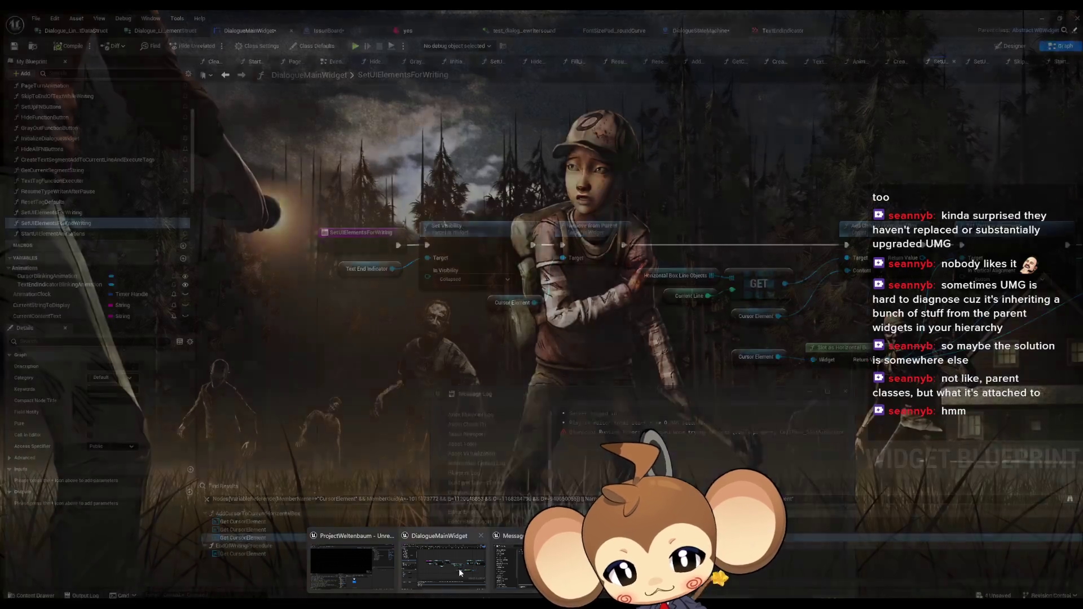
left_click(458, 569)
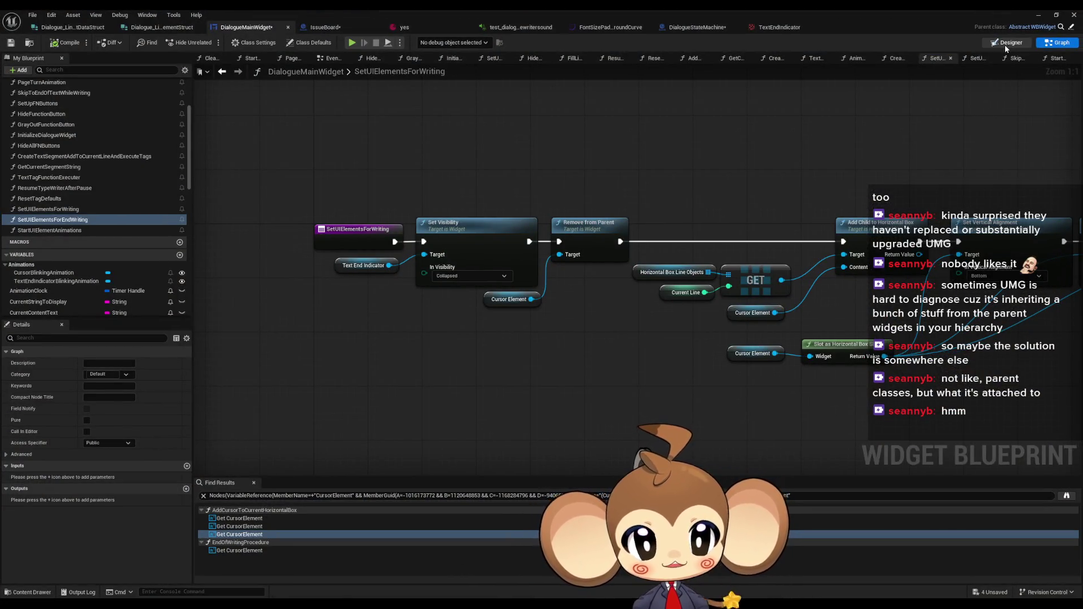
In Designer, set TextEndIndicator's default visibility to Collapsed, then return to the level editor
left_click(1004, 44)
scroll(652, 287, "up", 6)
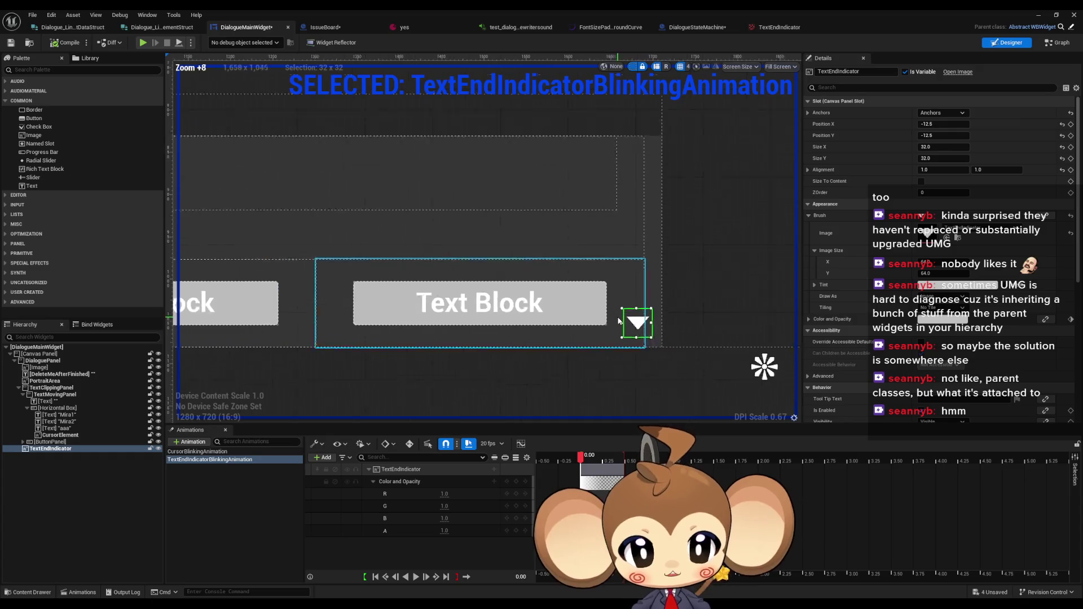
scroll(619, 321, "up", 2)
scroll(972, 317, "down", 3)
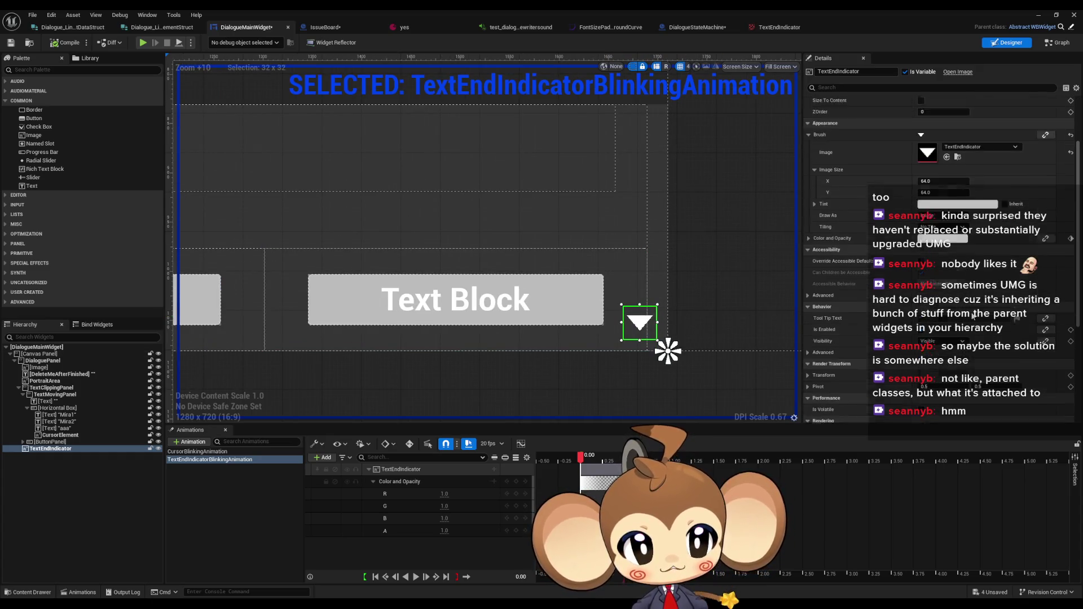
scroll(973, 317, "down", 2)
left_click(950, 274)
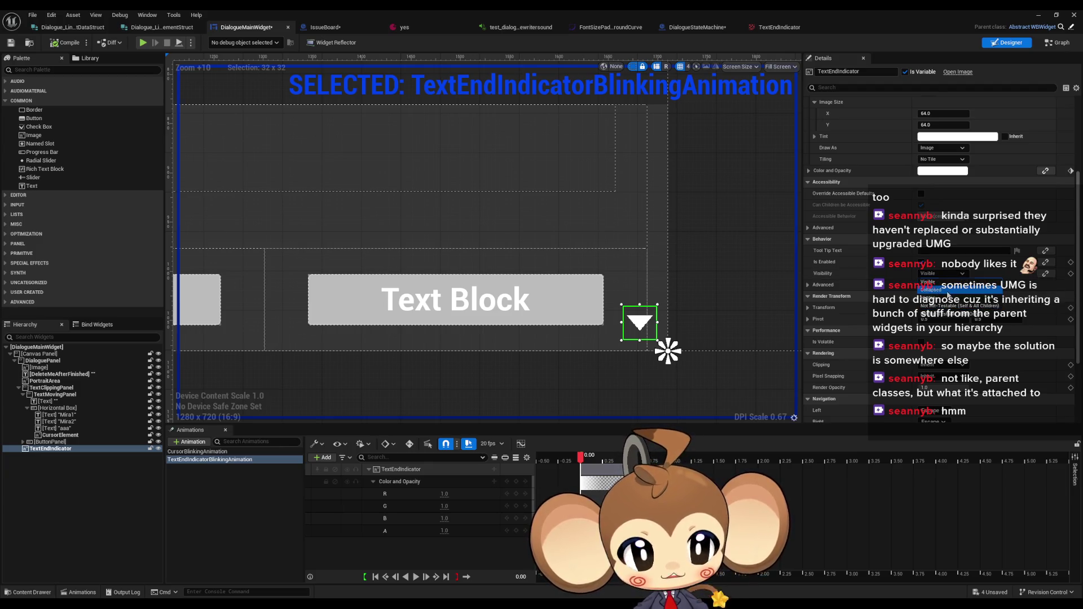
left_click(947, 290)
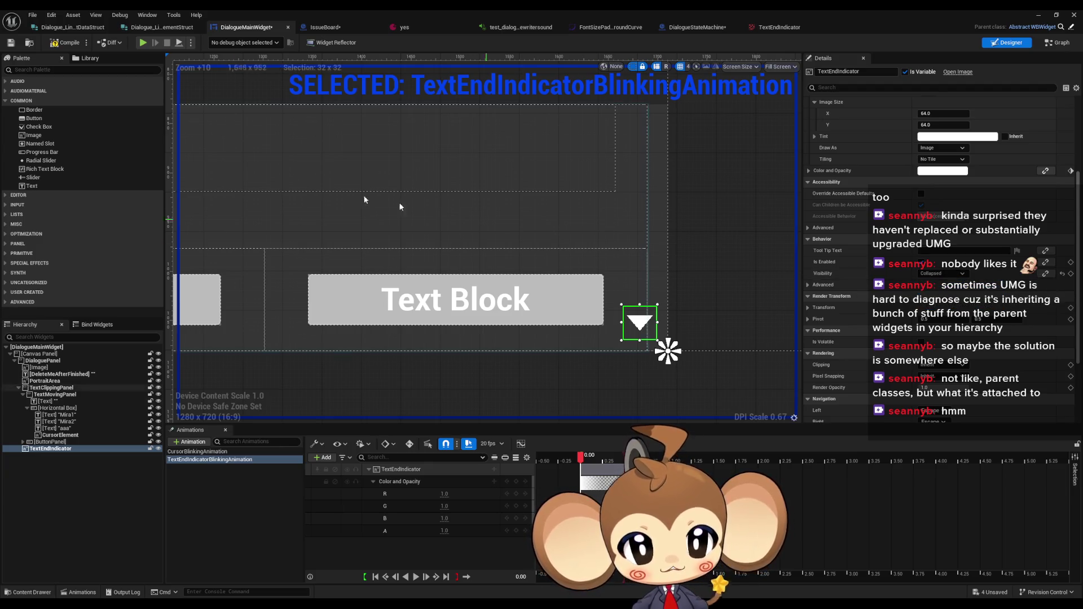
left_click(1058, 41)
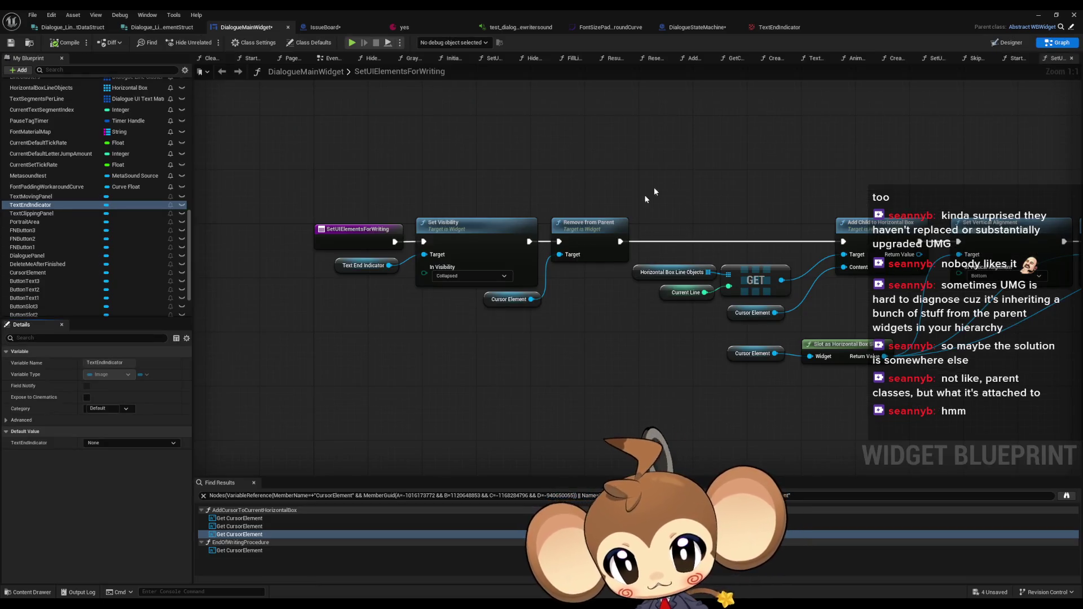
left_click(1039, 14)
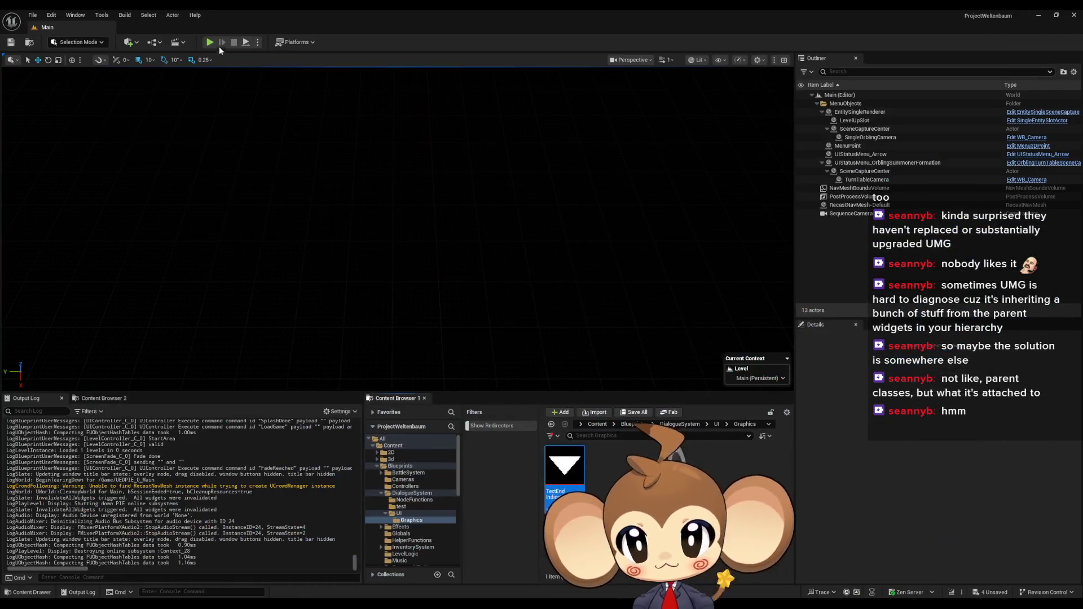
Play the level, advance one dialogue page to check the end indicator, then stop
left_click(342, 293)
key("Return")
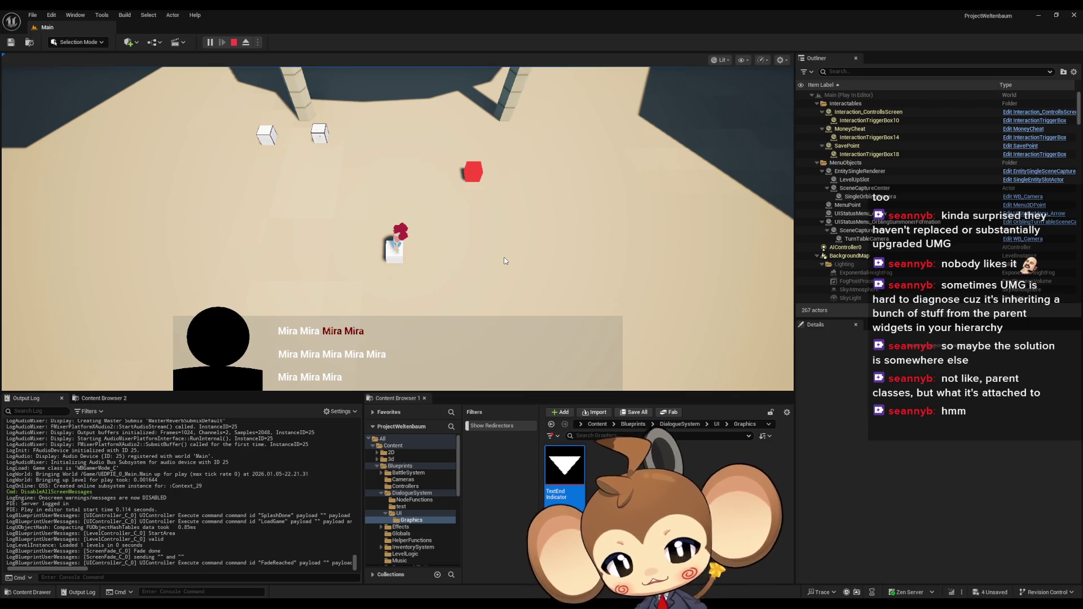
left_click(505, 261)
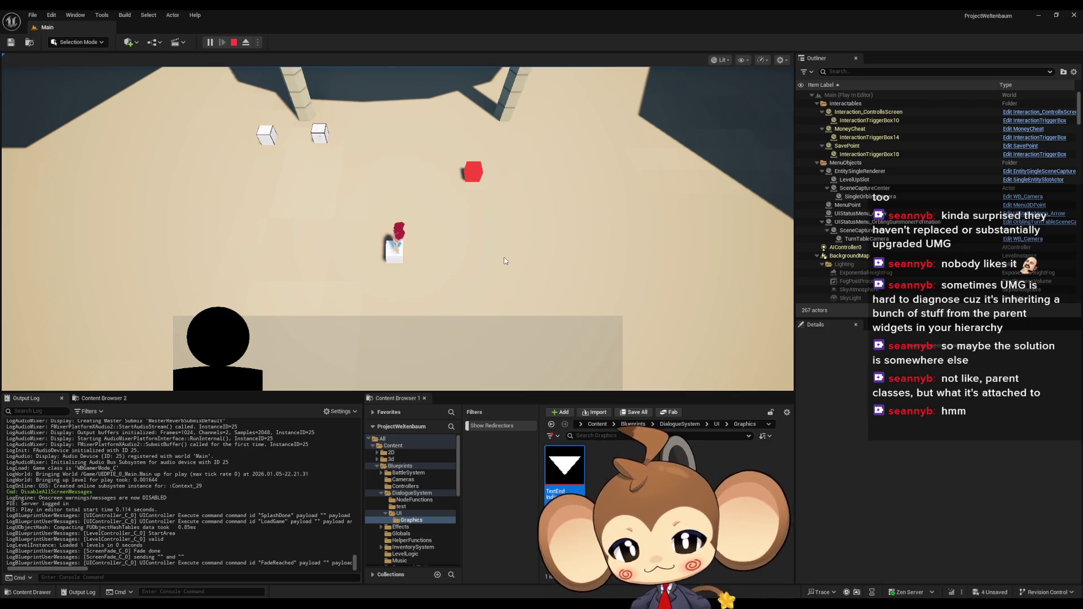
left_click(234, 43)
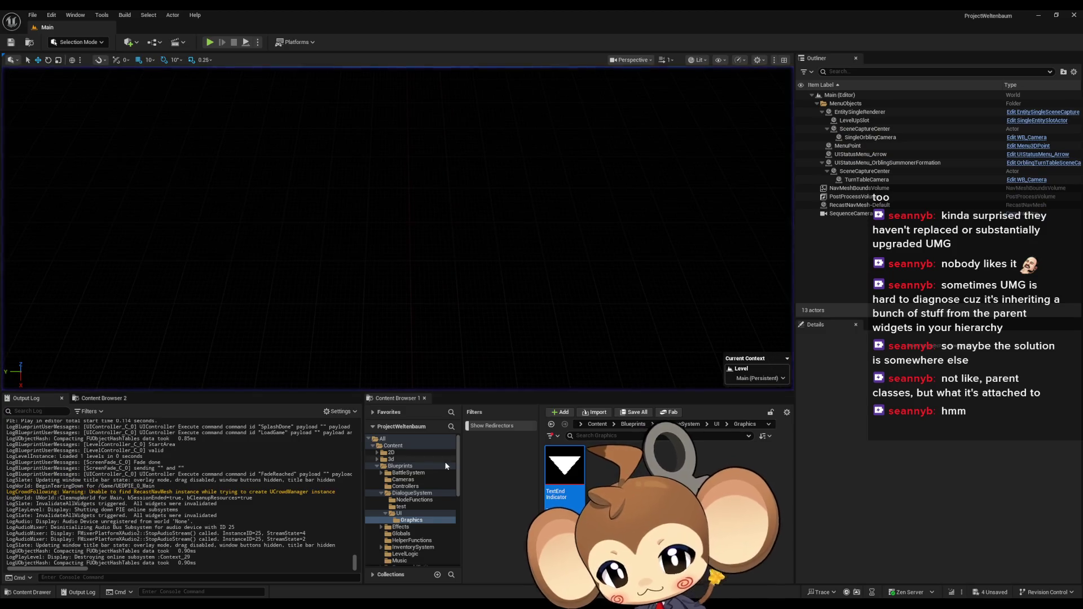
Wire the entry straight to Remove from Parent and delete Set Visibility and Text End Indicator
mouse_move(455, 561)
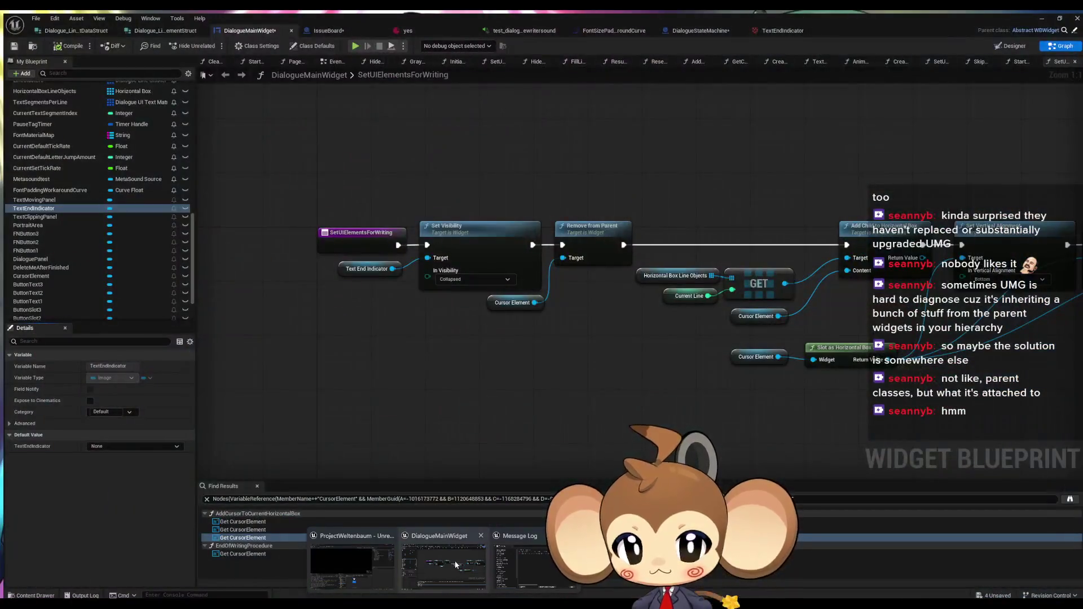
left_click(455, 561)
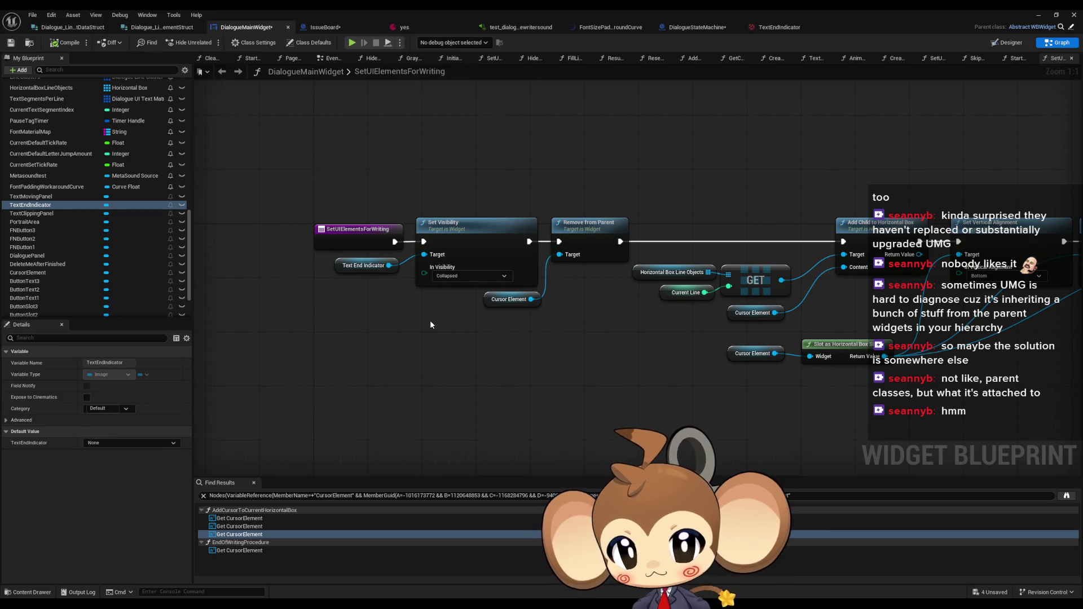
left_click_drag(394, 241, 560, 245)
left_click(473, 245)
left_click(365, 266, "ctrl")
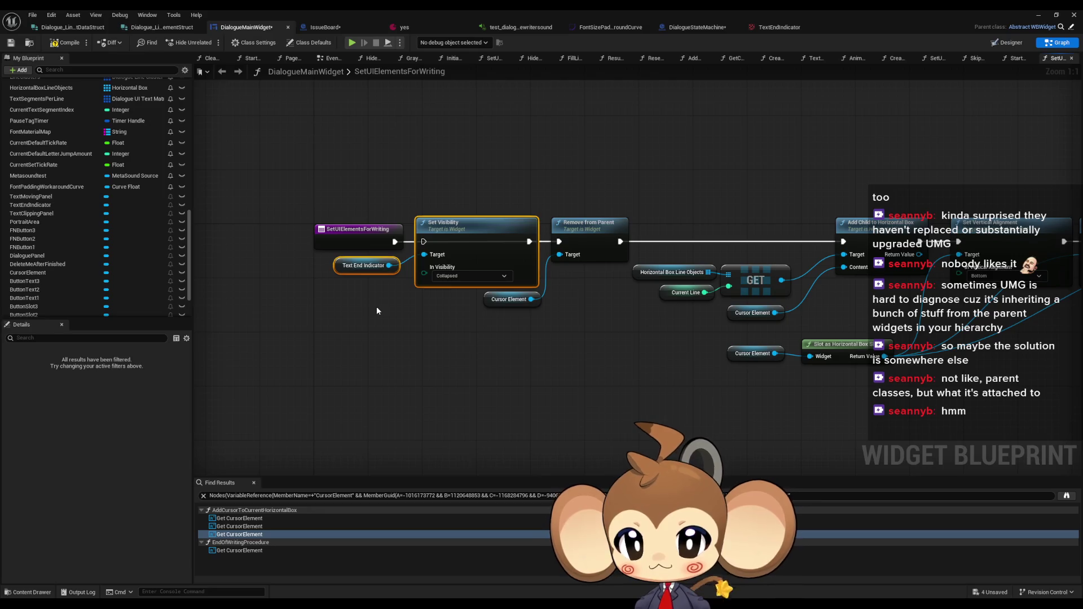
key("Delete")
Shift the remaining nodes left, then view StartPageTurn and the DialogueStateMachine blueprint
scroll(377, 306, "down", 3)
left_click_drag(442, 242, 730, 389)
scroll(450, 292, "up", 3)
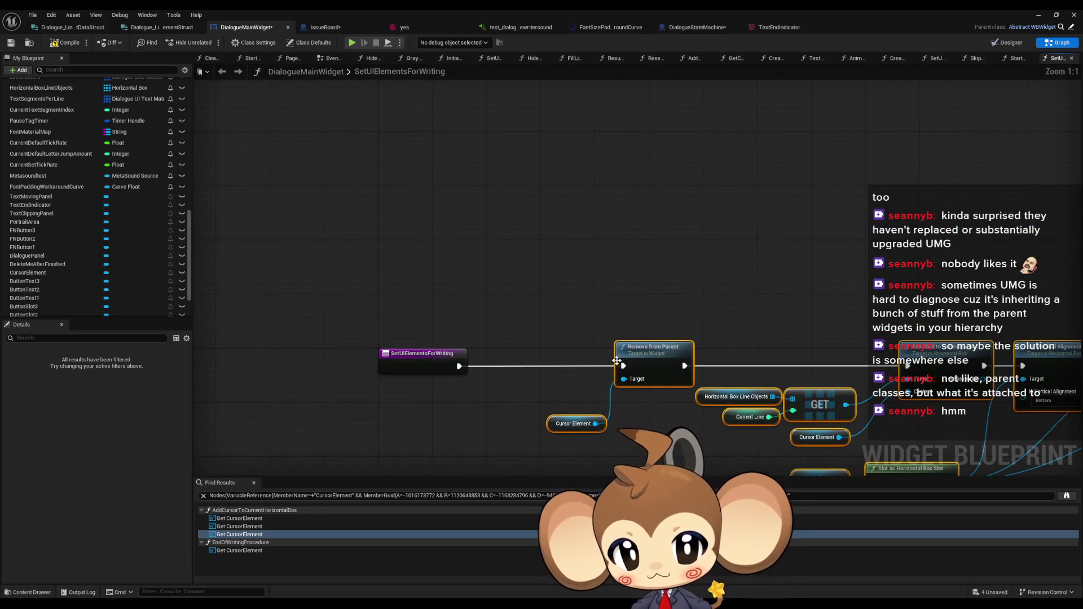
left_click_drag(616, 361, 488, 361)
scroll(79, 263, "up", 5)
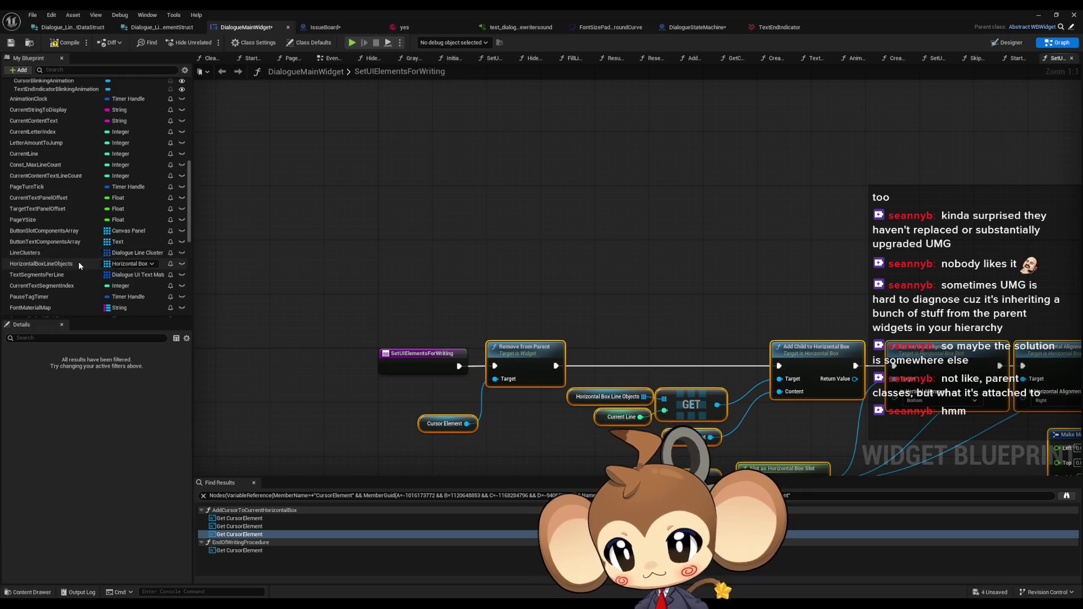
scroll(79, 263, "up", 10)
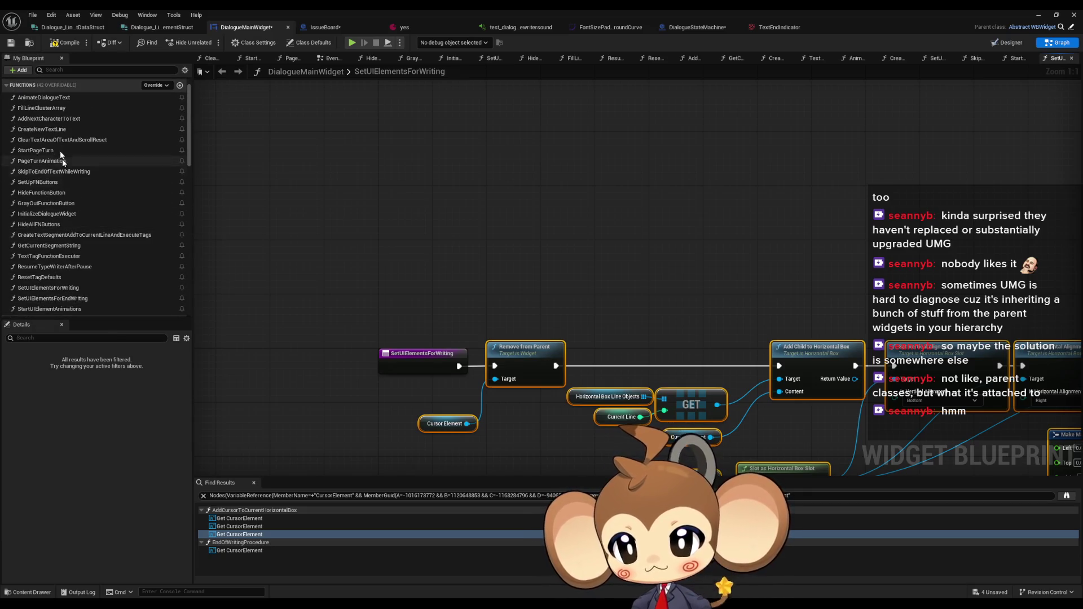
scroll(56, 237, "up", 2)
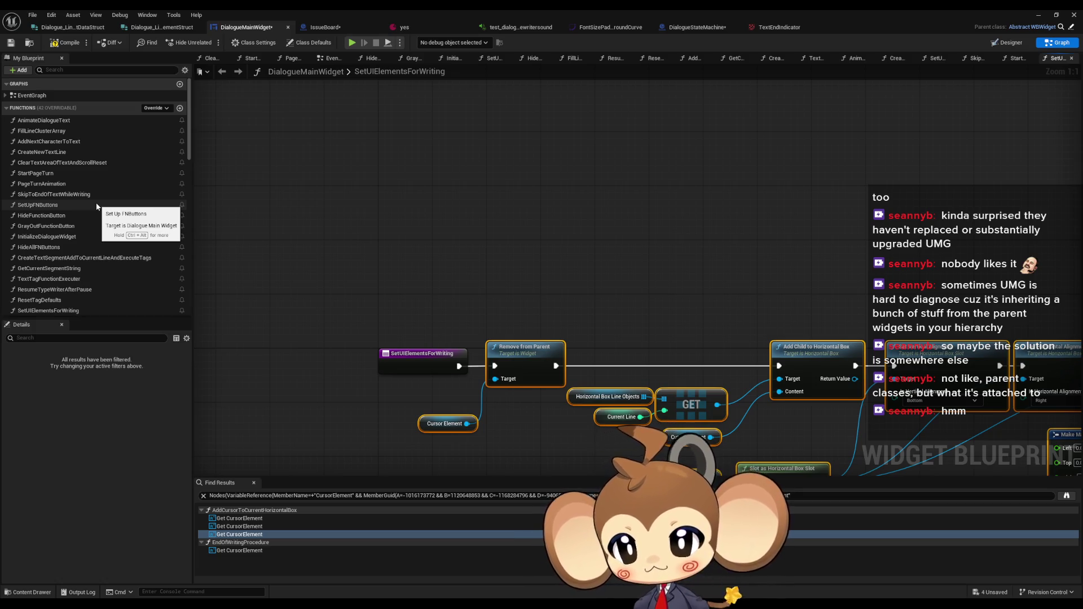
double_click(85, 175)
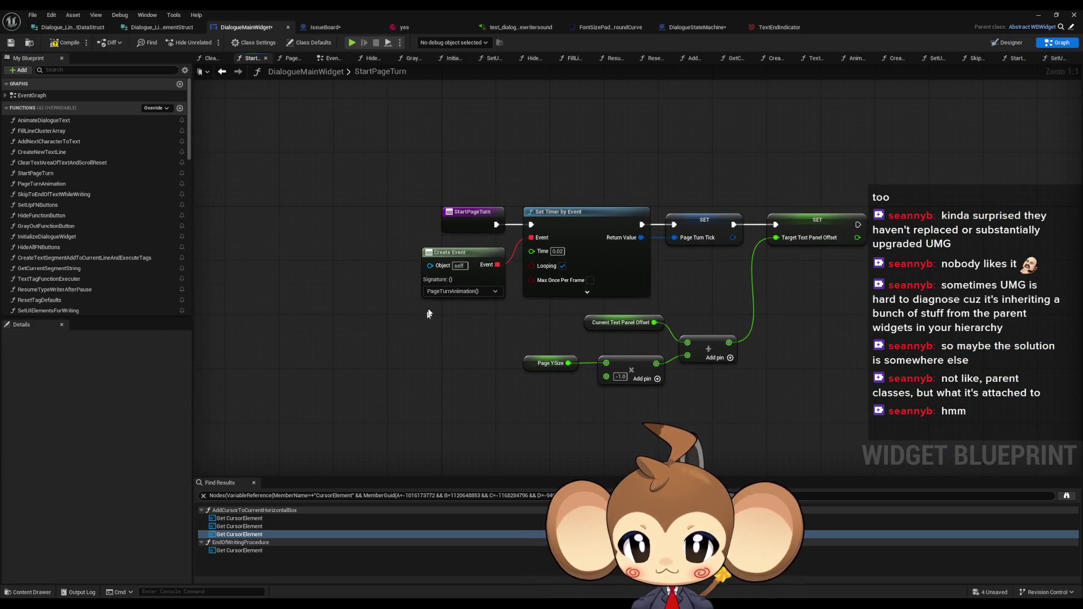
left_click(697, 28)
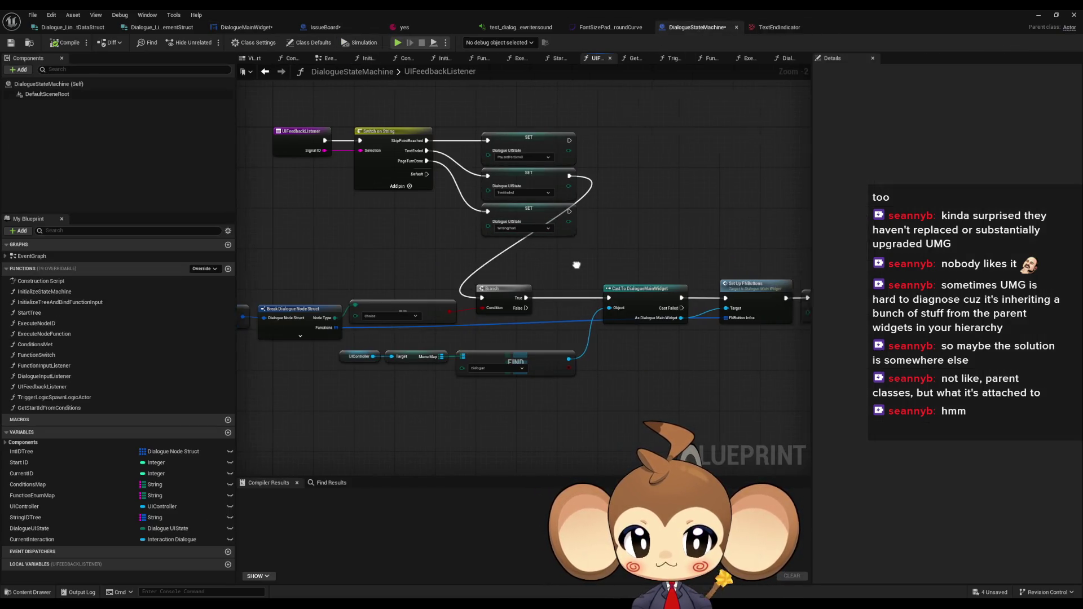
scroll(576, 265, "up", 2)
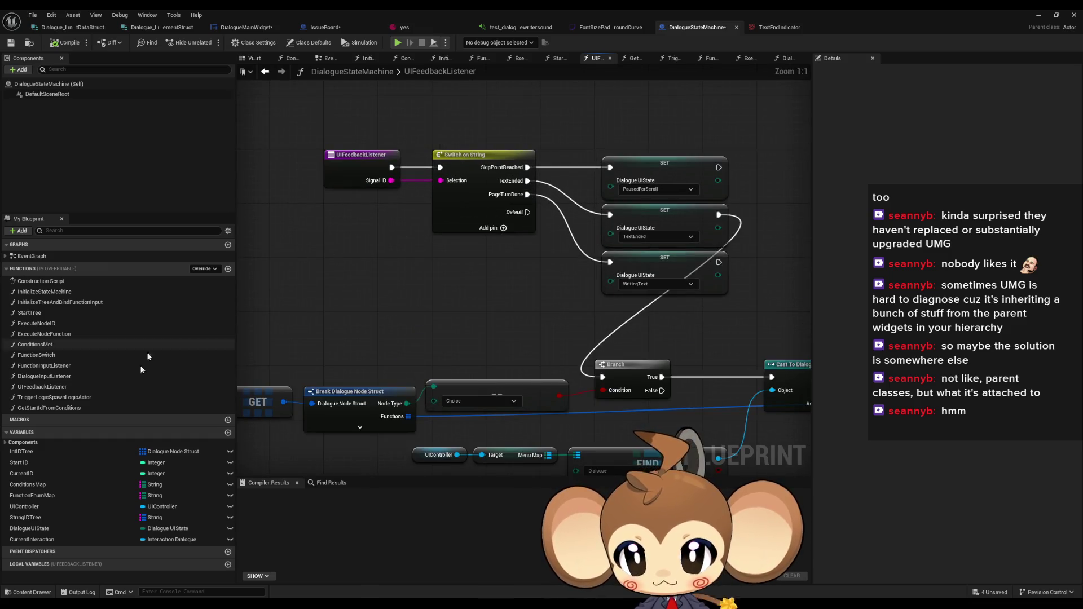
double_click(51, 376)
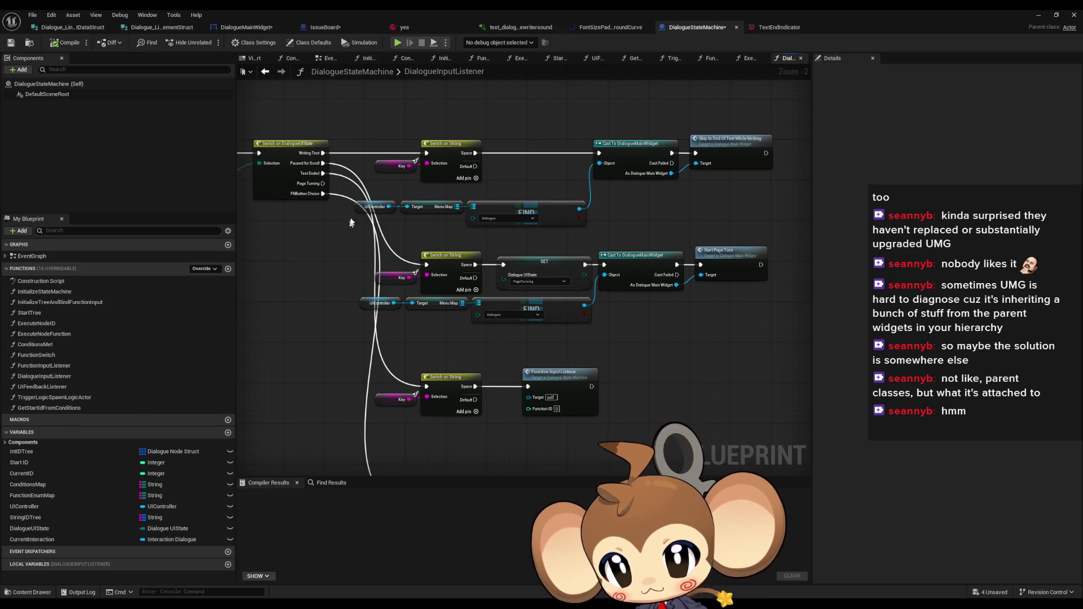
scroll(360, 213, "up", 1)
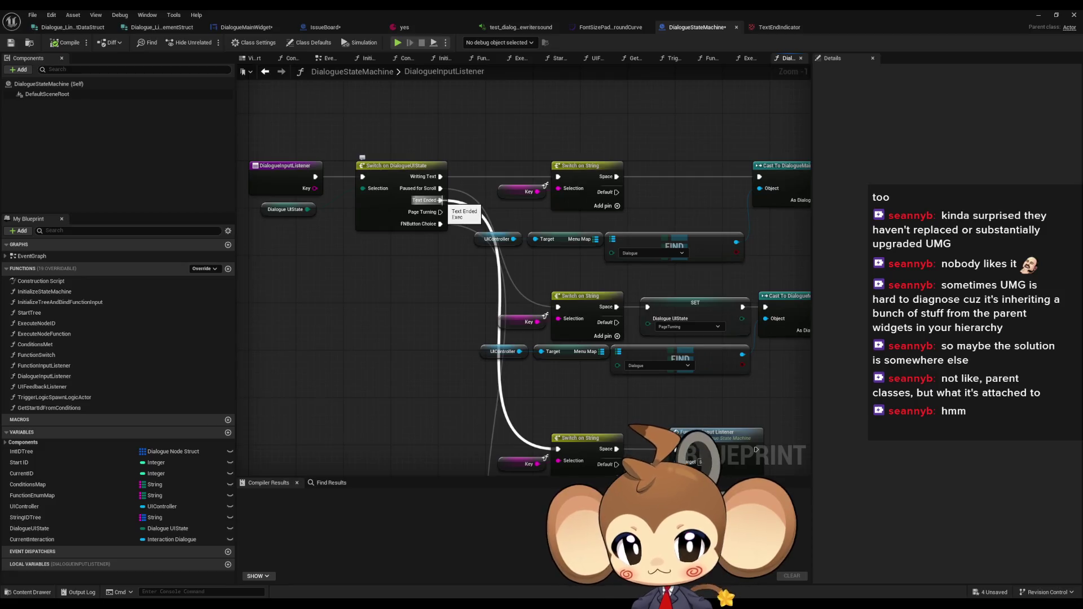
scroll(440, 200, "down", 1)
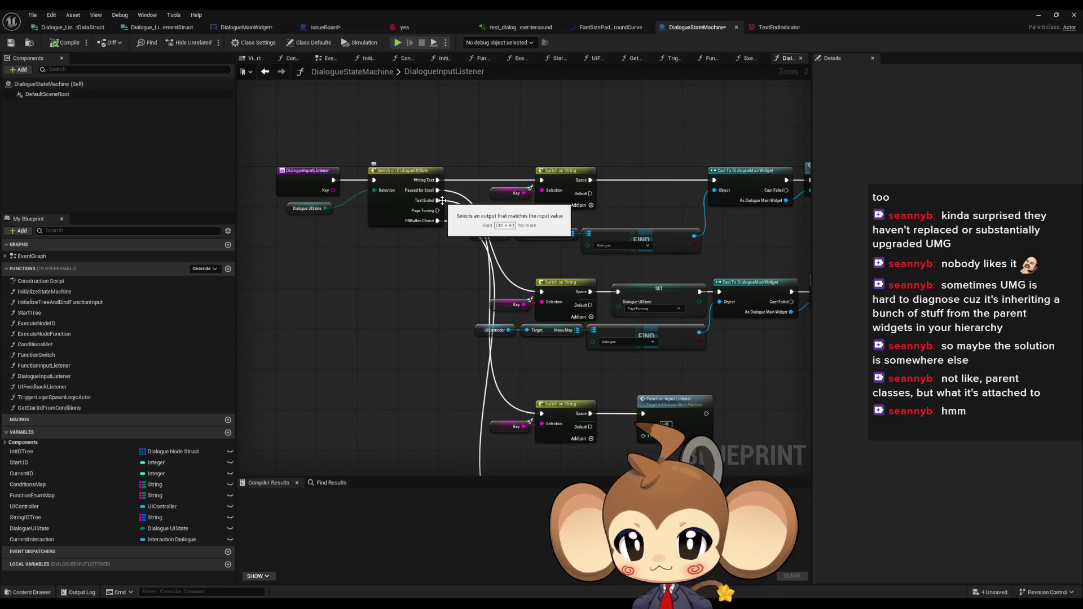
double_click(642, 399)
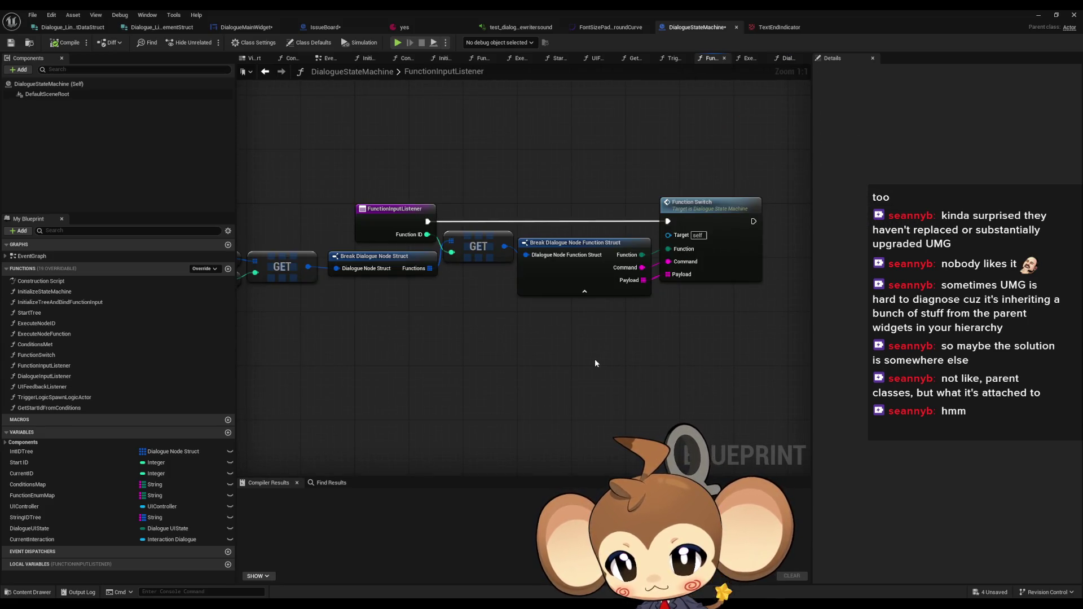
double_click(706, 217)
scroll(543, 292, "down", 3)
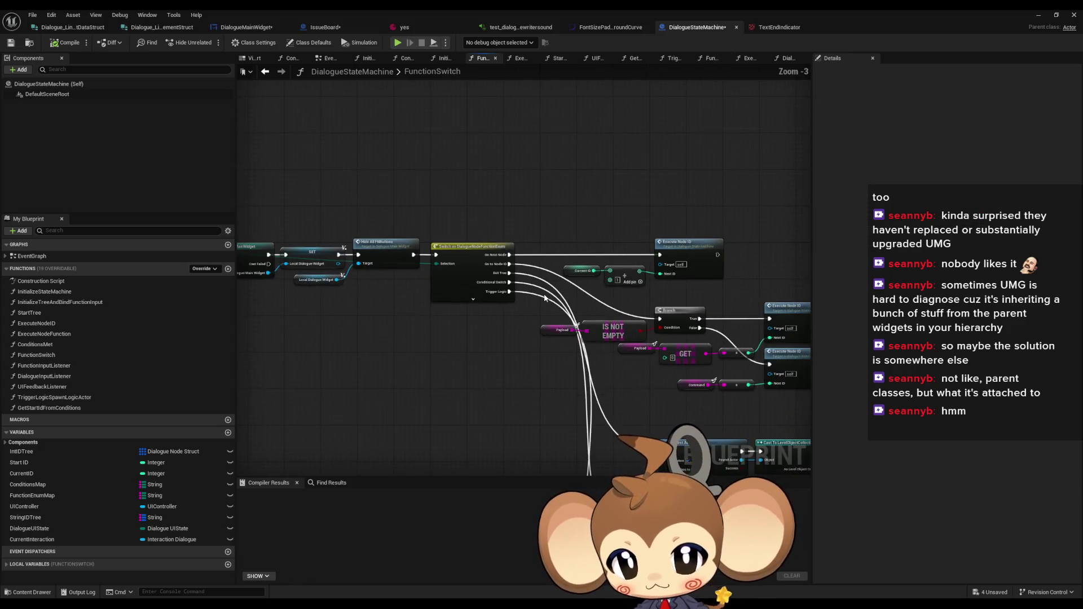
left_click_drag(543, 292, 672, 290)
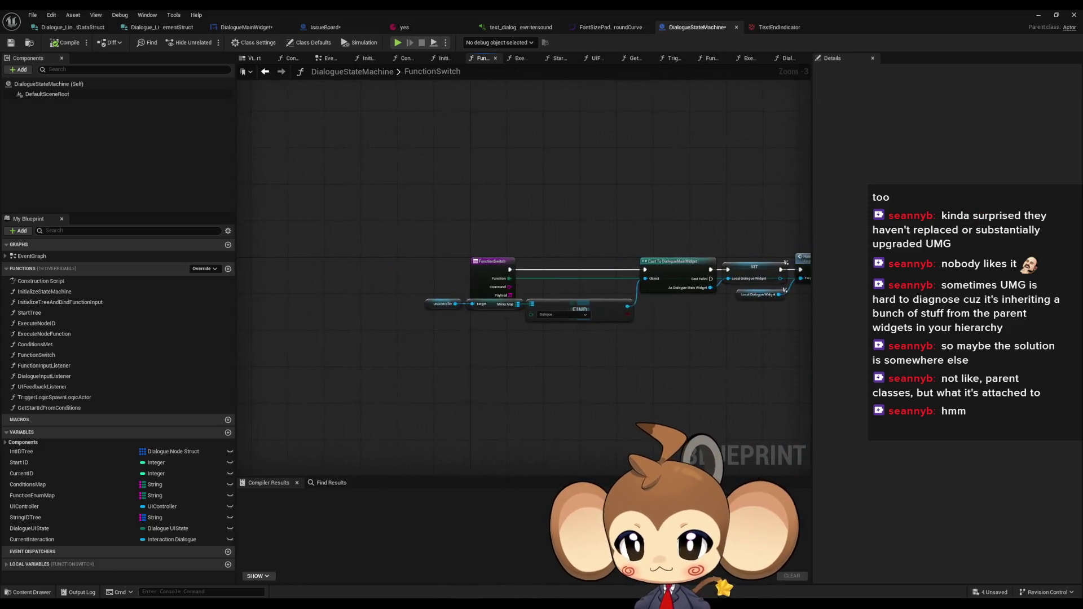
scroll(556, 261, "up", 3)
mouse_move(674, 295)
left_mouse_down()
mouse_move(577, 235)
mouse_move(564, 298)
mouse_move(615, 285)
left_mouse_up()
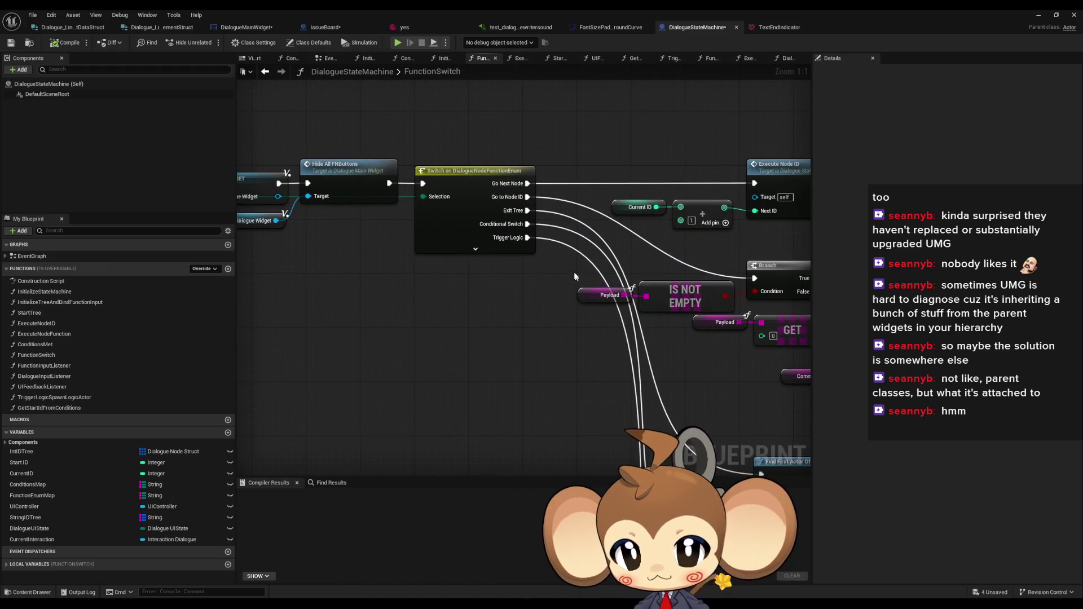
left_click(246, 29)
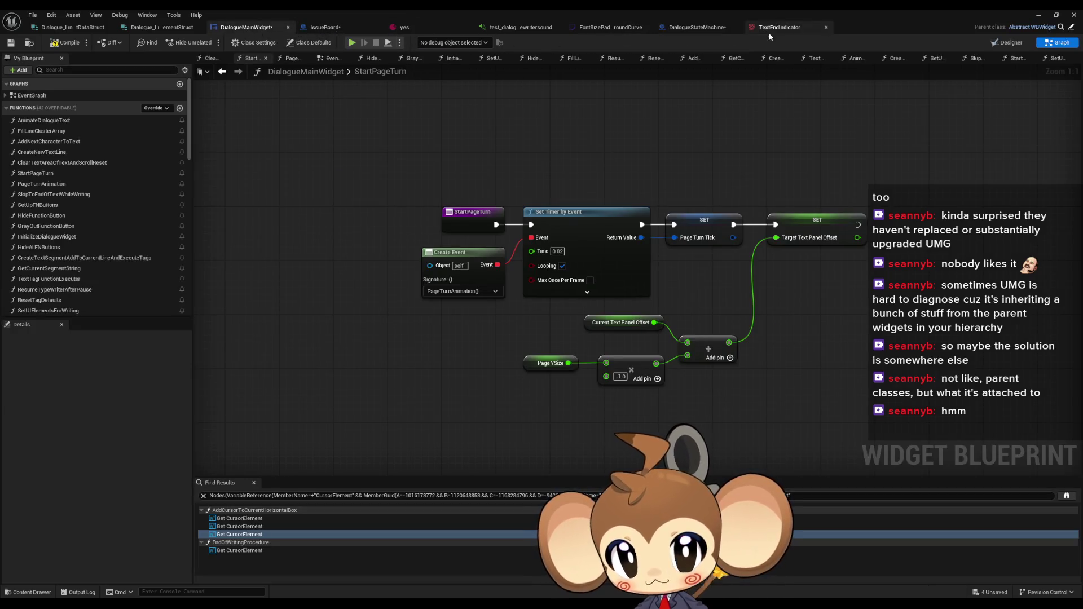
left_click(697, 28)
left_click(265, 71)
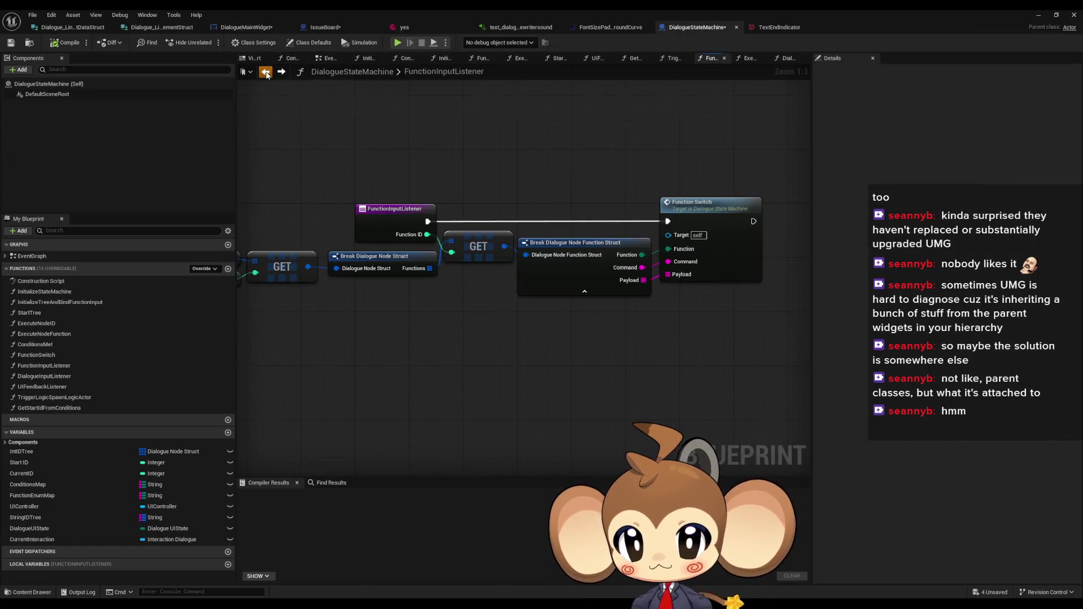
Step back through recent graphs and reopen FunctionSwitch, FunctionInputListener and DialogueInputListener
left_click(266, 72)
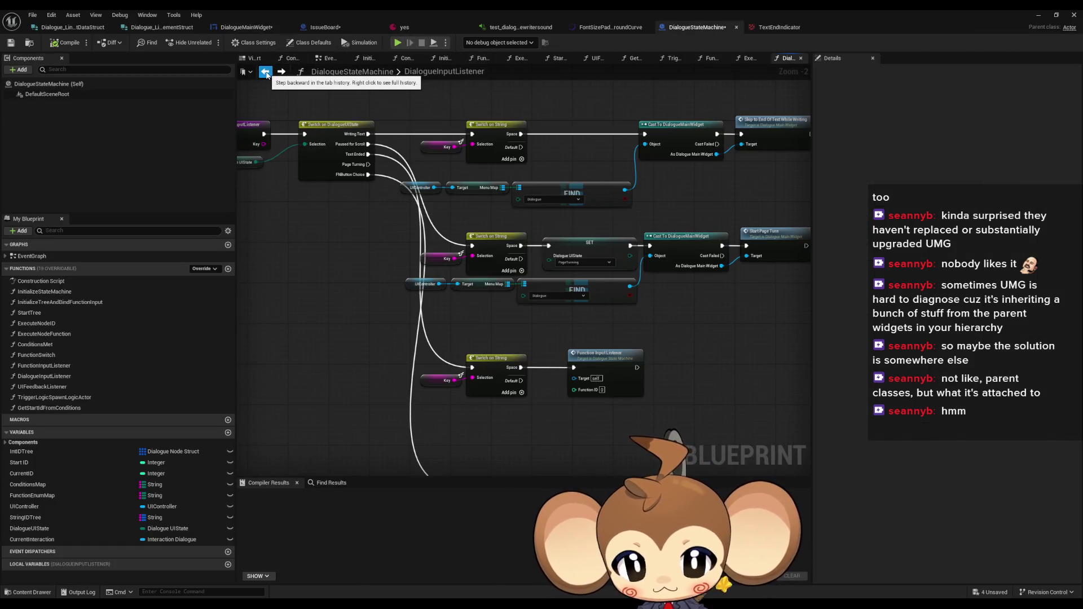
left_click(265, 72)
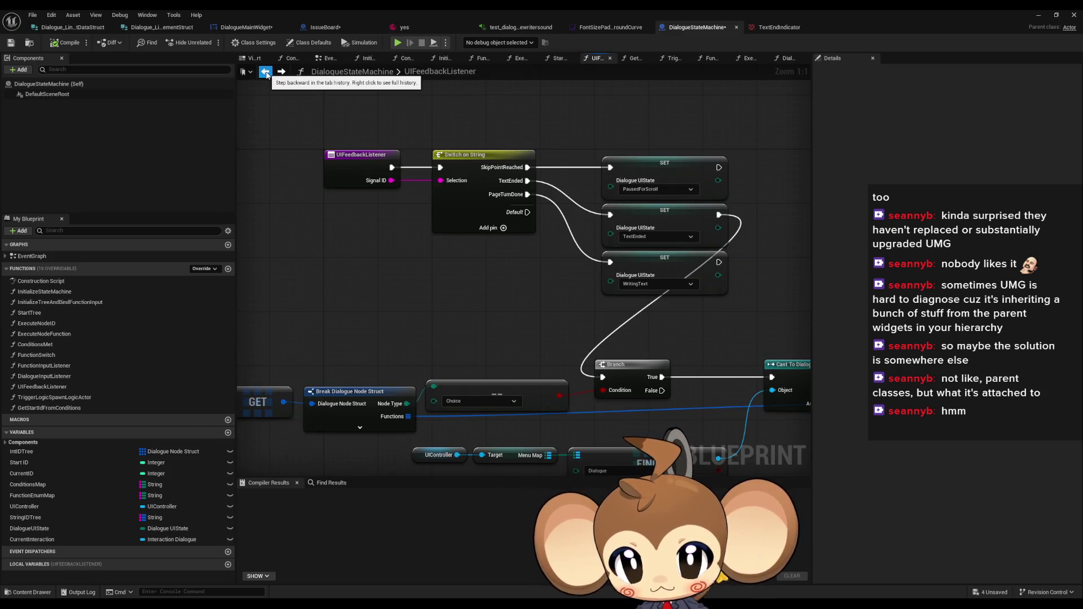
left_click(265, 72)
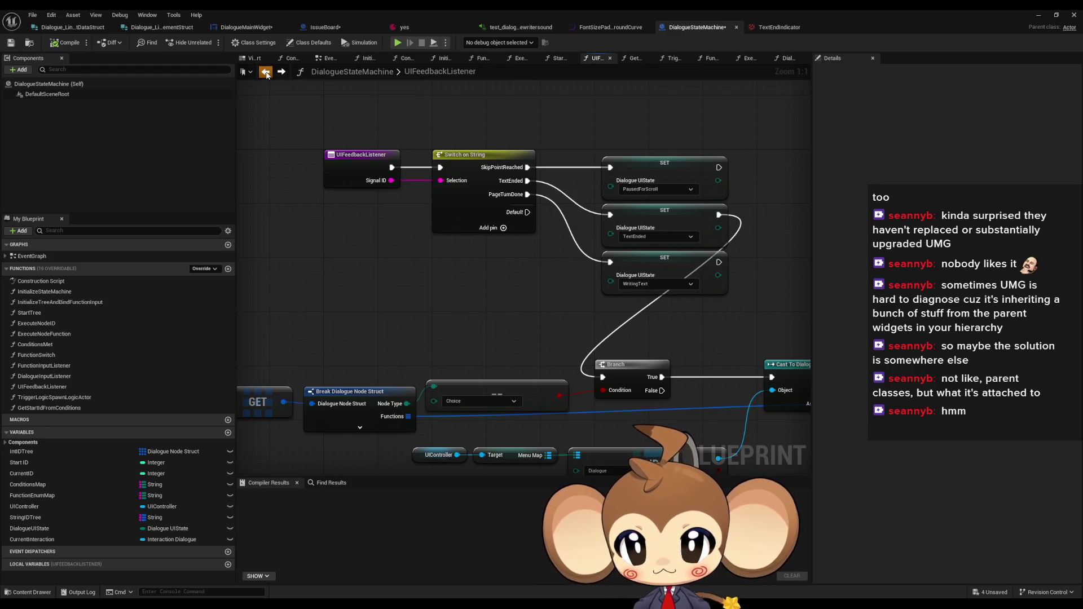
double_click(40, 357)
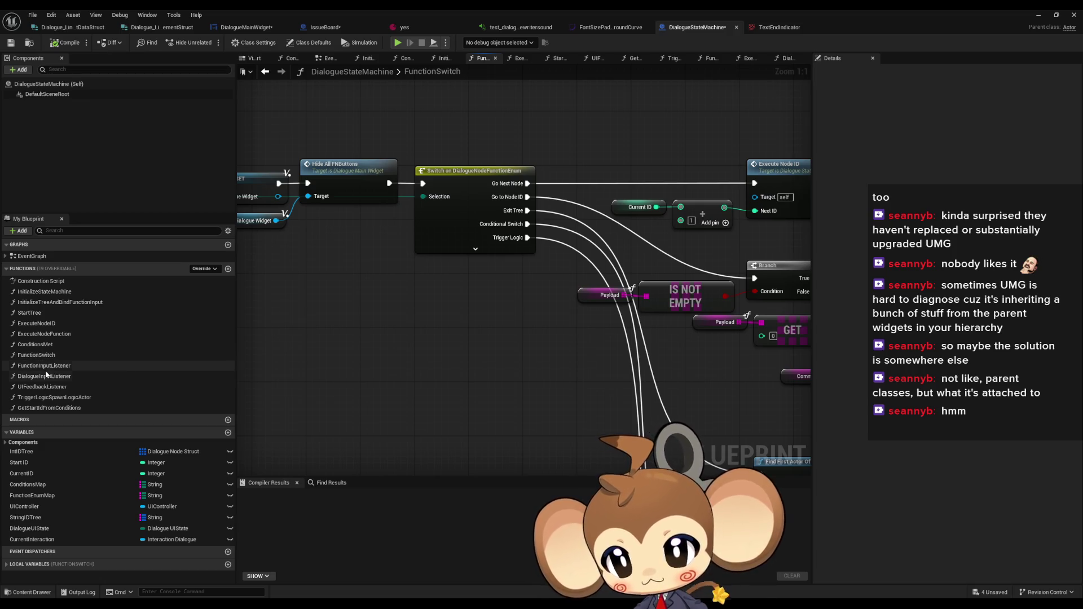
double_click(43, 366)
double_click(46, 377)
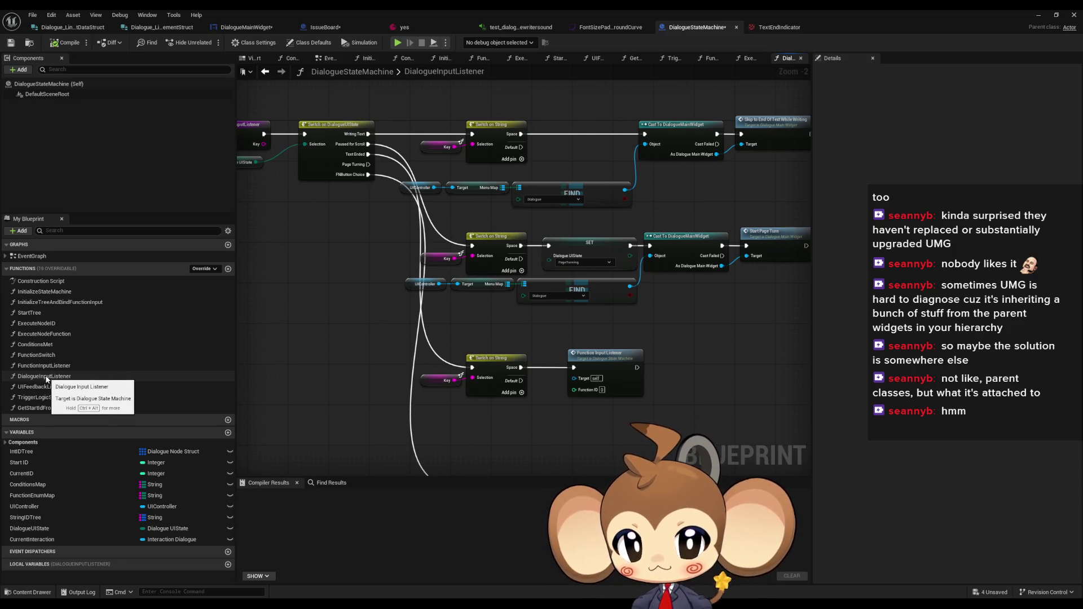
Review DialogueInputListener's Switch on String nodes, then open UIFeedbackListener
left_click_drag(403, 232, 428, 257)
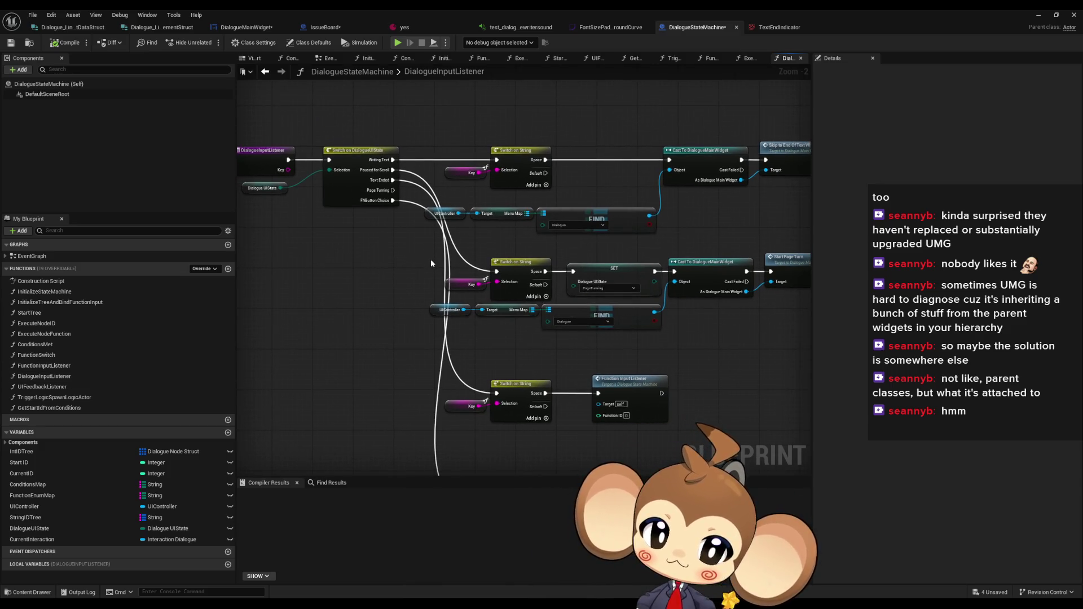
scroll(431, 260, "up", 1)
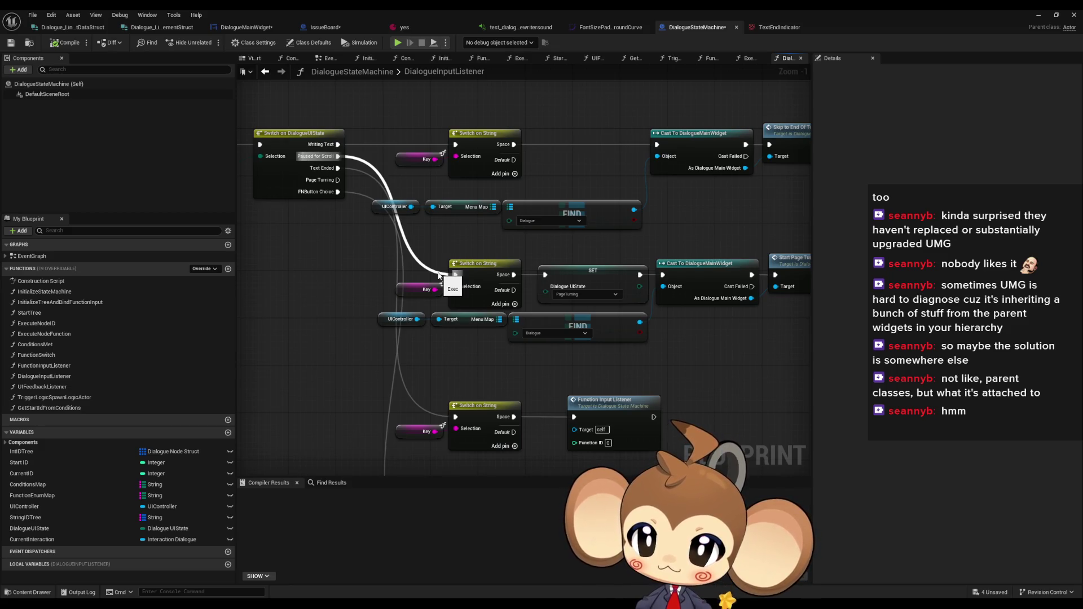
left_click_drag(347, 297, 420, 243)
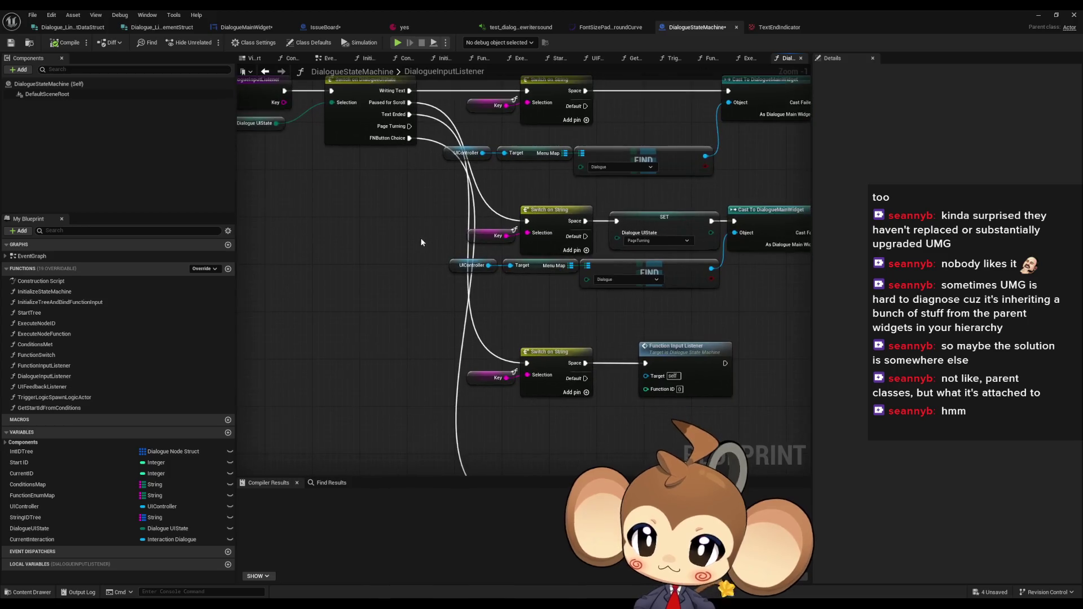
scroll(451, 304, "down", 2)
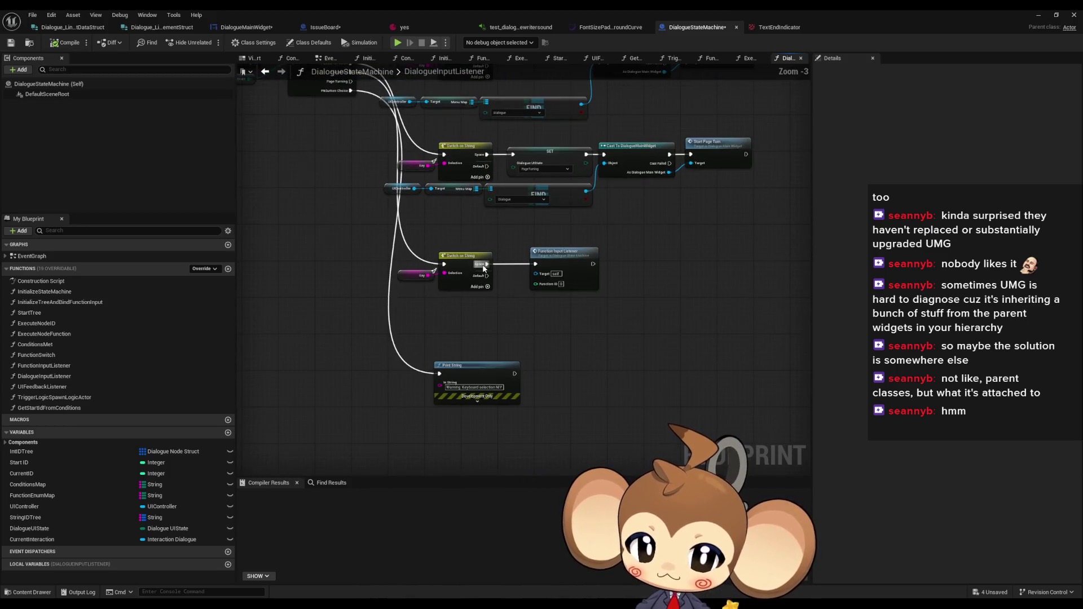
left_click_drag(483, 269, 588, 422)
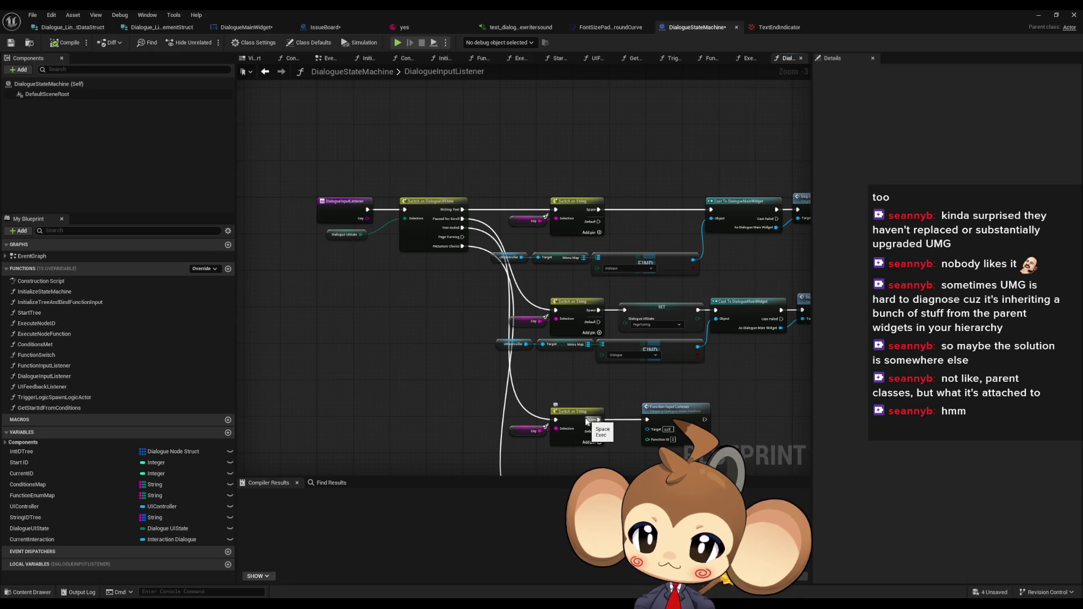
double_click(42, 387)
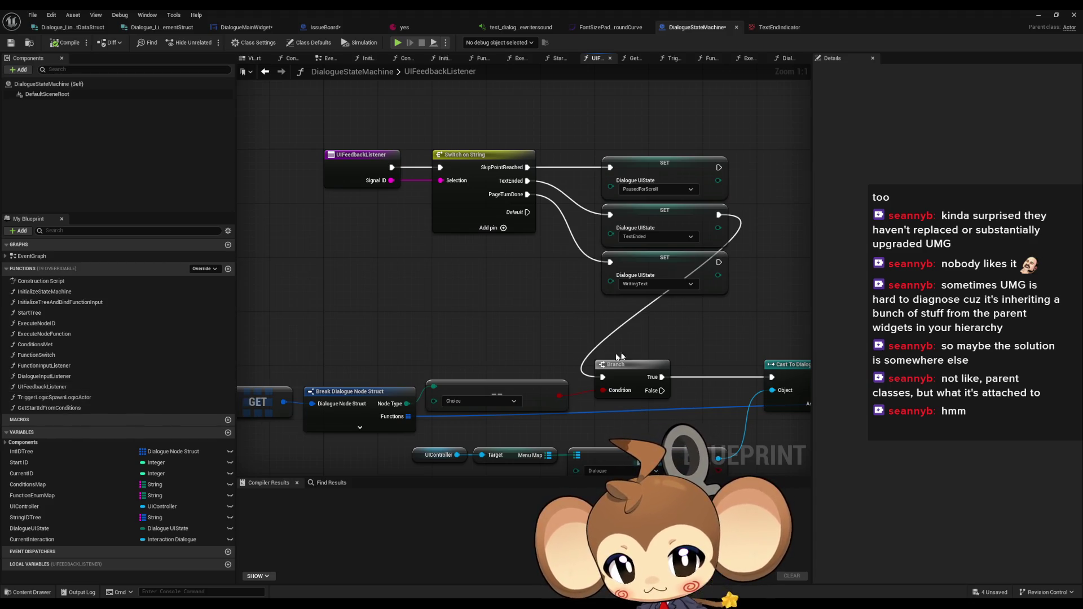
Move UIFeedbackListener's lower Branch node group slightly right, then return to DialogueMainWidget's StartPageTurn
scroll(475, 323, "down", 7)
left_click_drag(379, 332, 587, 373)
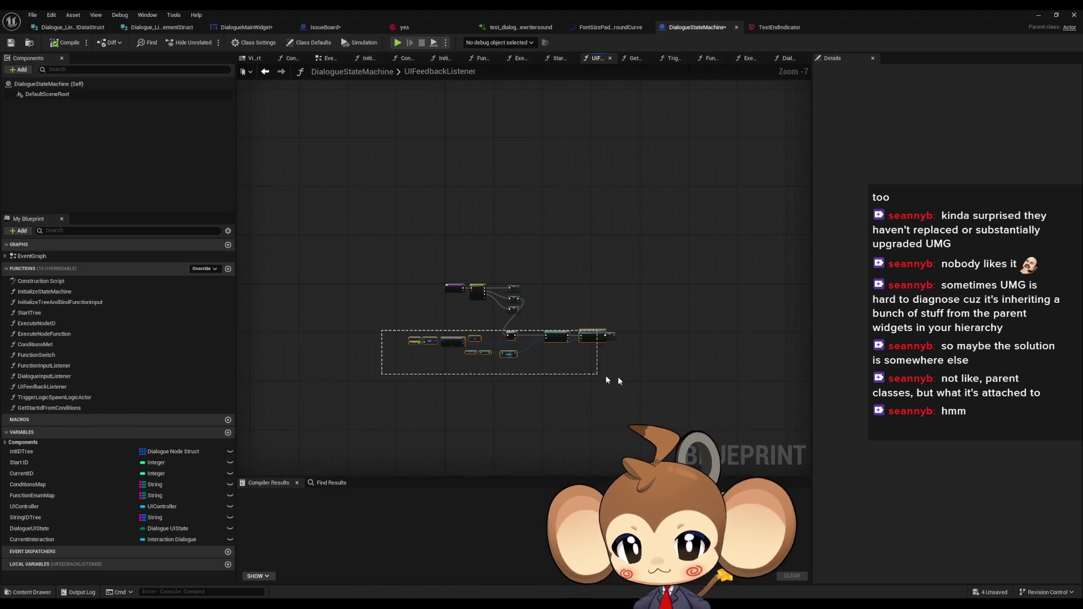
scroll(587, 373, "up", 5)
left_click_drag(682, 342, 718, 342)
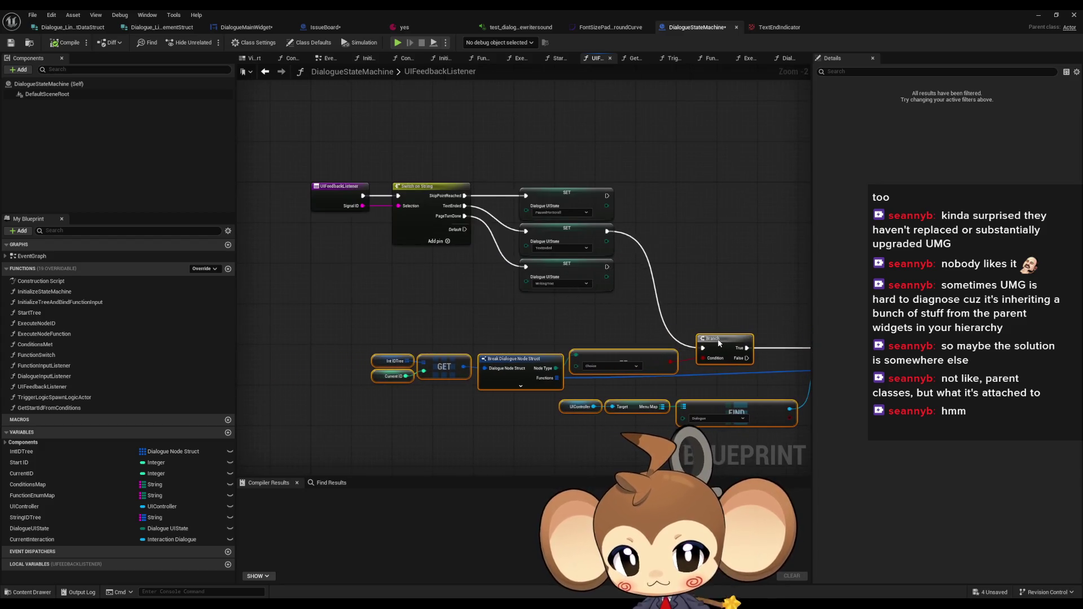
scroll(642, 286, "up", 2)
left_click(620, 317)
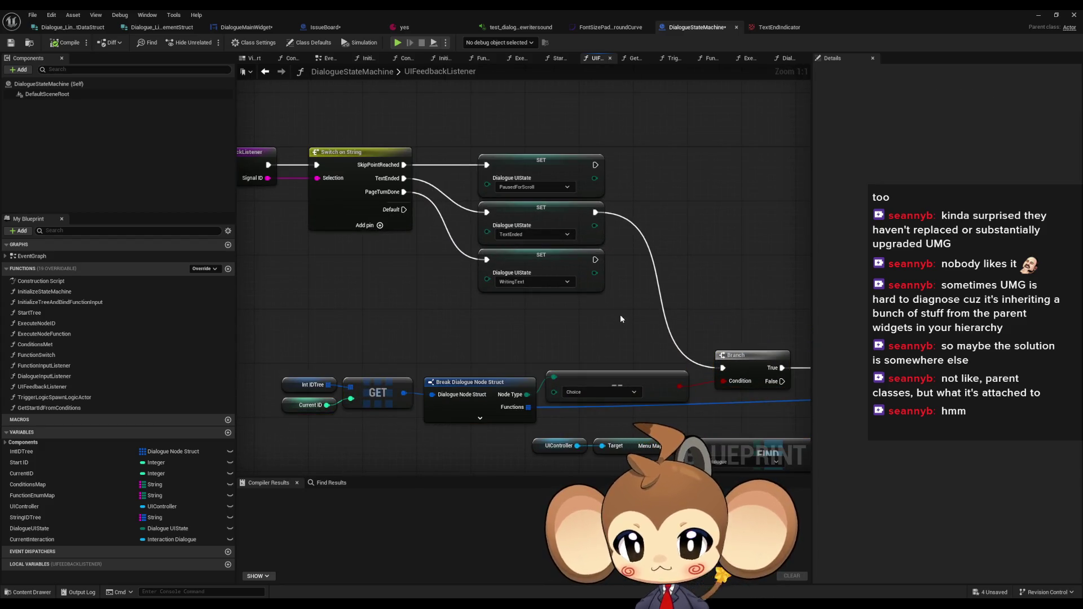
left_click(246, 27)
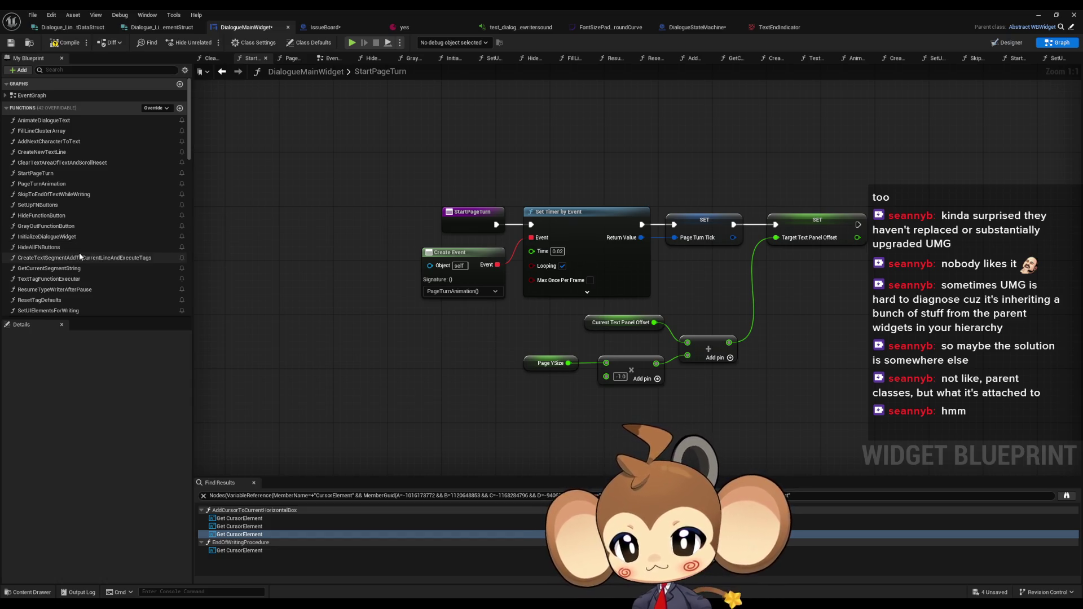
Run Find References on StartPageTurn, then go back to DialogueStateMachine's DialogueInputListener
scroll(80, 253, "down", 1)
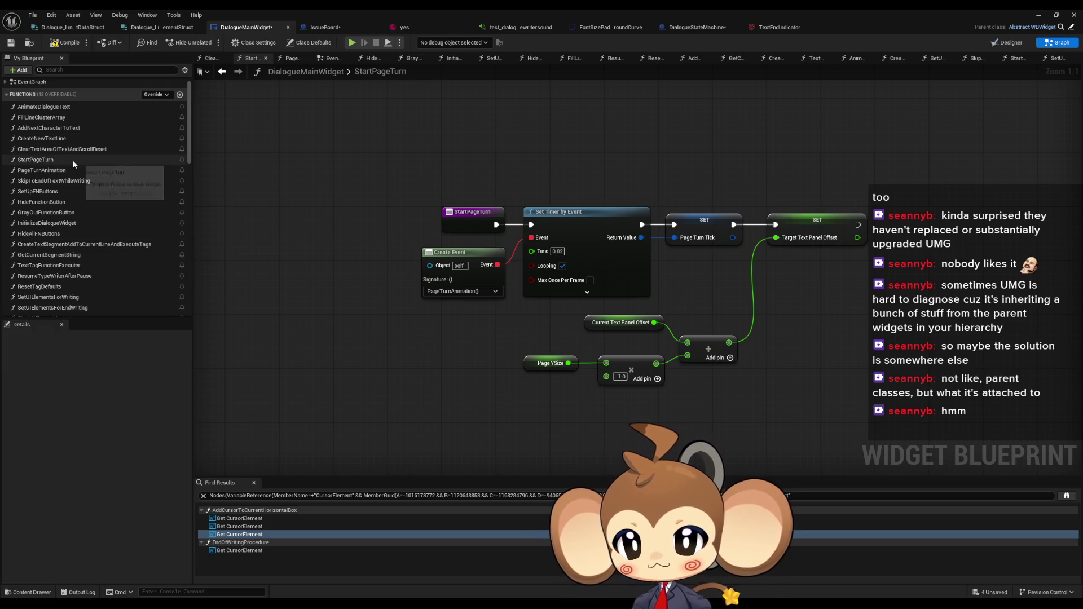
right_click(49, 161)
mouse_move(90, 212)
left_click(174, 232)
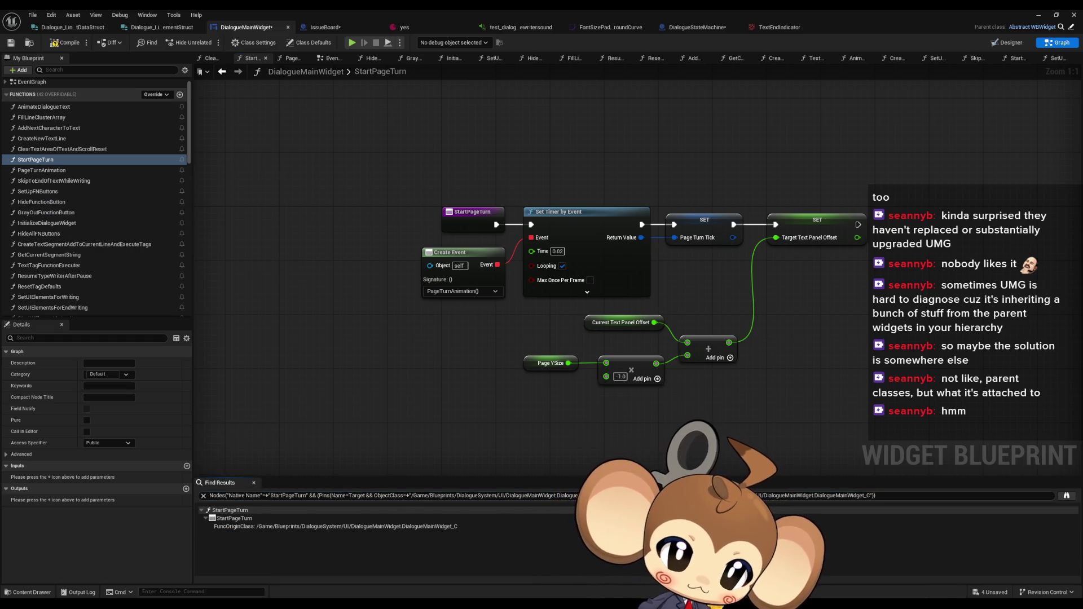
left_click(697, 27)
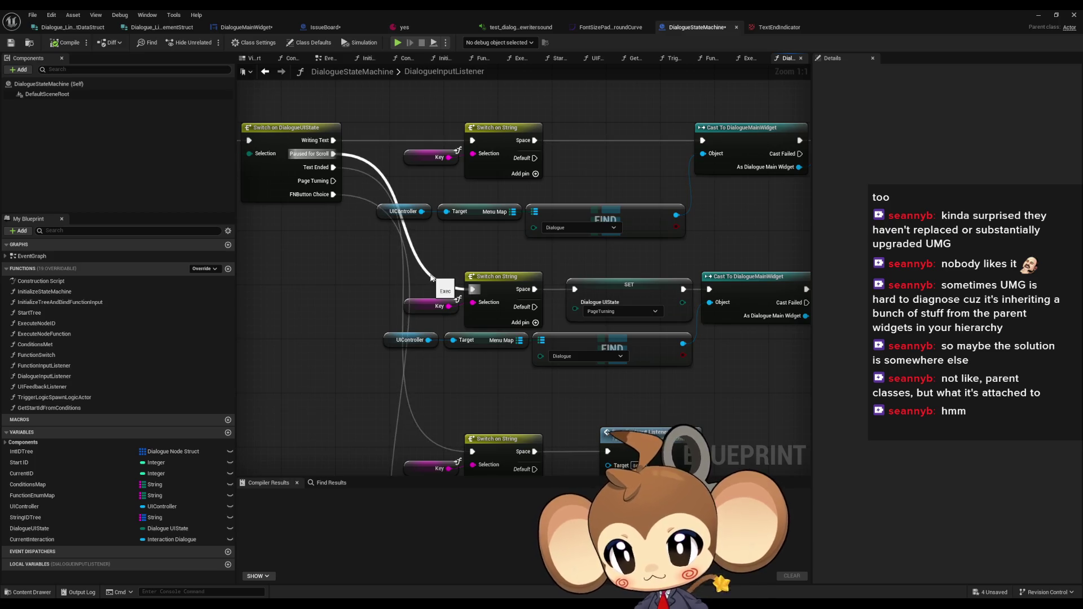
Paste then delete trial Text End Indicator visibility nodes, open FunctionInputListener, return to StartPageTurn
mouse_move(426, 278)
left_mouse_down()
mouse_move(445, 293)
mouse_move(451, 320)
mouse_move(585, 321)
mouse_move(484, 284)
left_mouse_up()
scroll(587, 322, "down", 2)
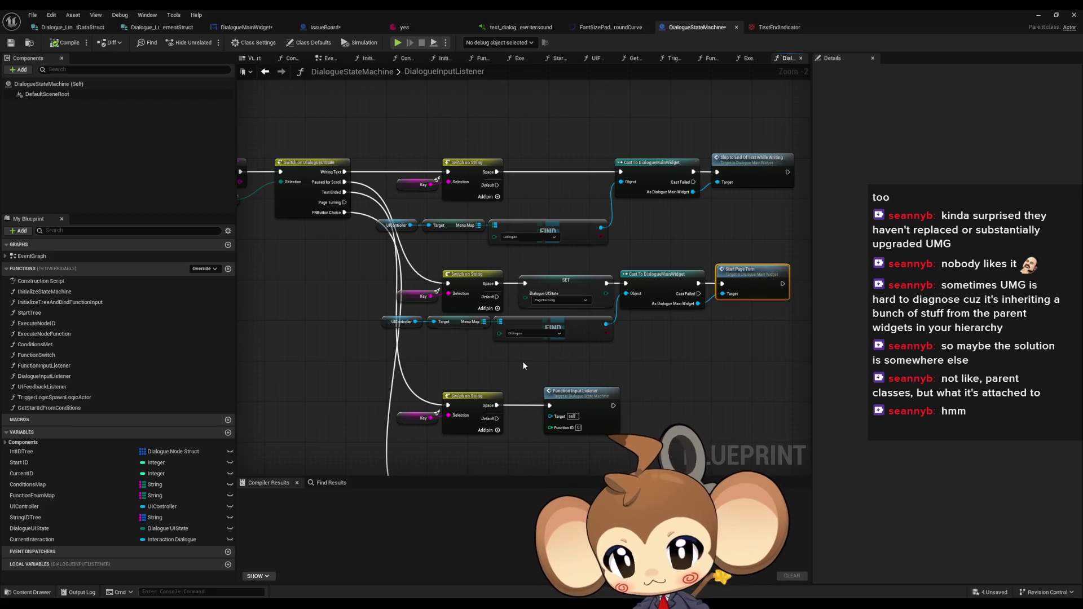
scroll(551, 366, "up", 2)
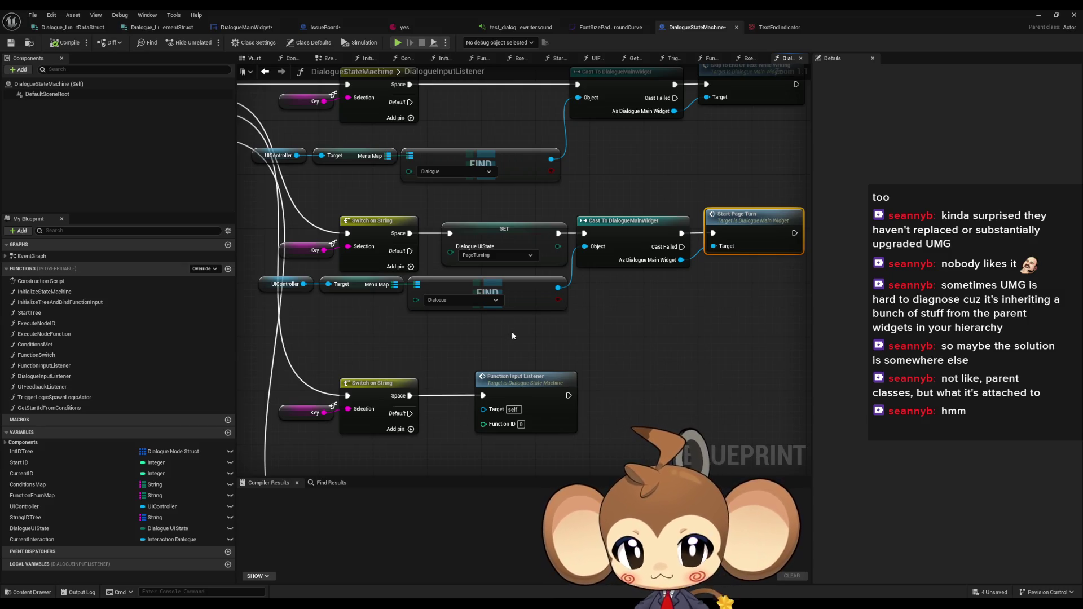
scroll(512, 335, "down", 1)
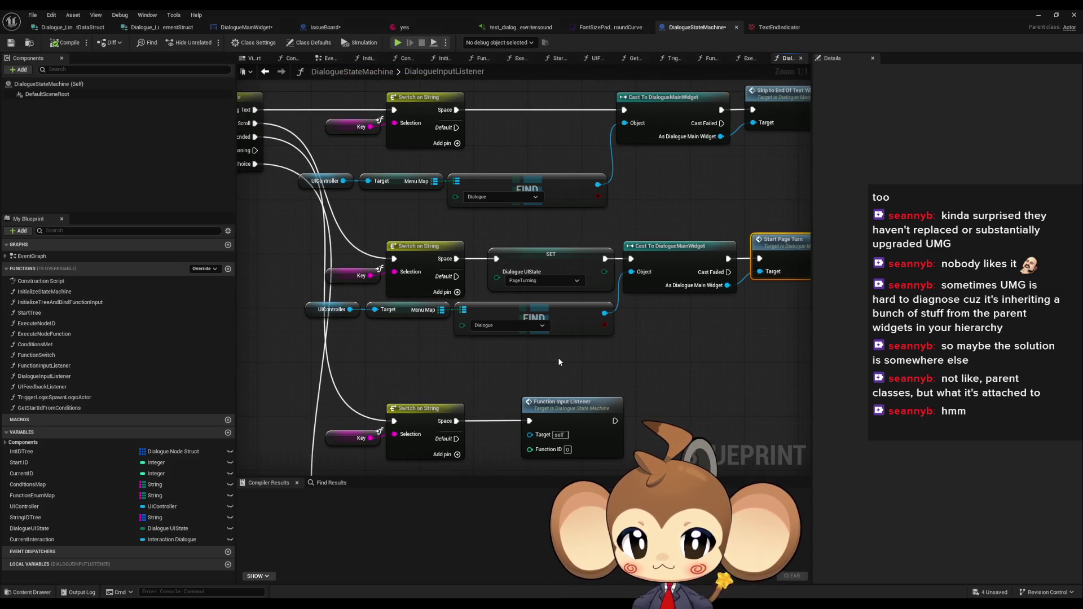
scroll(557, 357, "down", 1)
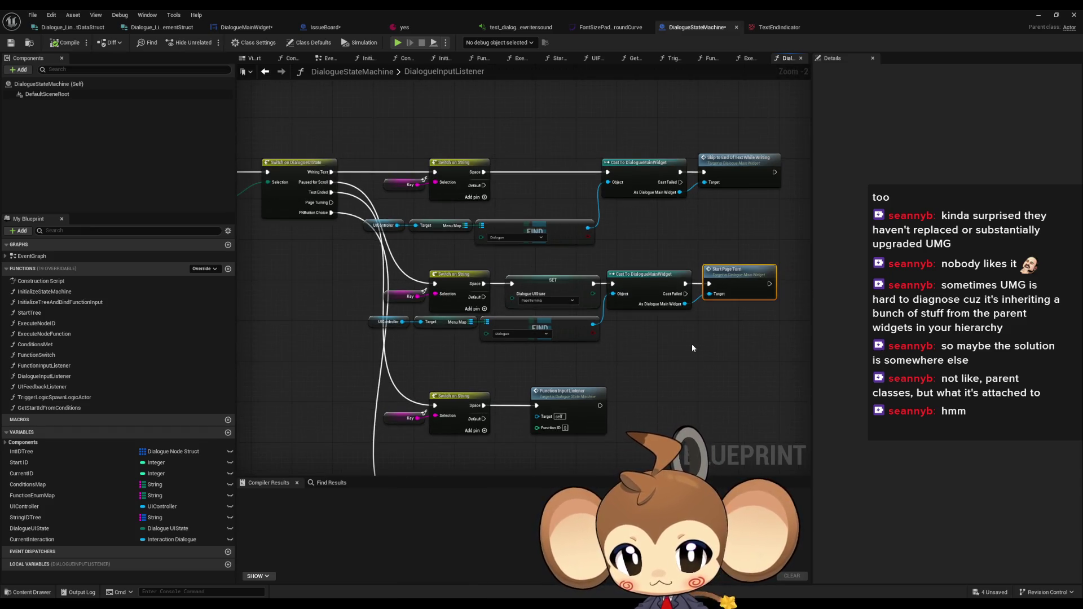
mouse_move(692, 344)
left_mouse_down()
mouse_move(699, 336)
mouse_move(551, 335)
mouse_move(623, 337)
left_mouse_up()
scroll(685, 339, "up", 2)
key("ctrl+v")
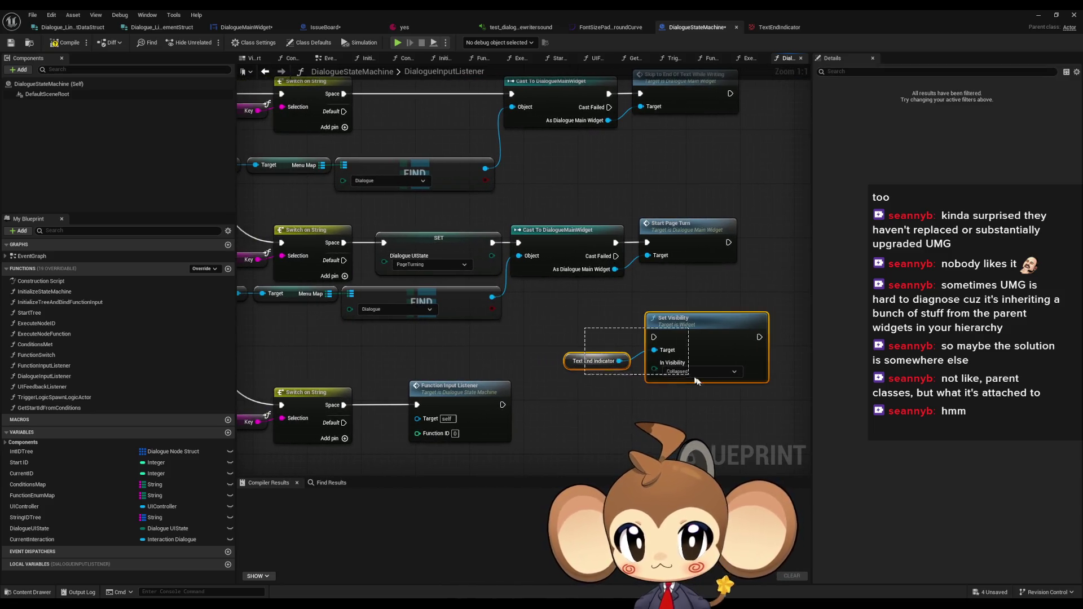
key("Delete")
left_click_drag(685, 335, 717, 332)
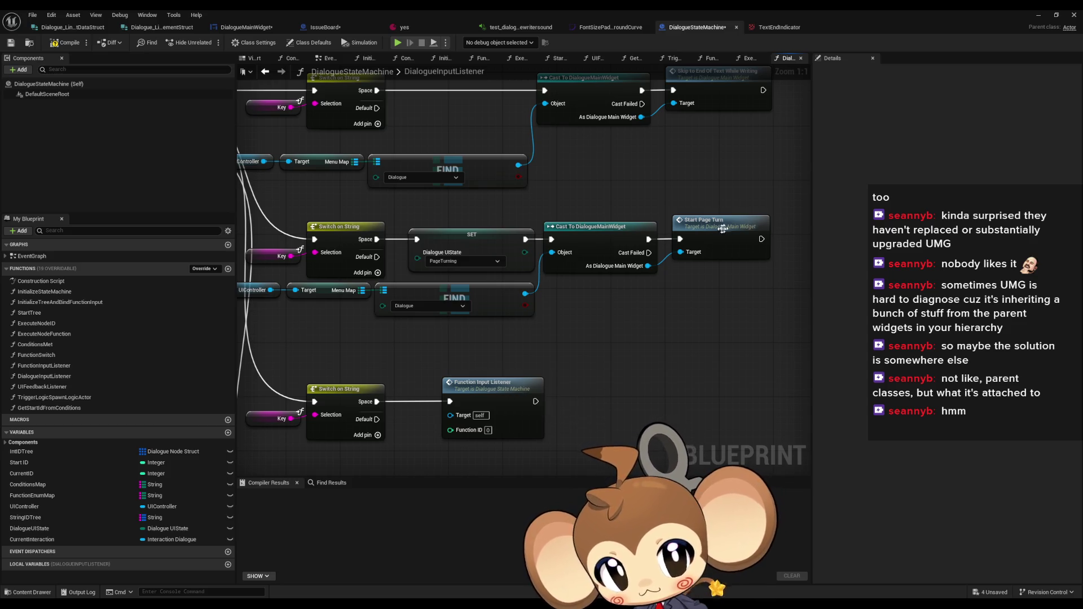
double_click(501, 404)
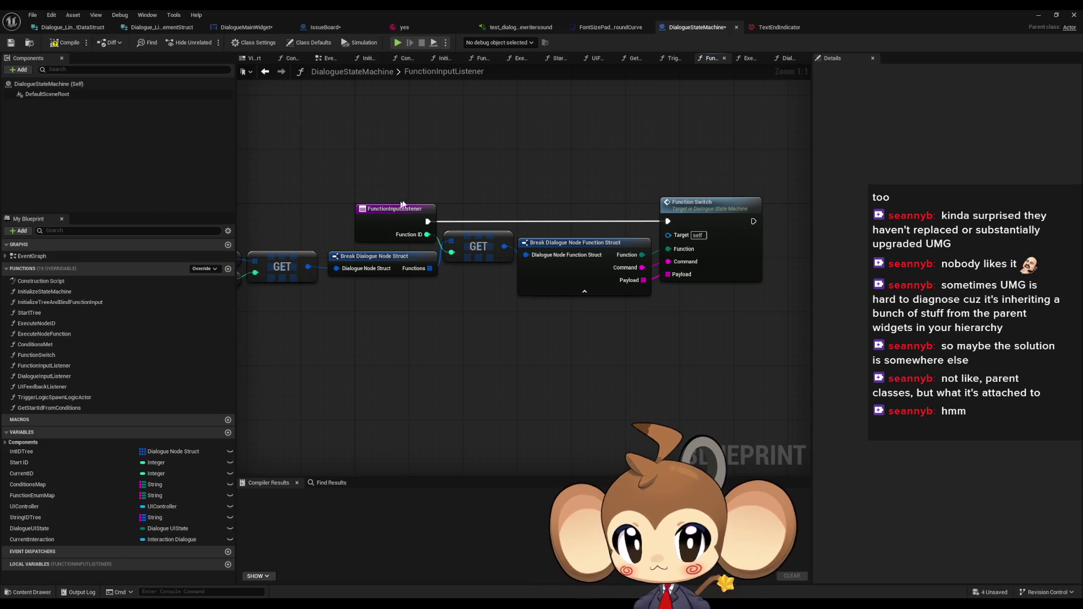
left_click(252, 32)
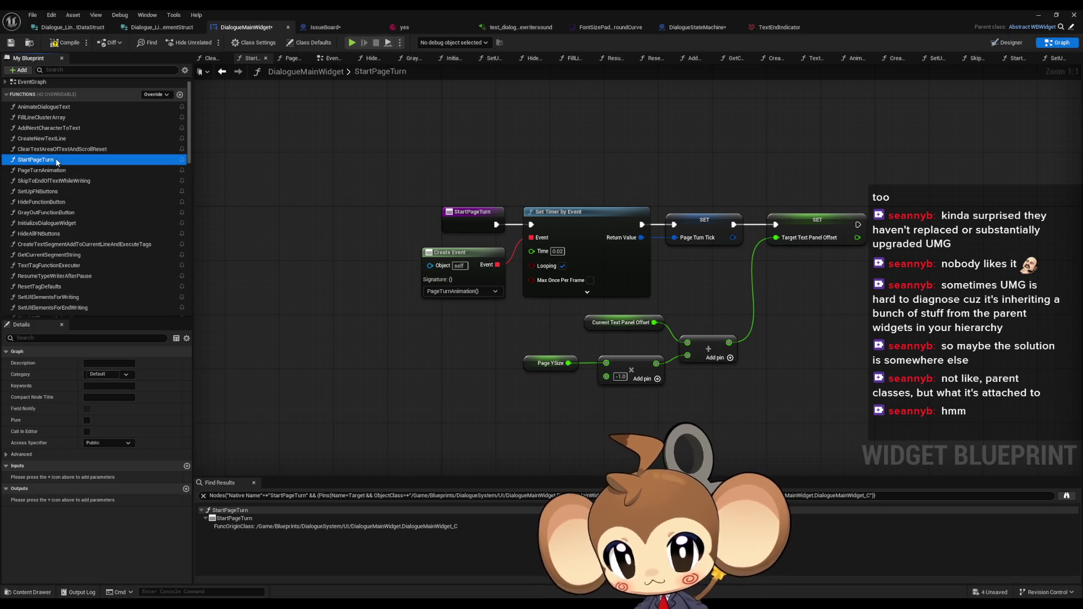
Paste the Text End Indicator collapse nodes into StartPageTurn, wire them before Set Timer by Event, and minimize the Blueprint
left_click_drag(452, 145, 449, 211)
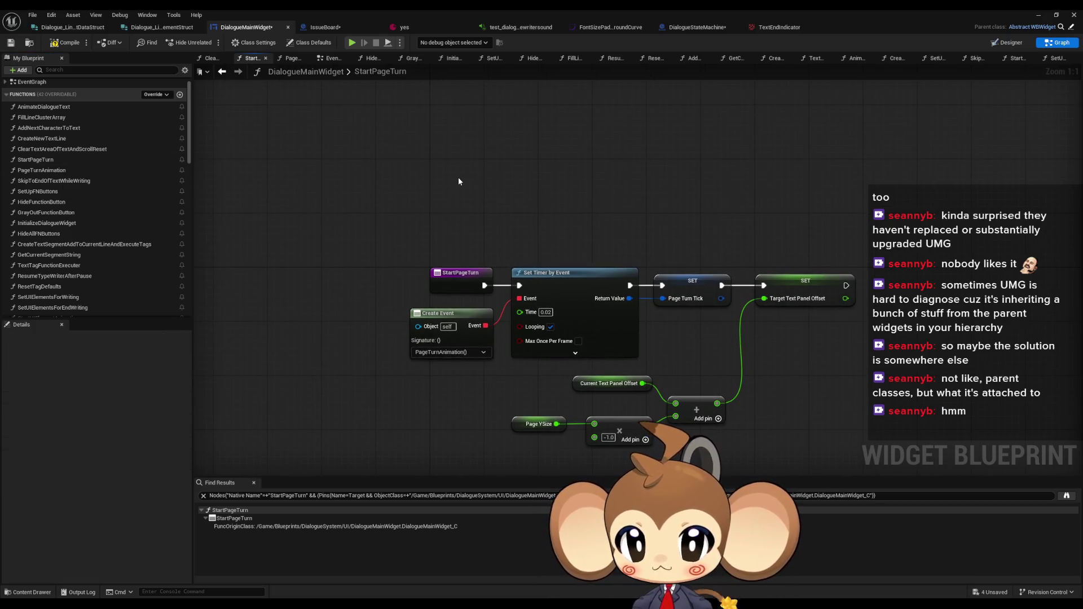
key("ctrl+v")
mouse_move(605, 176)
left_mouse_down()
mouse_move(520, 289)
mouse_move(496, 215)
mouse_move(498, 177)
left_mouse_up()
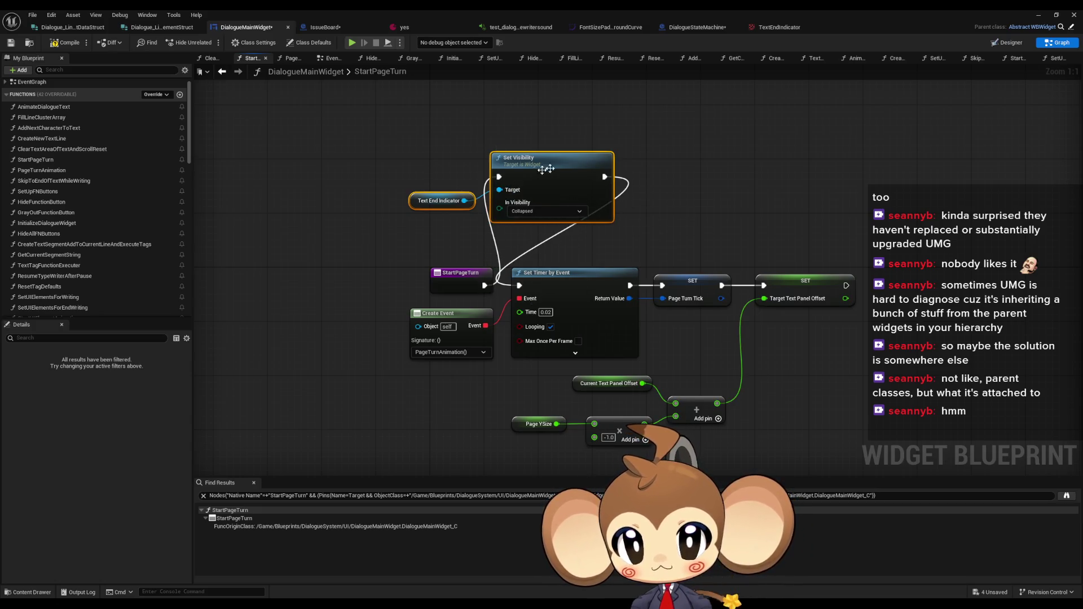
left_click(1030, 15)
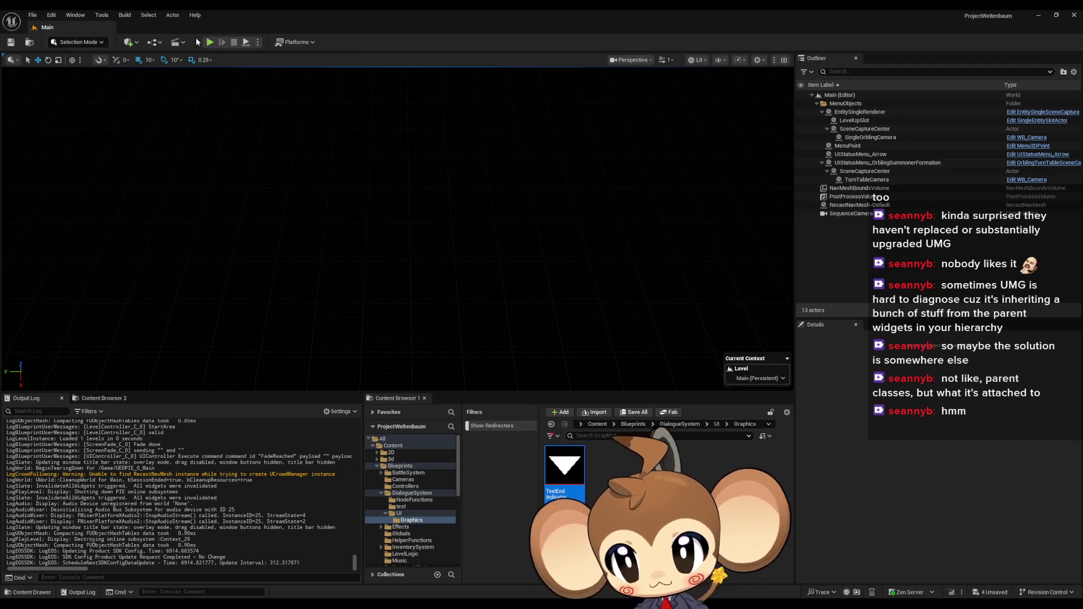
left_click(210, 42)
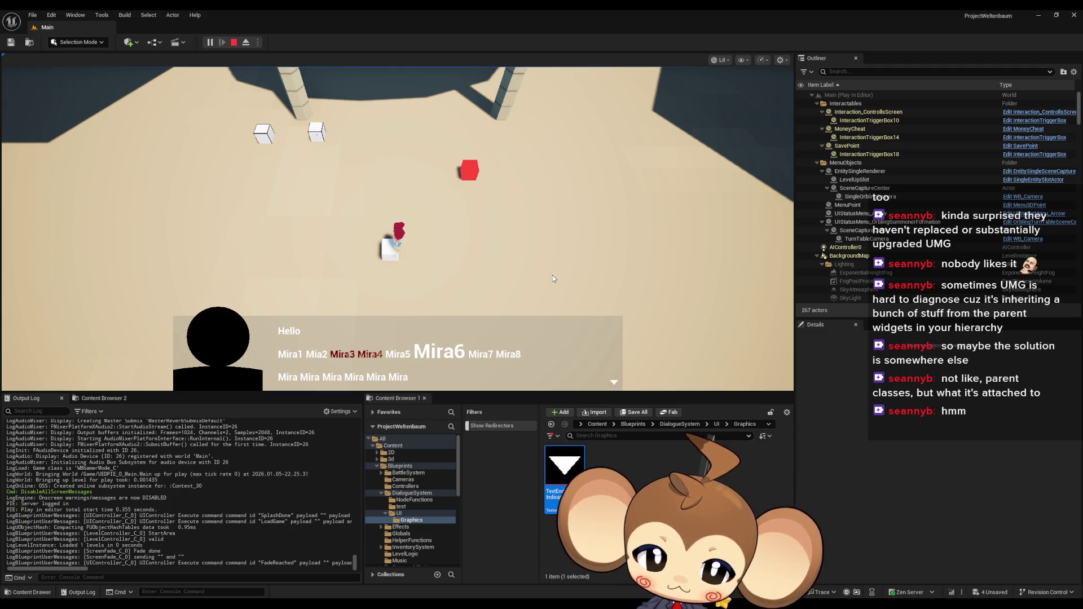
left_click(553, 275)
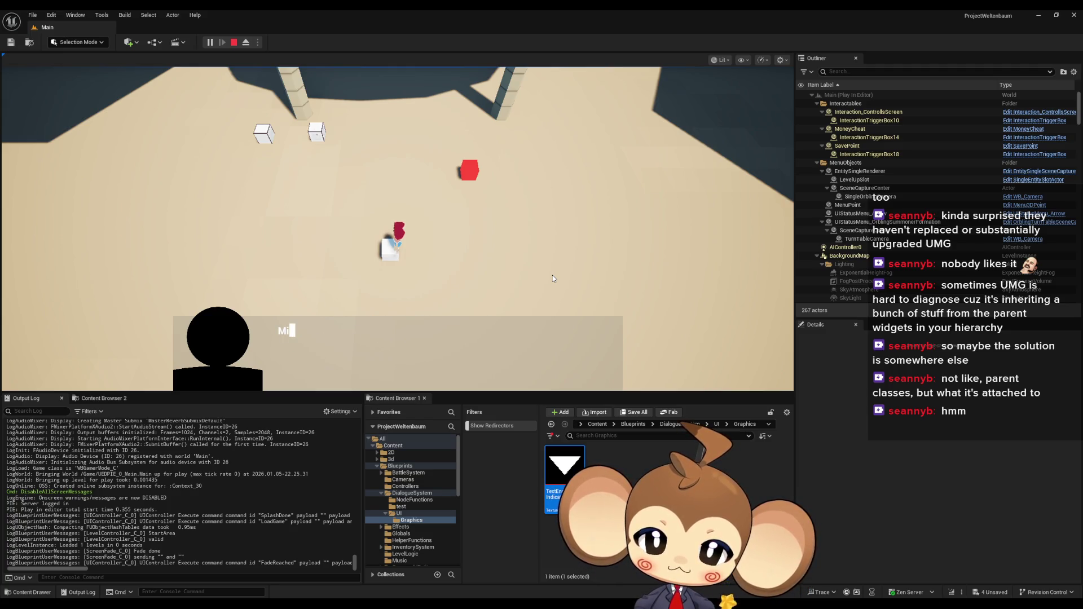
left_click(553, 275)
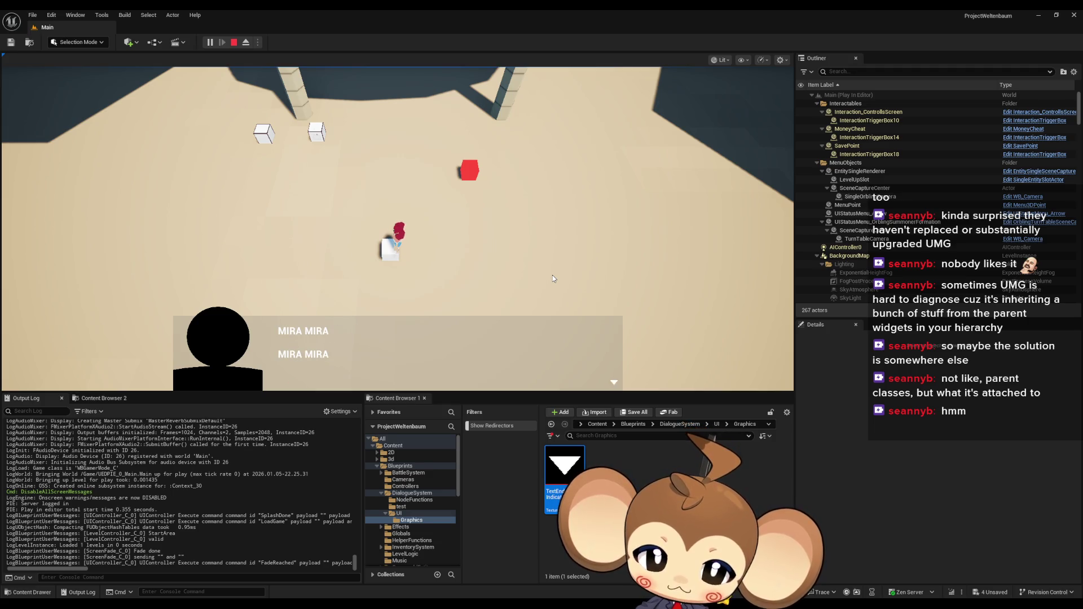
left_click(552, 275)
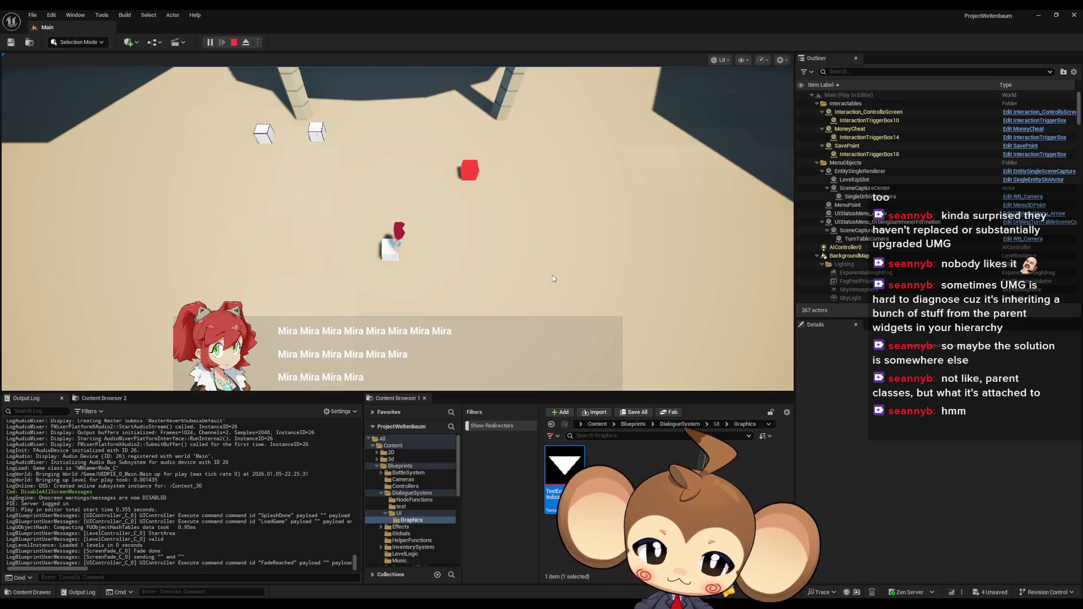
left_click(553, 276)
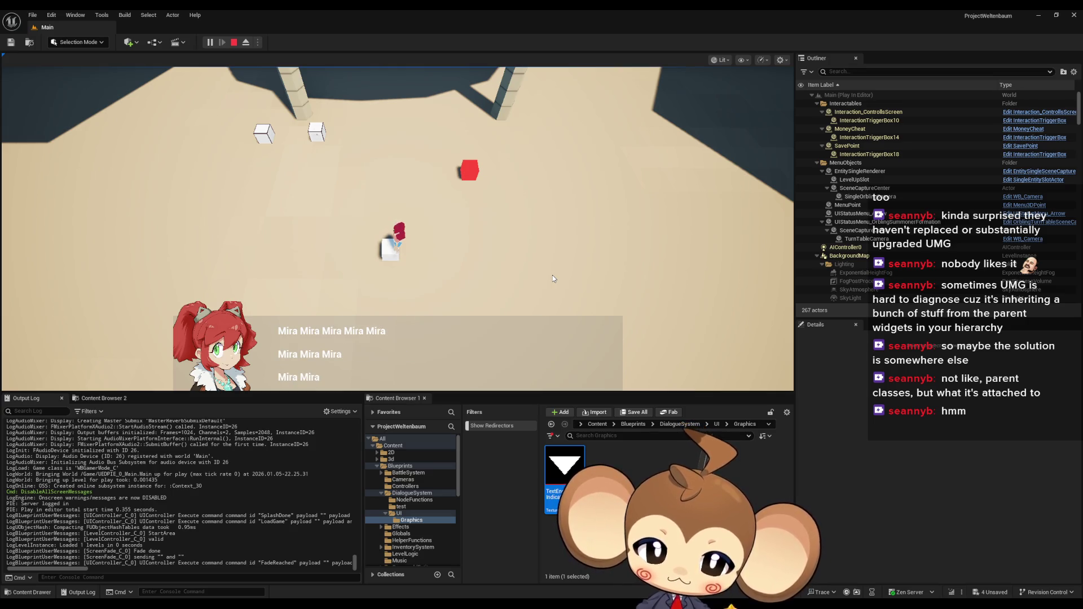
left_click(553, 277)
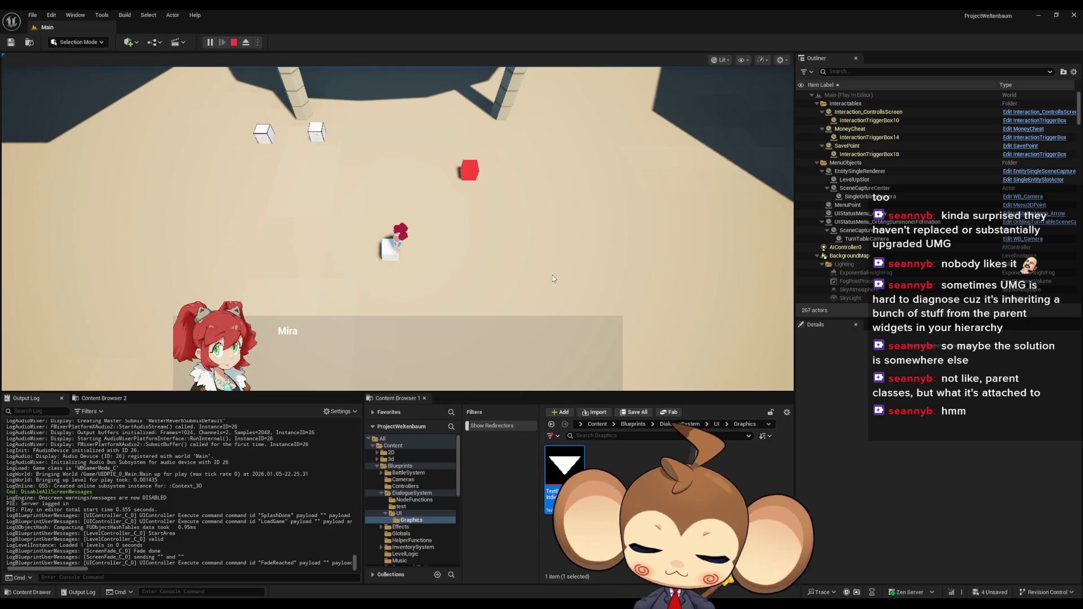
left_click(552, 279)
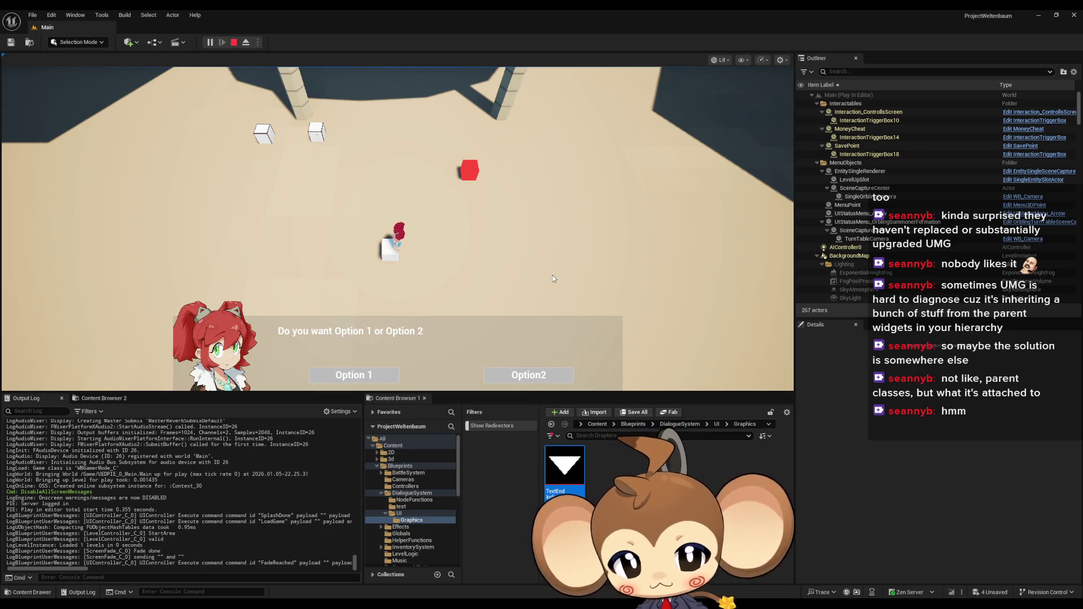
left_click(397, 370)
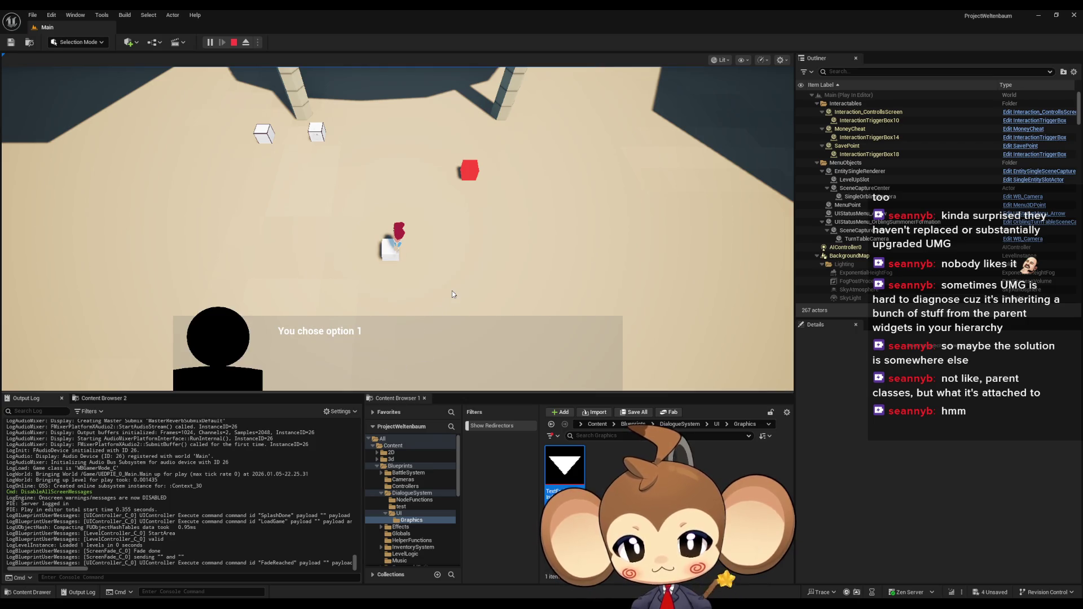
left_click(451, 290)
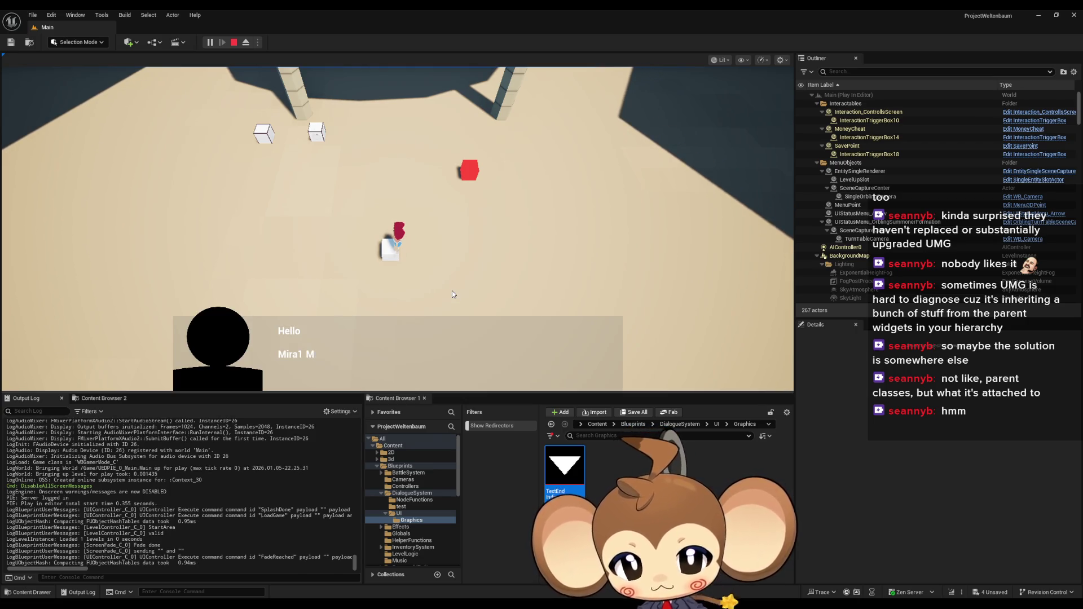
left_click(451, 294)
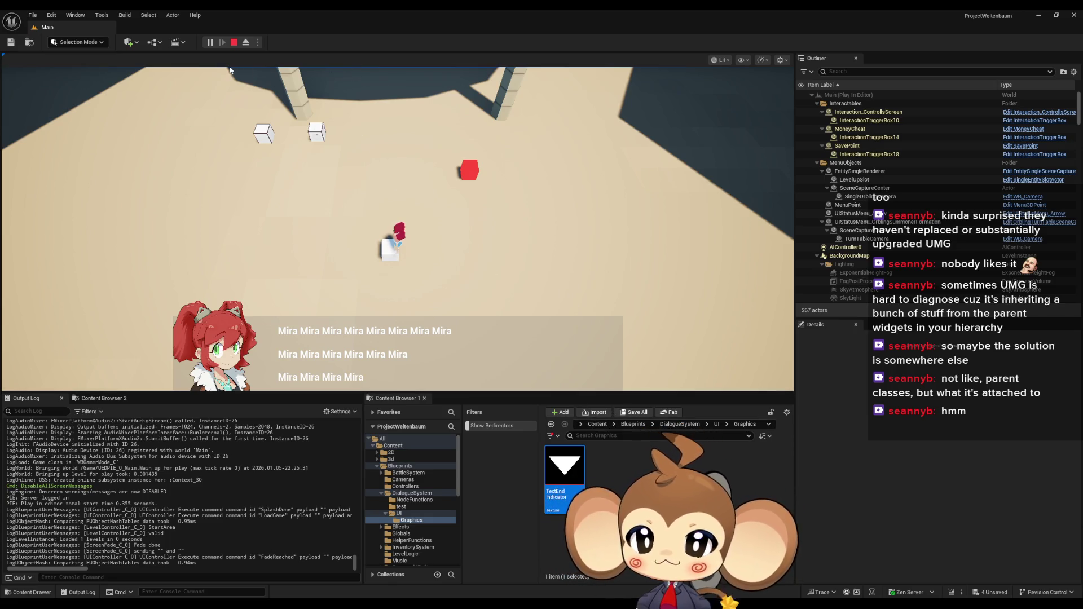
left_click(233, 42)
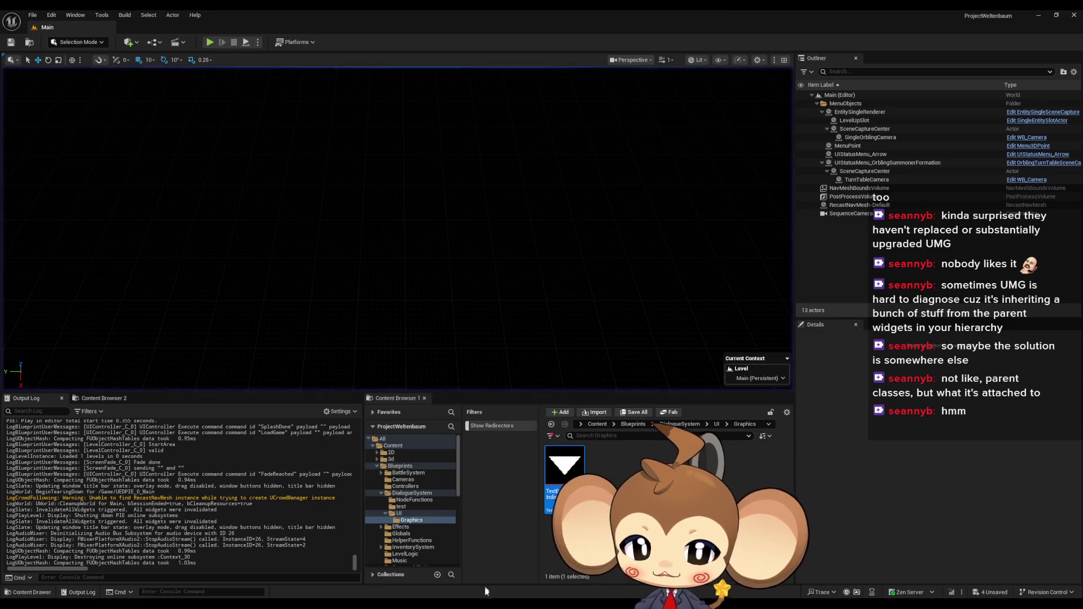
Bring up DialogueMainWidget and open the AnimateDialogueText function graph
mouse_move(485, 592)
left_click(419, 559)
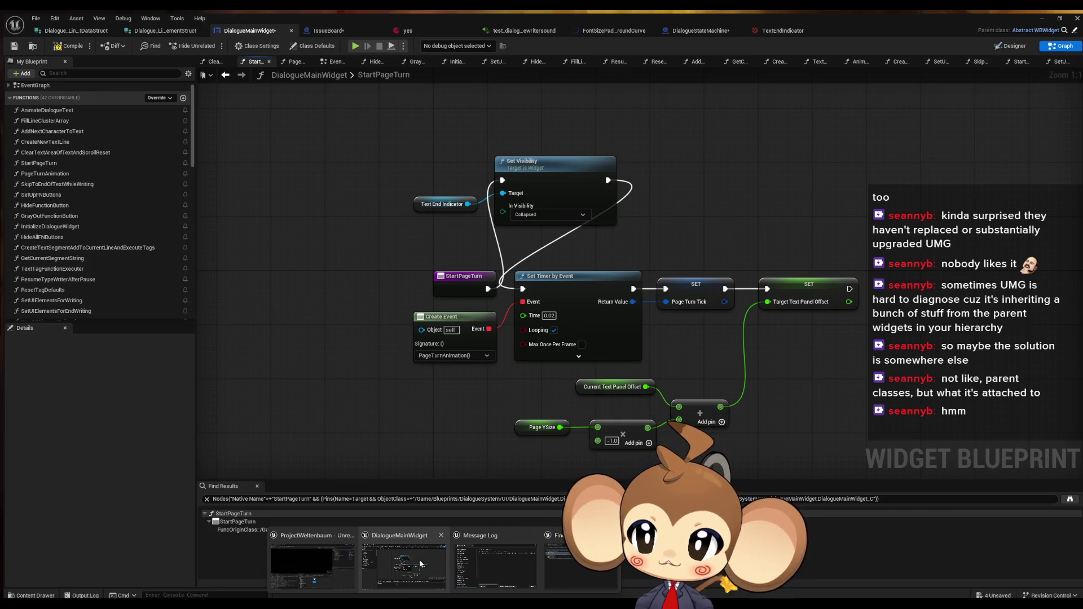
left_click(418, 559)
double_click(56, 107)
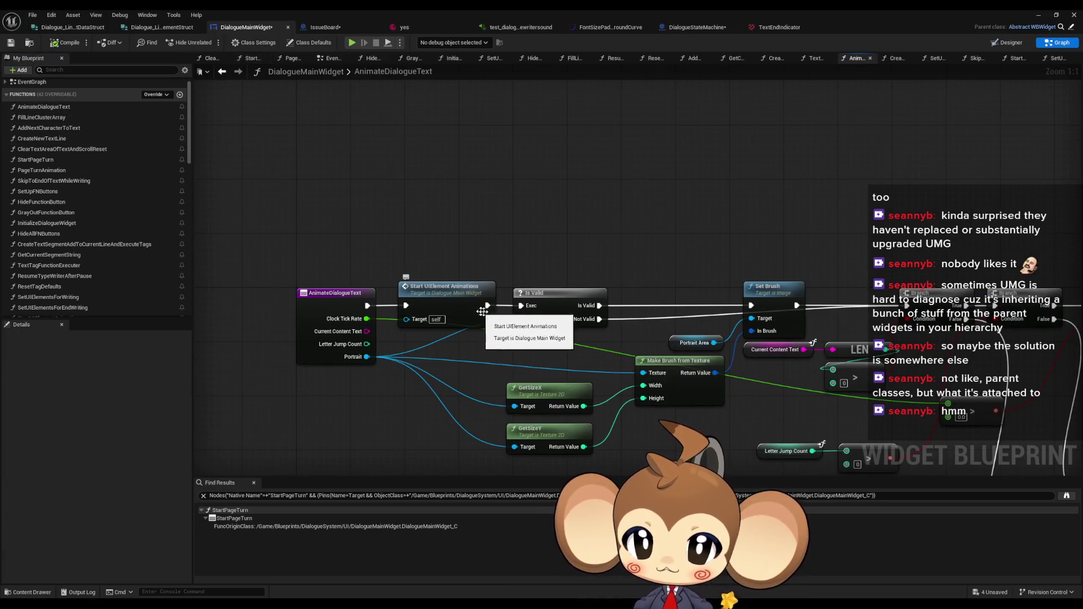
left_click(450, 304)
double_click(449, 304)
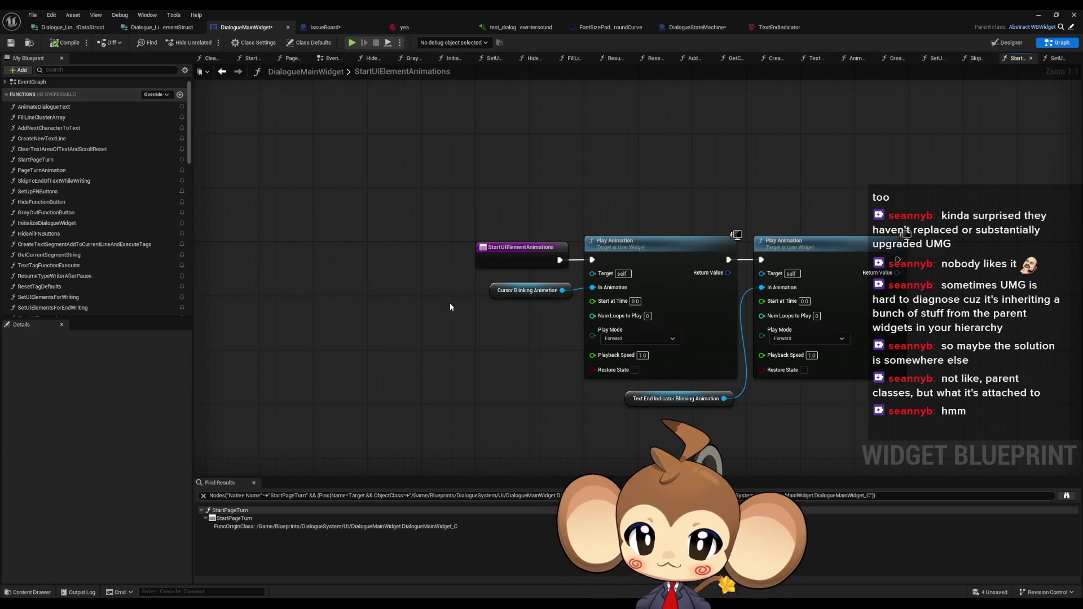
left_click(222, 71)
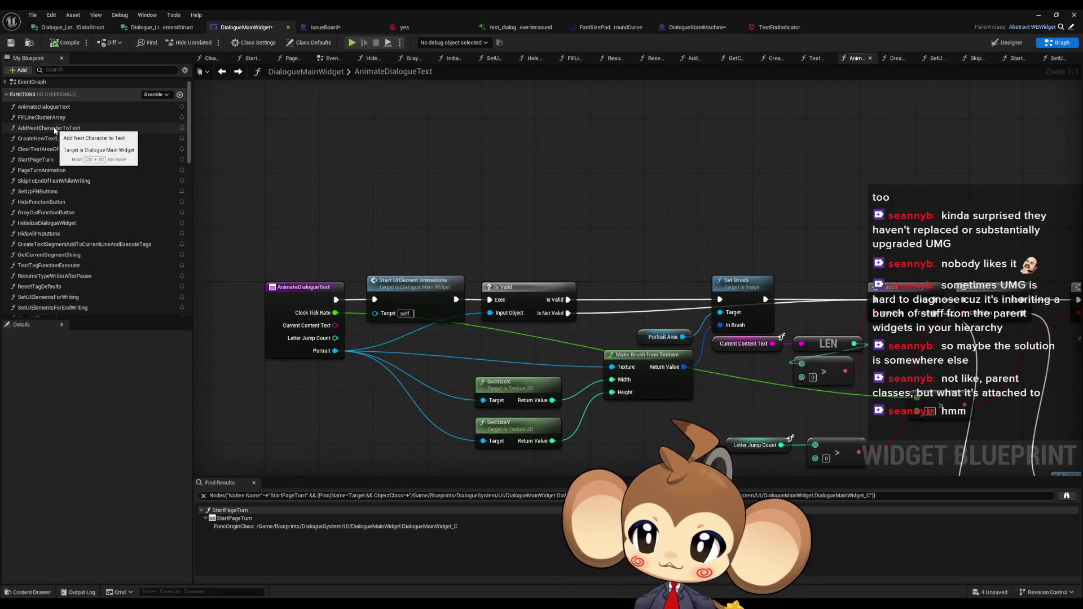
Paste the Text End Indicator Set Visibility (Collapsed) nodes into AnimateDialogueText, connect them, and minimize the Blueprint
left_click_drag(308, 166, 328, 195)
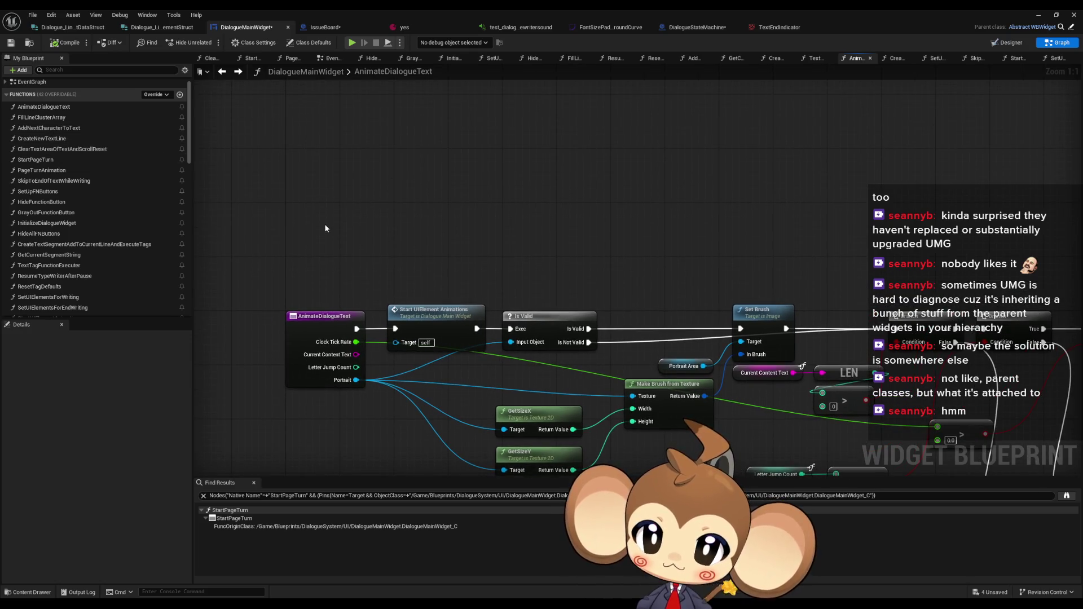
key("ctrl+v")
mouse_move(471, 234)
left_mouse_down()
mouse_move(446, 234)
mouse_move(412, 305)
mouse_move(361, 327)
mouse_move(352, 280)
mouse_move(395, 328)
left_mouse_up()
left_click(1038, 15)
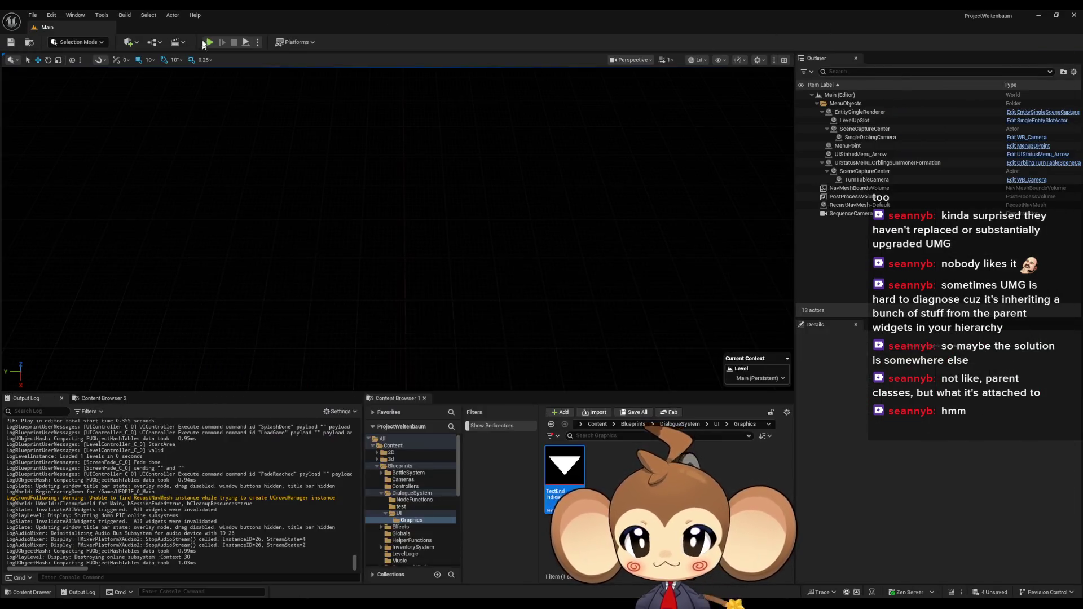
left_click(212, 43)
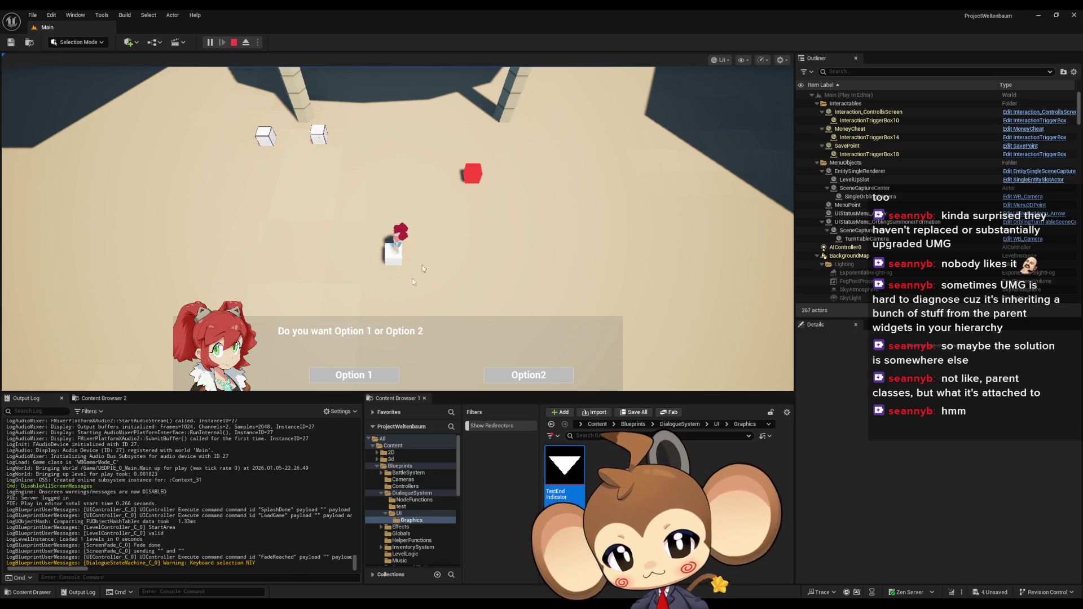
left_click(372, 378)
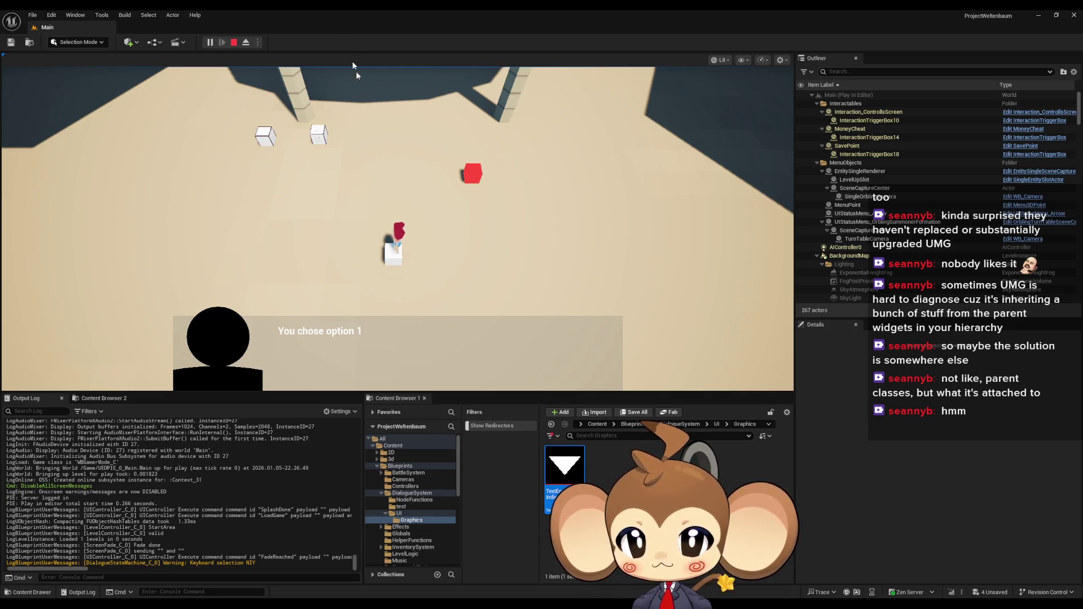
left_click(233, 42)
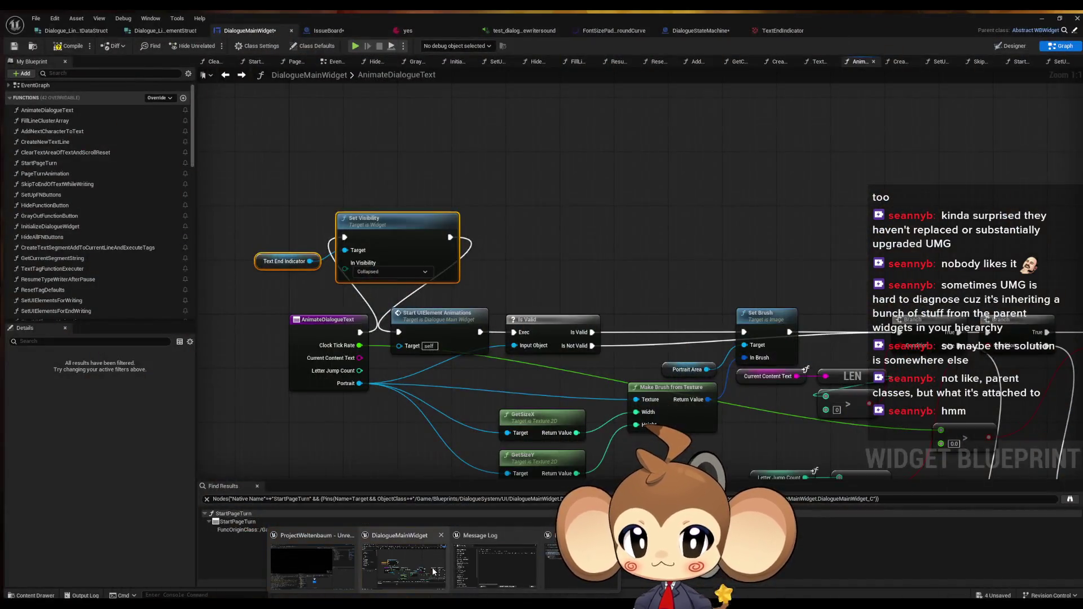
Bring DialogueMainWidget back and return to the StartPageTurn graph
left_click(435, 571)
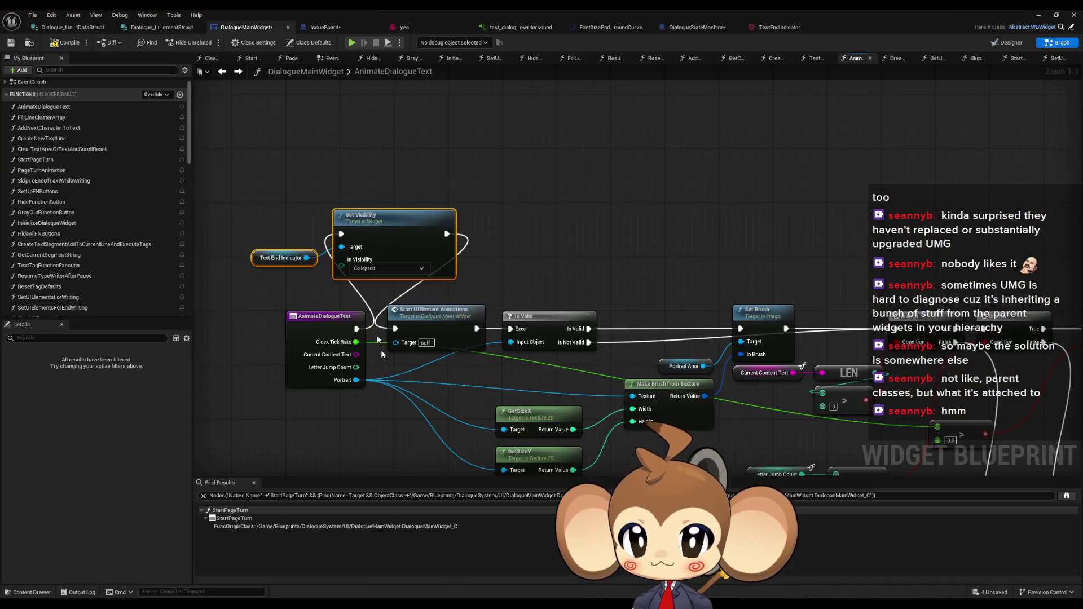
left_click(238, 71)
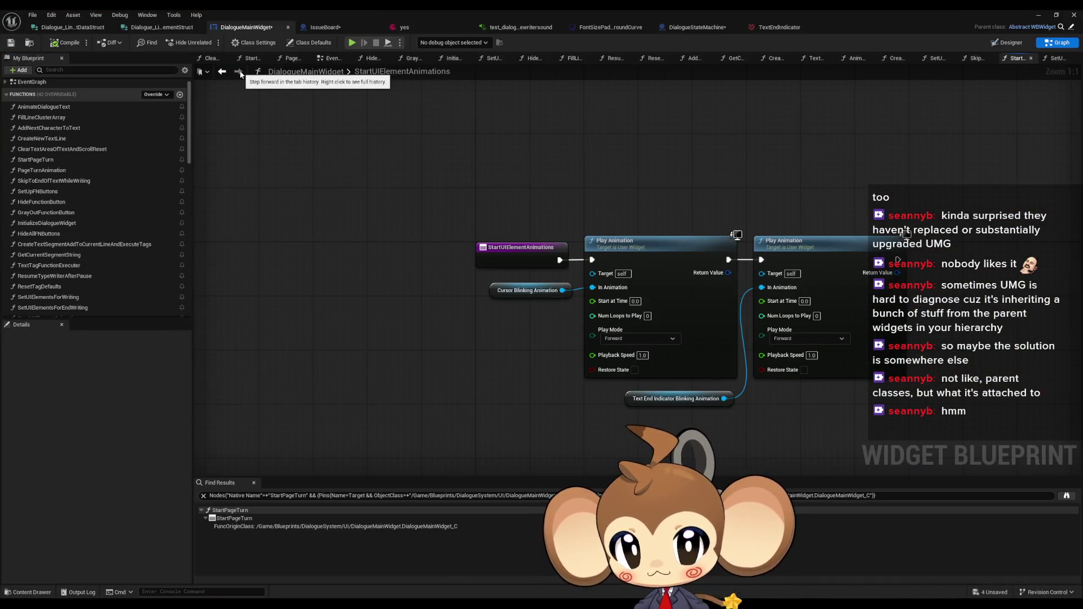
left_click(223, 73)
left_click(224, 74)
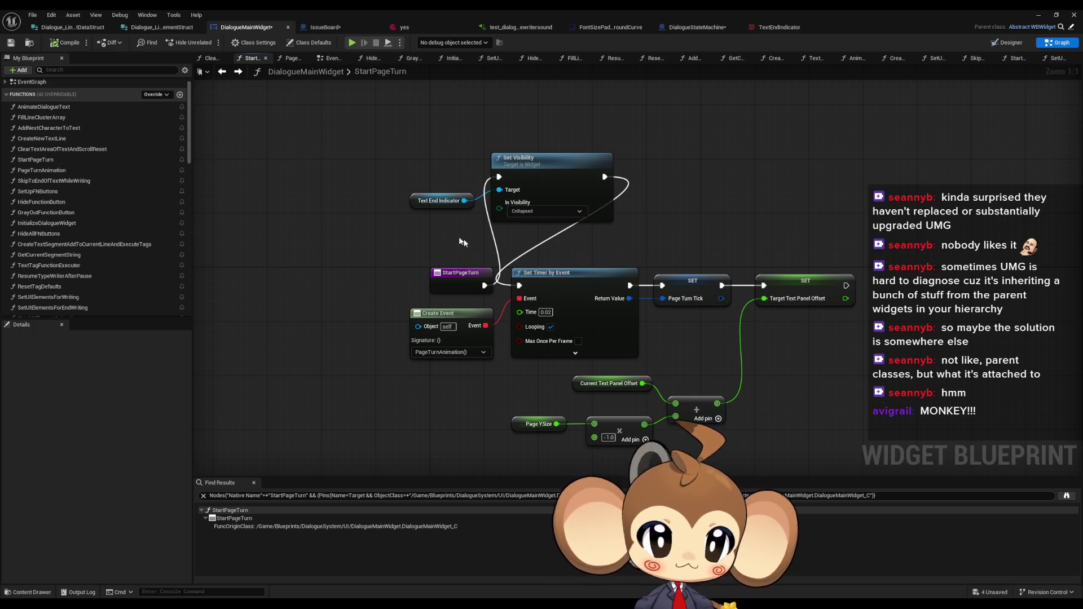
Line up Set Visibility and the timer nodes in one row after StartPageTurn, with Text End Indicator beneath it
mouse_move(389, 319)
left_mouse_down()
mouse_move(677, 429)
mouse_move(857, 468)
left_mouse_up()
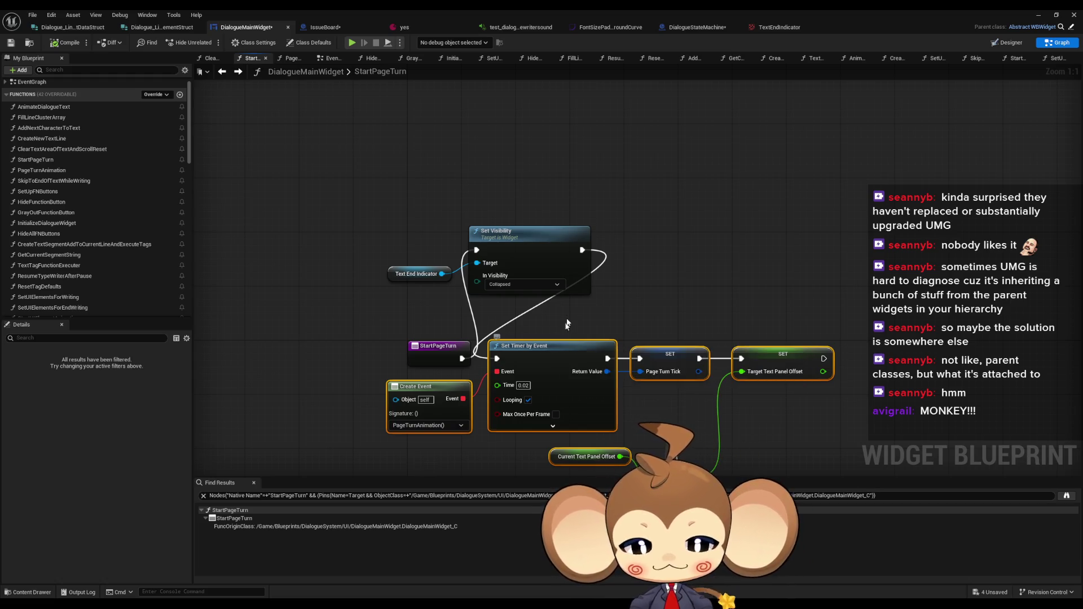
left_click_drag(521, 350, 666, 238)
left_click(562, 309, "ctrl")
left_click_drag(477, 220, 658, 351)
mouse_move(544, 252)
left_mouse_down()
mouse_move(571, 333)
mouse_move(564, 354)
left_mouse_up()
mouse_move(417, 283)
left_mouse_down()
mouse_move(420, 403)
mouse_move(421, 385)
left_mouse_up()
left_click(437, 223)
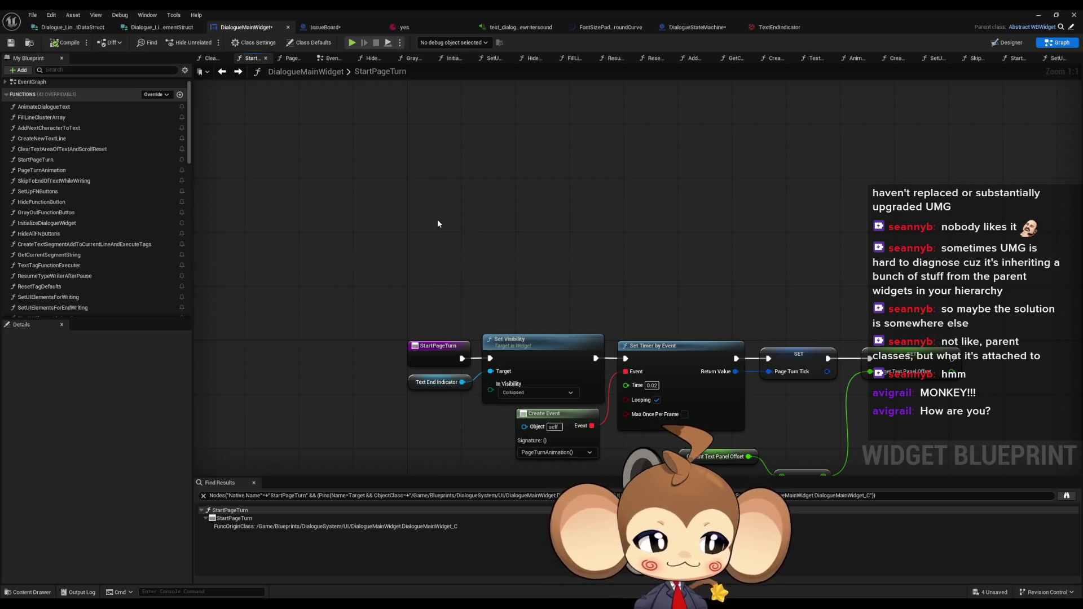
left_click_drag(725, 184, 696, 107)
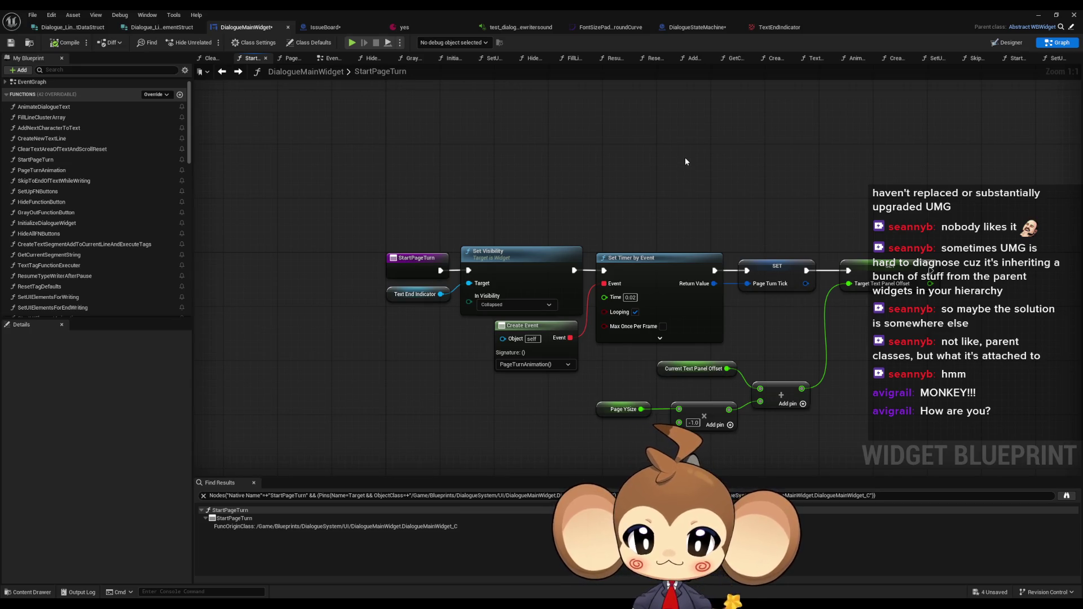
scroll(116, 264, "down", 3)
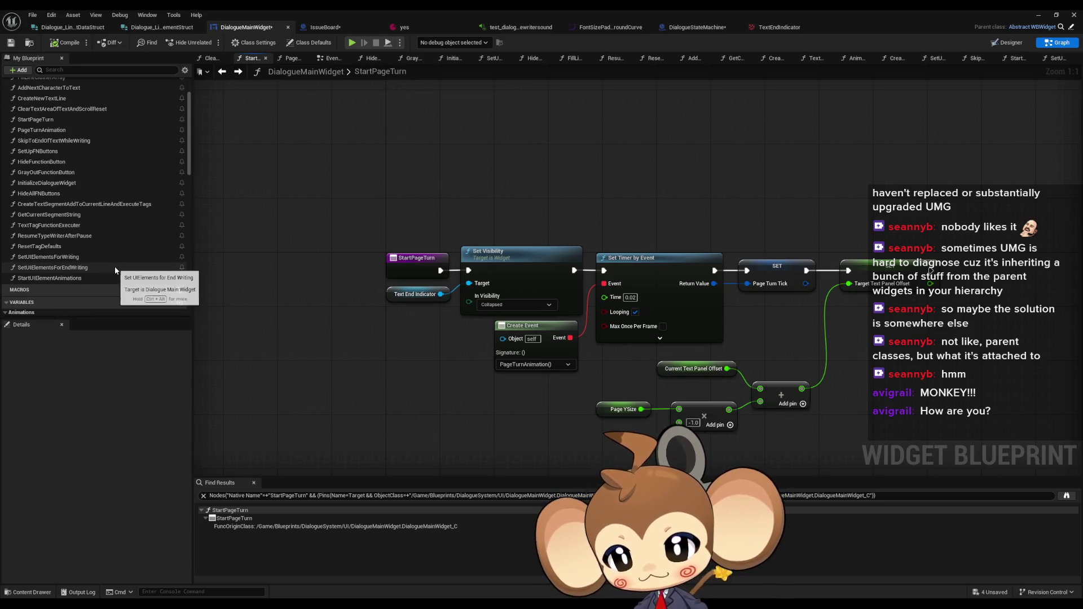
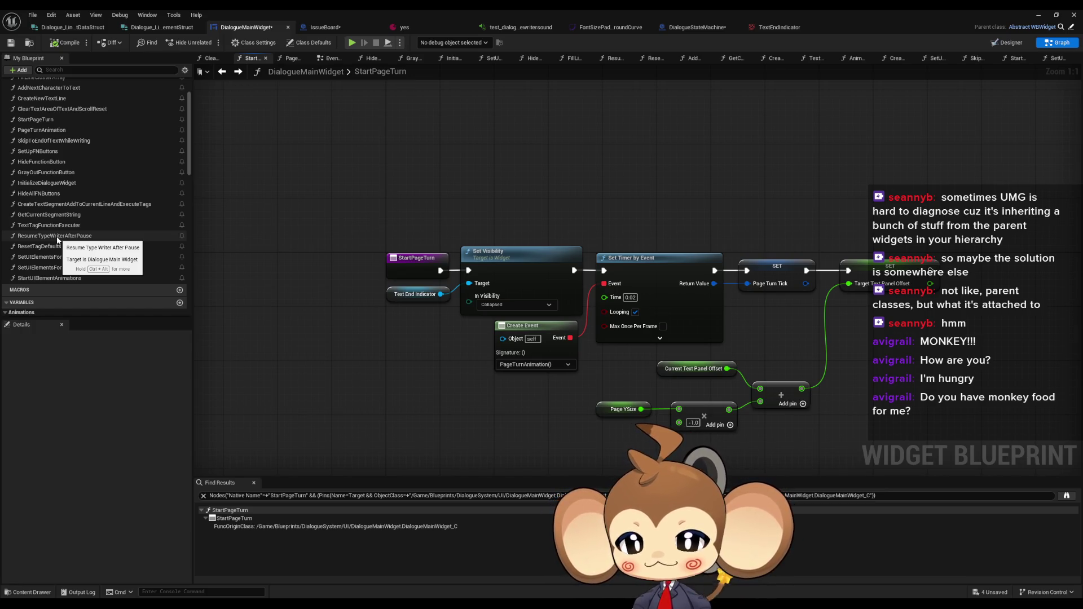
Look through DialogueMainWidget's FillLineClusterArray and AddNextCharacterToText function graphs
scroll(55, 162, "up", 2)
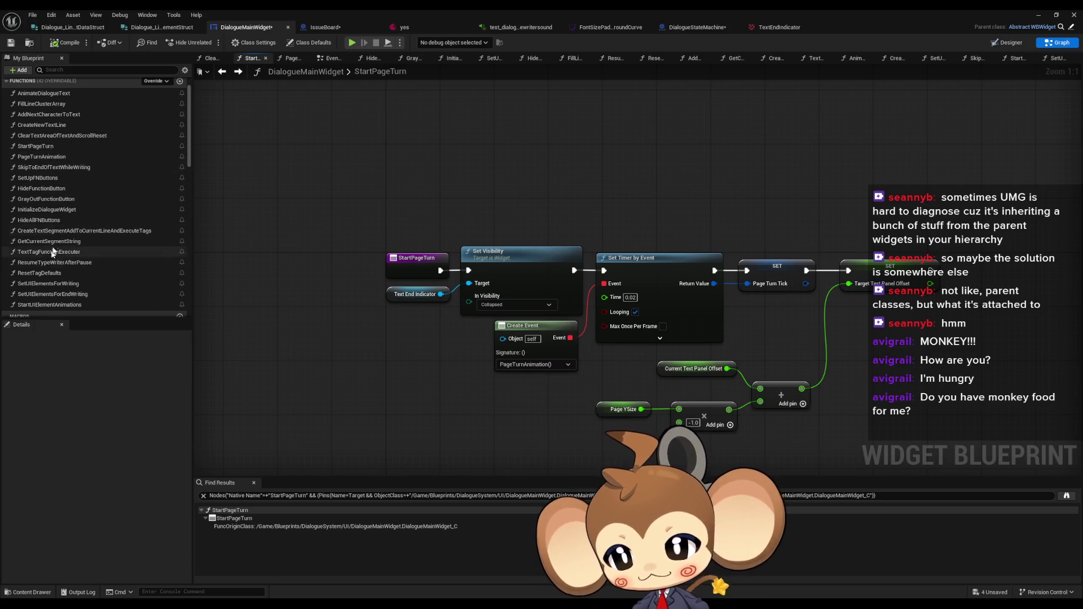
scroll(62, 180, "up", 1)
left_click(41, 117)
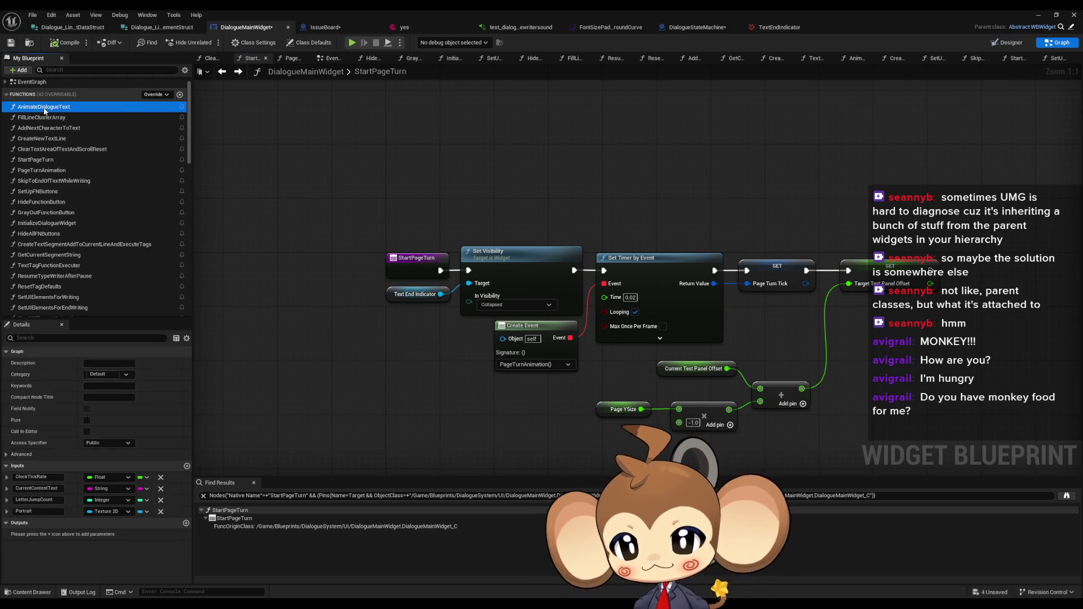
double_click(45, 119)
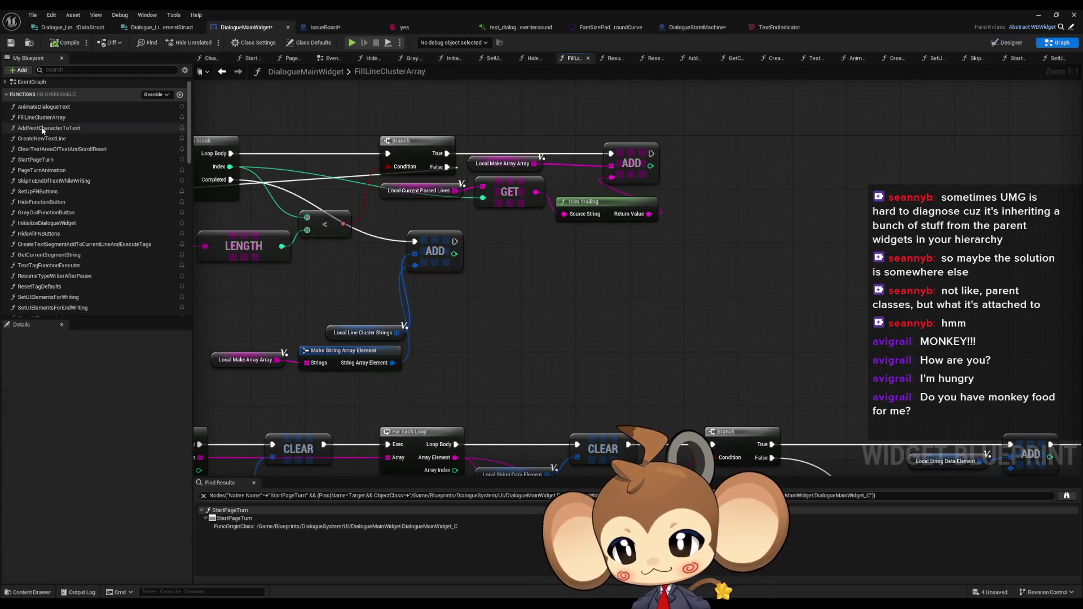
double_click(45, 128)
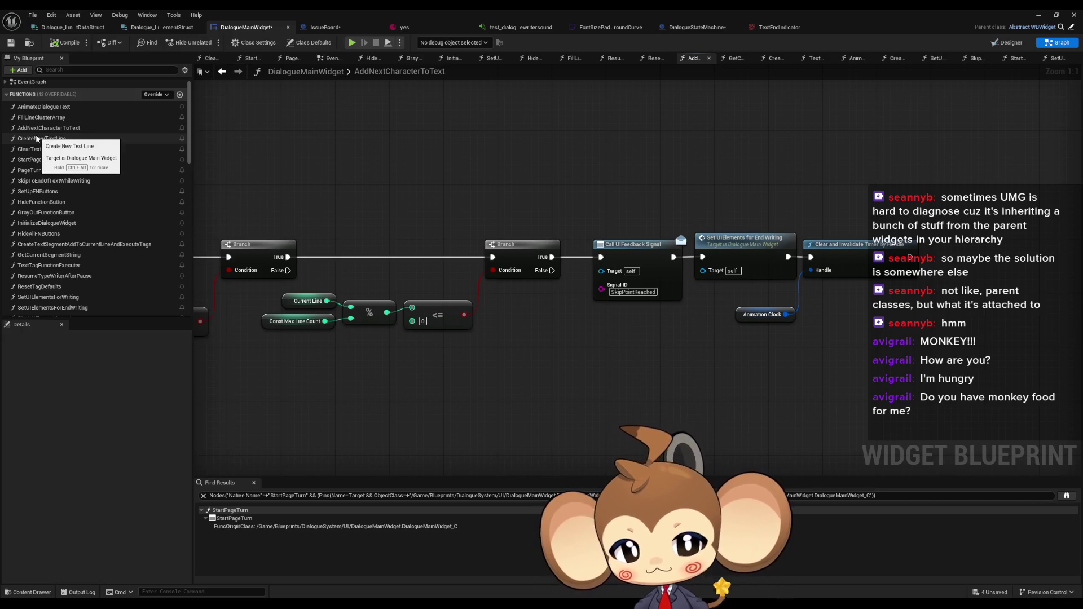
Open SetUIElementsForEndWriting and select its Remove from Parent node
scroll(508, 217, "down", 3)
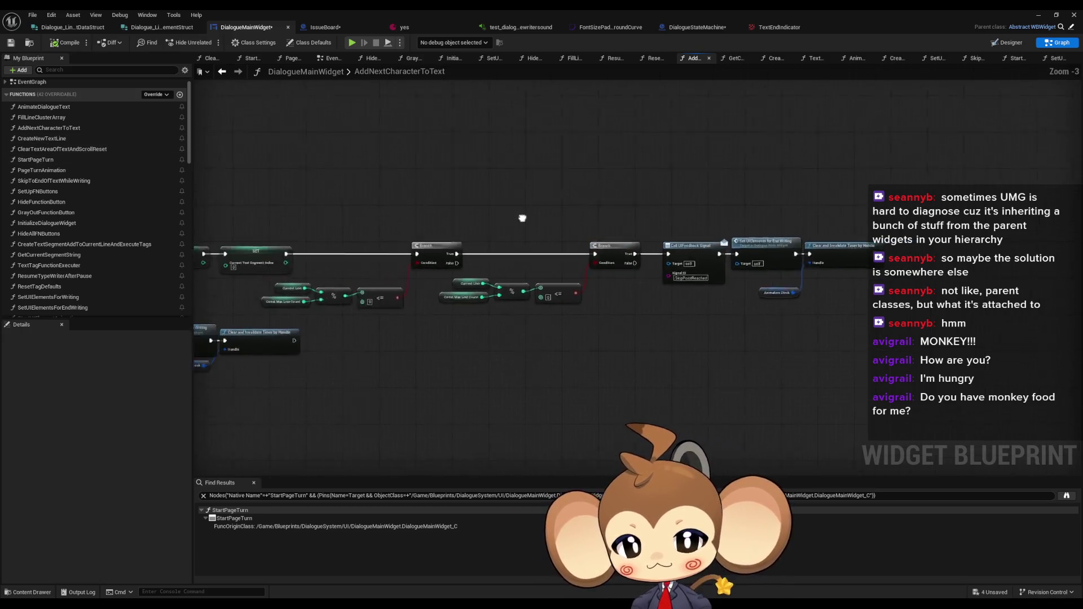
left_click_drag(835, 249, 383, 253)
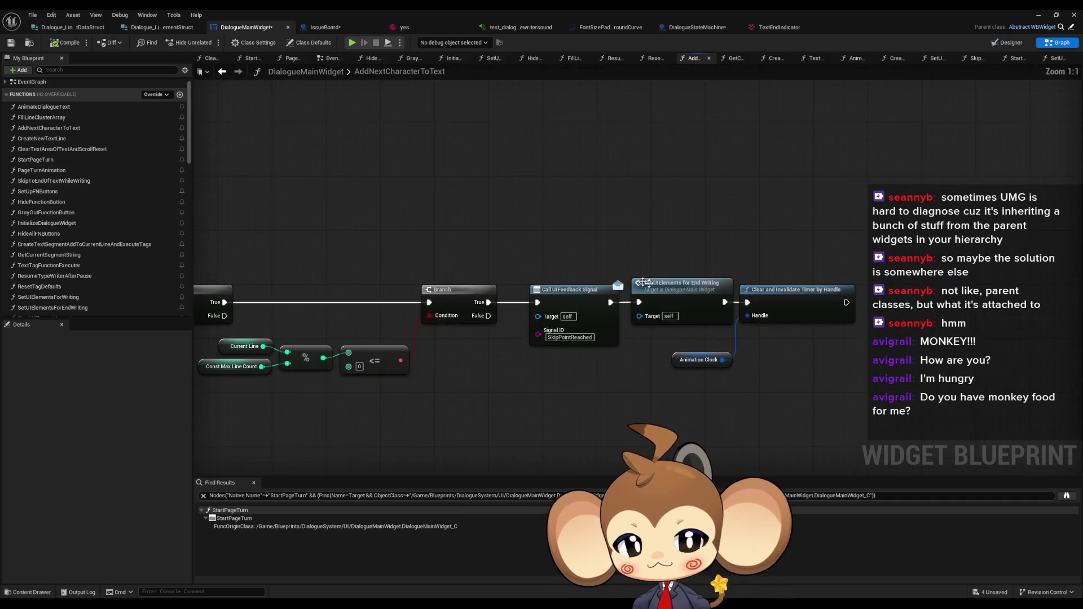
double_click(686, 298)
left_click(541, 270)
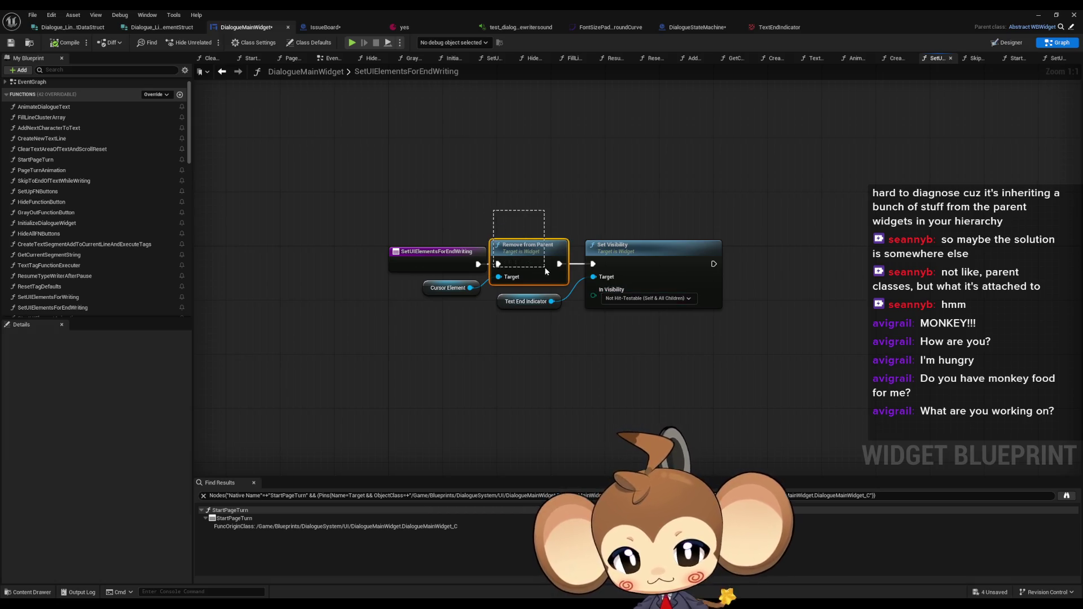
Run Find References on the SetUIElementsForEndWriting function entry node
left_click(676, 282)
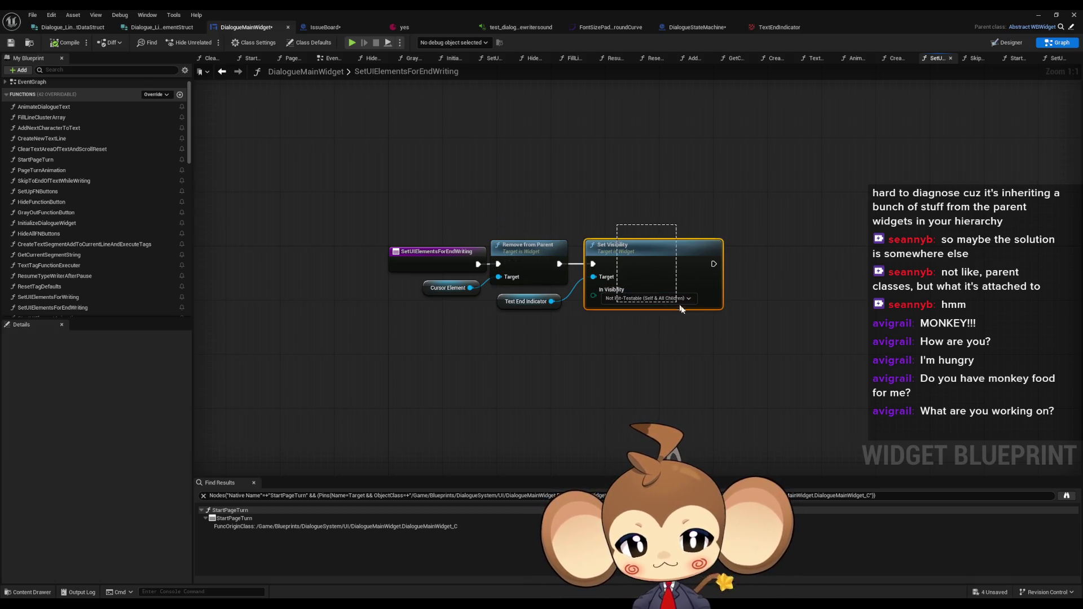
left_click(415, 247)
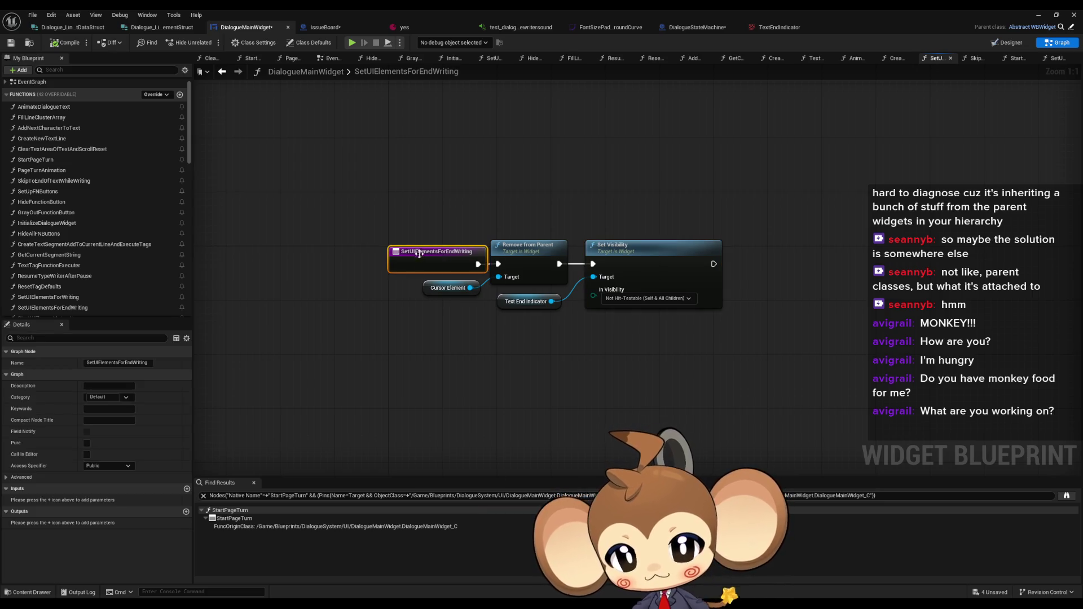
right_click(417, 250)
left_click(550, 376)
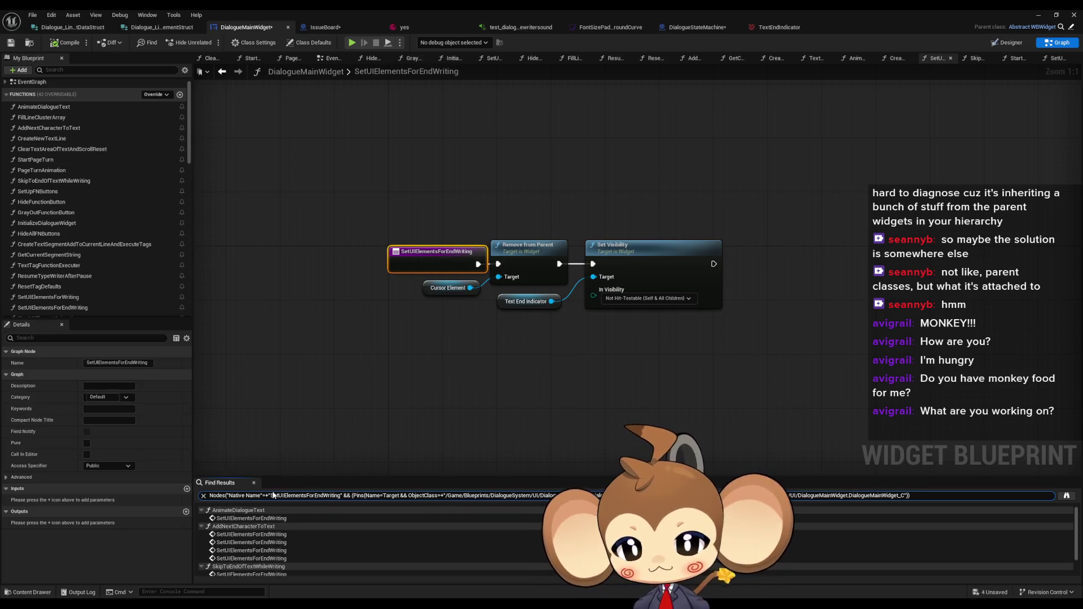
Step through the calls in AnimateDialogueText, AddNextCharacterToText and SkipToEndOfTextWhileWriting
double_click(246, 518)
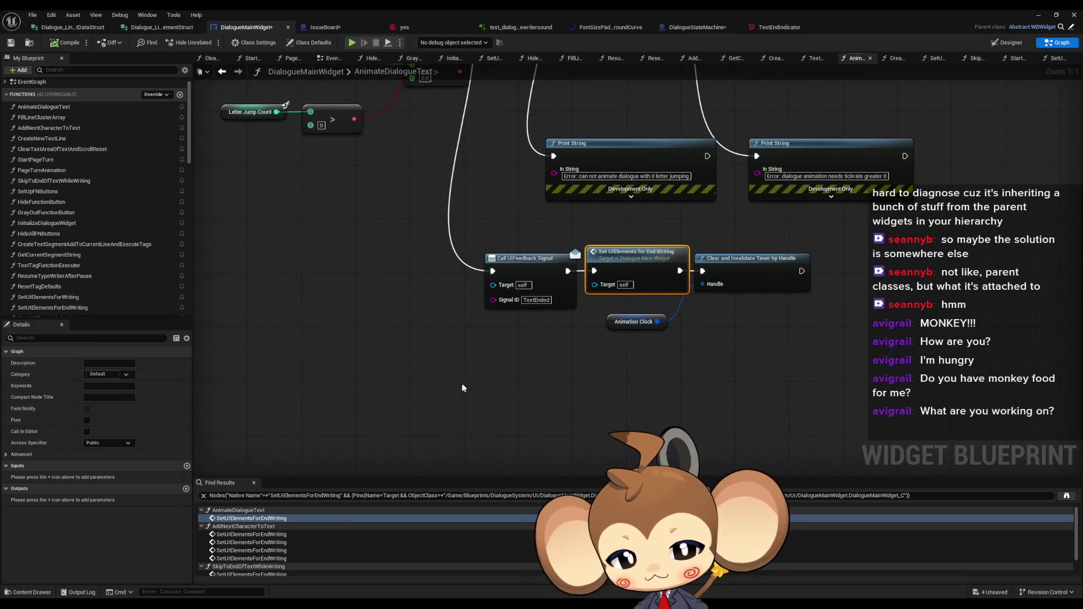
double_click(253, 535)
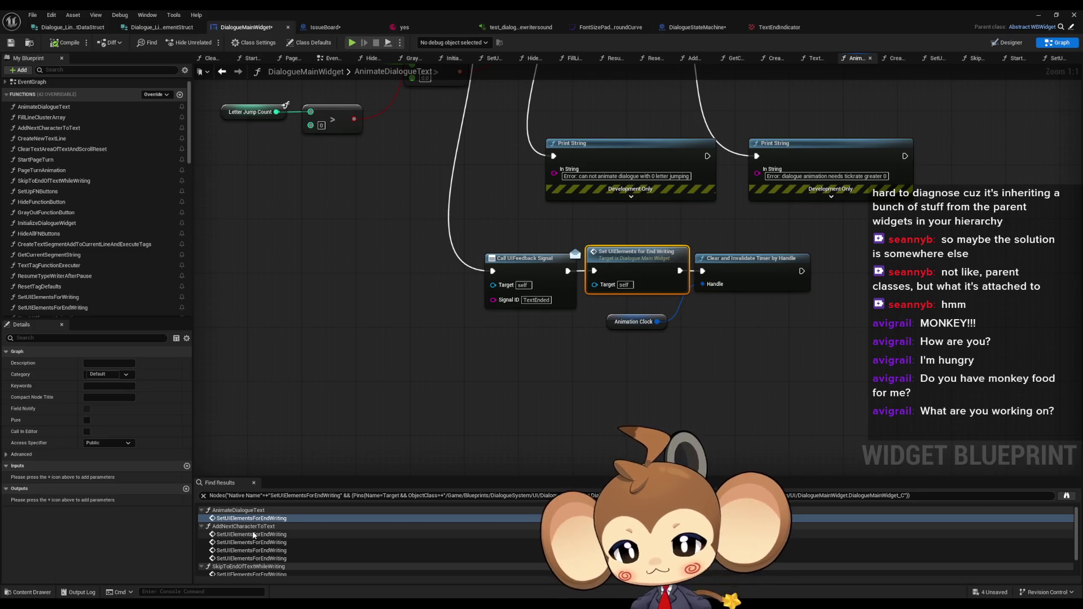
double_click(246, 543)
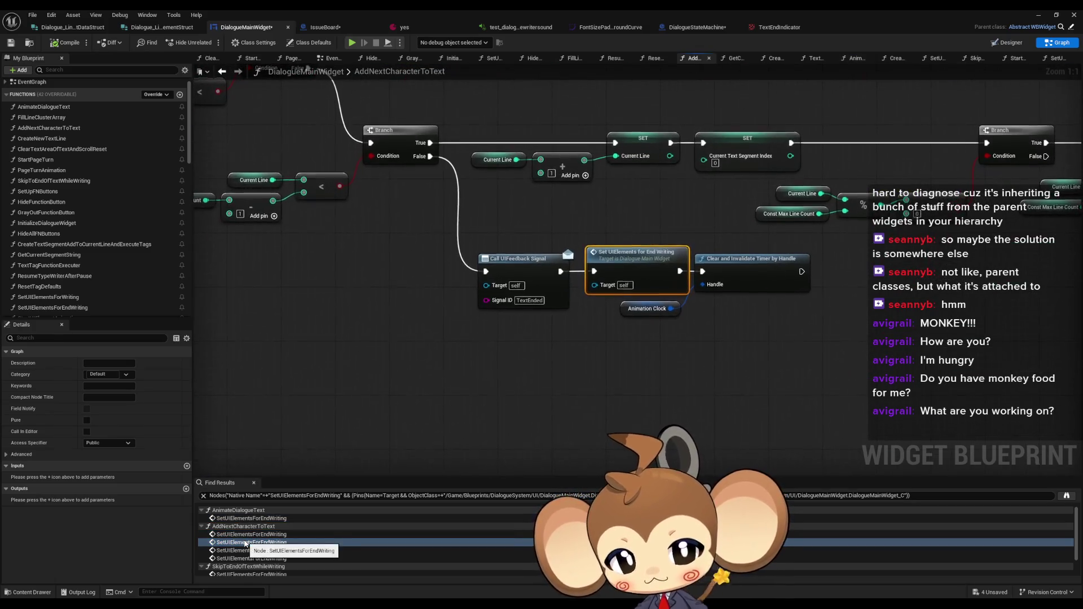
double_click(243, 550)
left_click(232, 558)
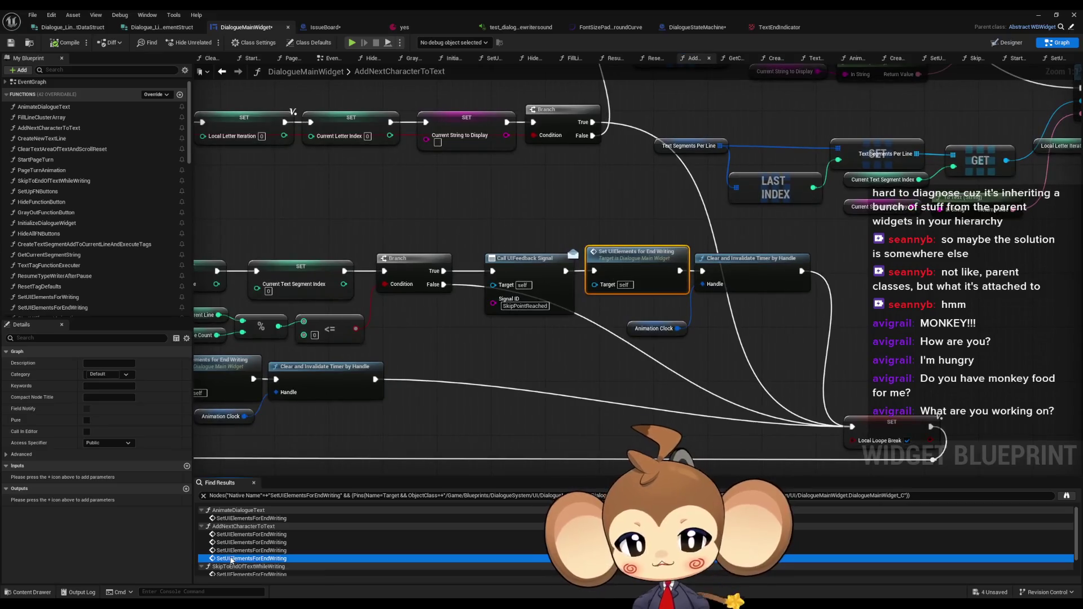
double_click(231, 559)
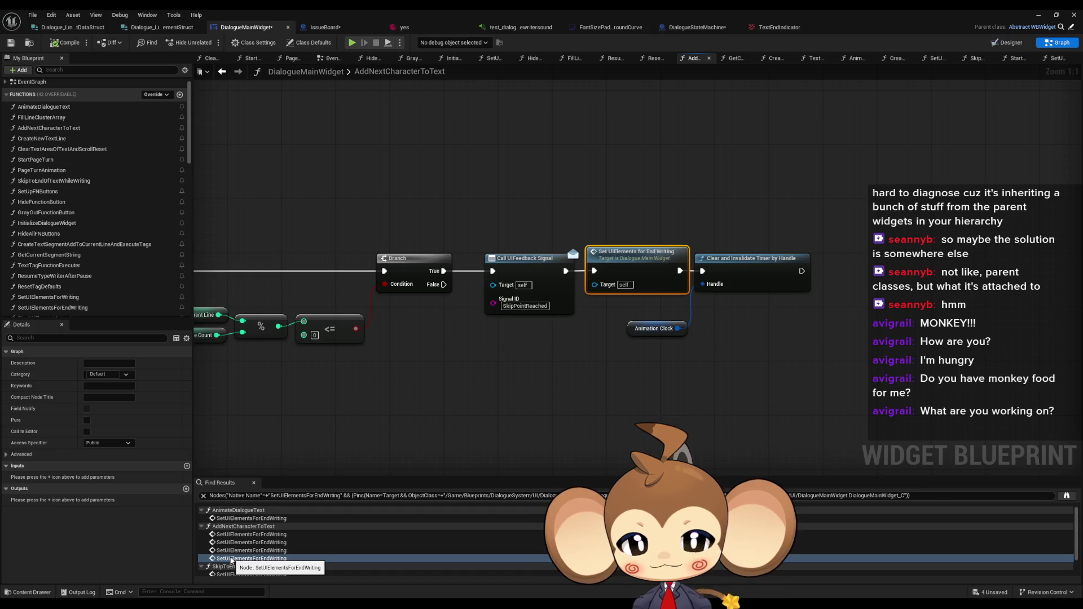
scroll(233, 553, "down", 2)
double_click(249, 548)
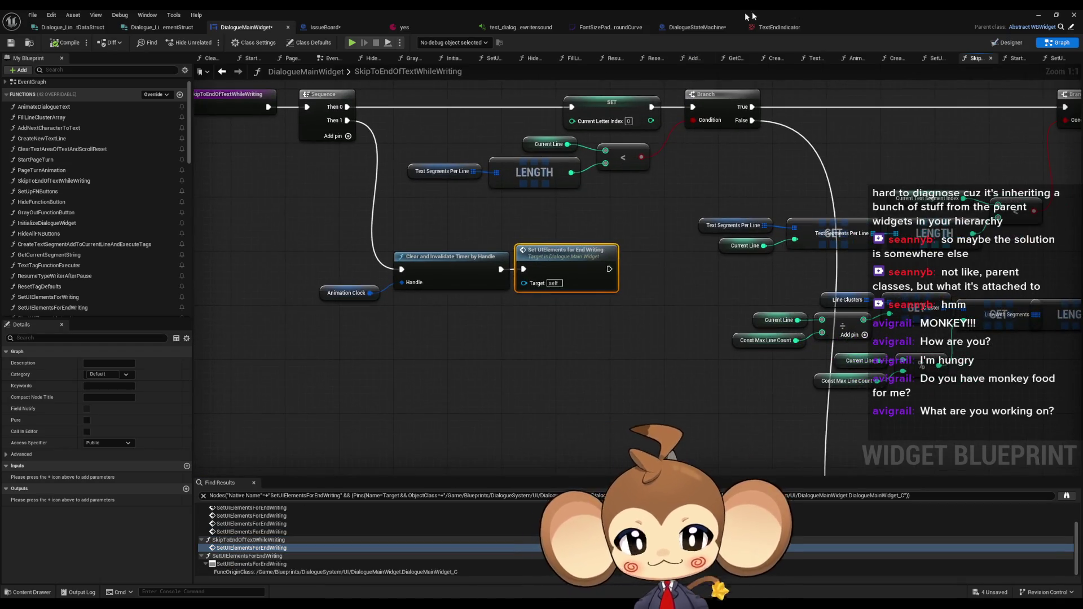
Open DialogueStateMachine's DialogueInputListener function graph
left_click(704, 29)
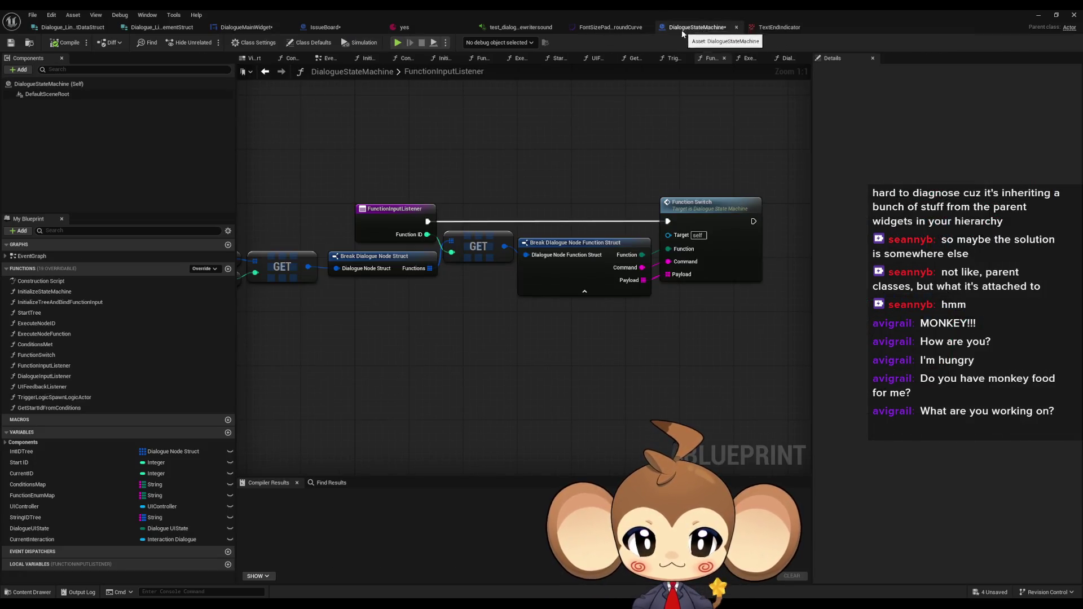
double_click(45, 375)
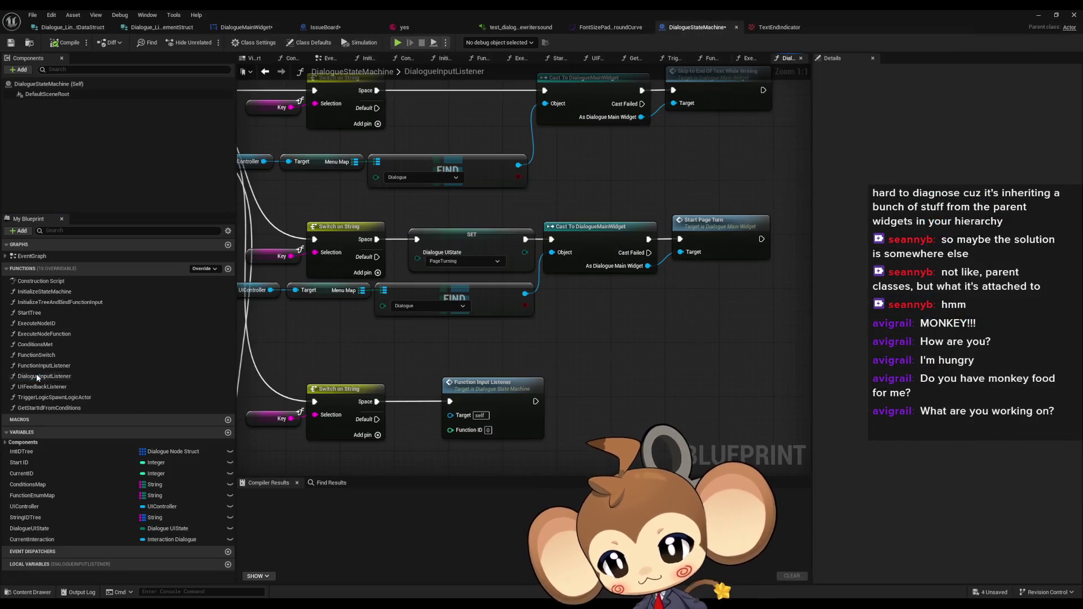
scroll(524, 284, "up", 1)
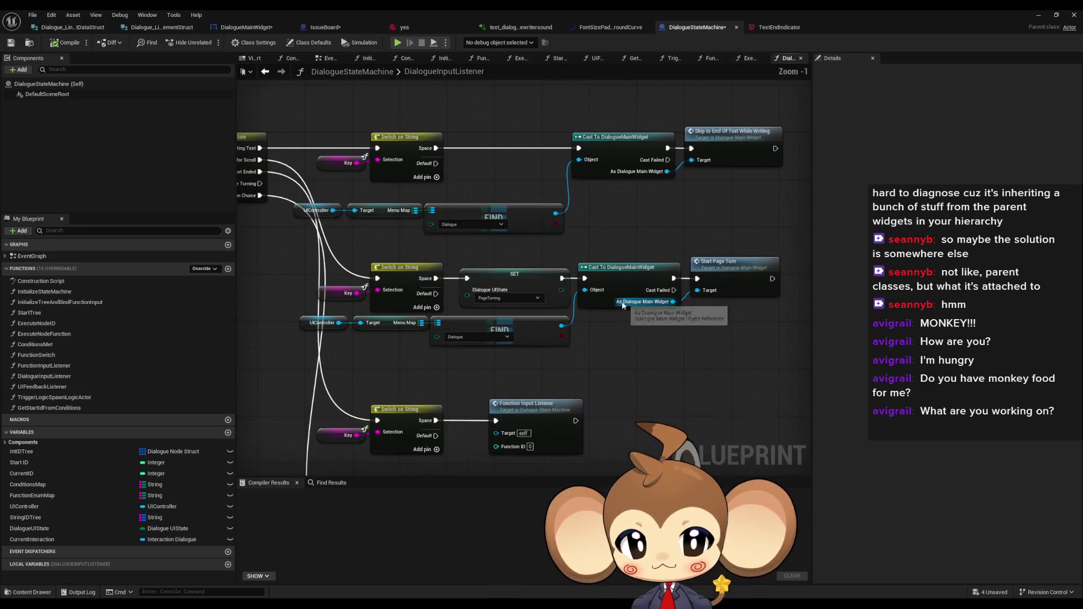
left_click_drag(574, 326, 686, 356)
Inspect UIFeedbackListener's TextEnded SET node, then minimize the Blueprint editor
left_click(62, 388)
double_click(63, 388)
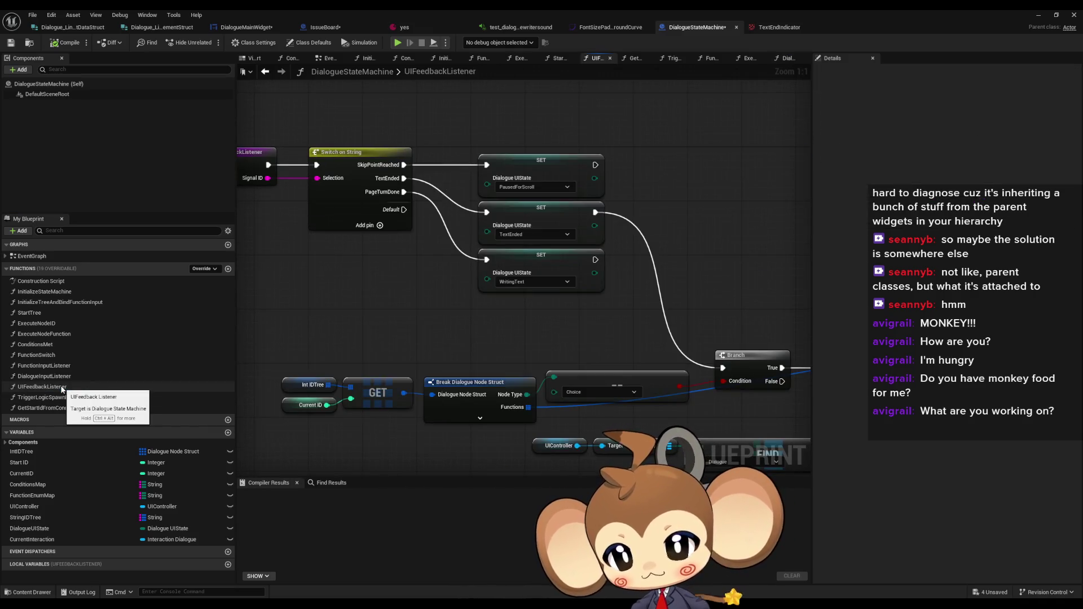
left_click(542, 209)
left_click_drag(666, 280, 389, 235)
scroll(489, 249, "down", 2)
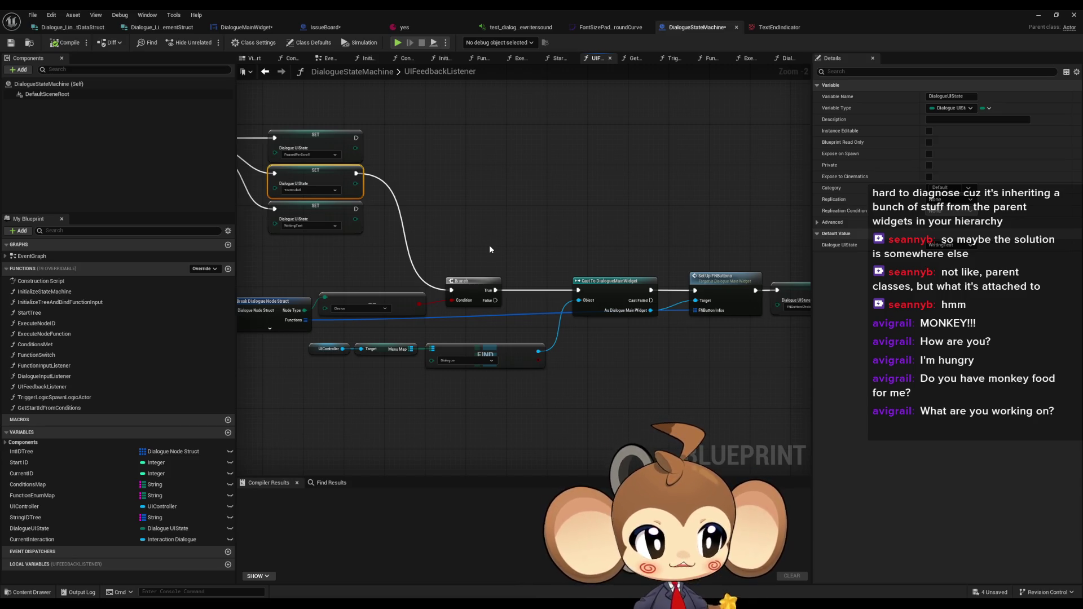
left_click(1045, 12)
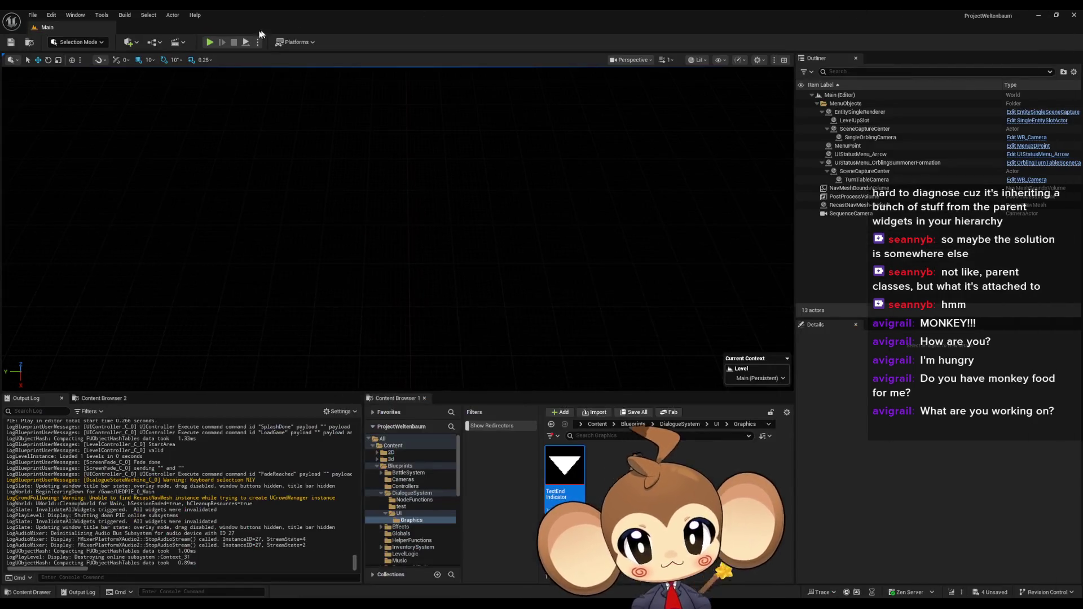
Play in editor, choose Load Game on the title menu, and bring DialogueStateMachine back
left_click(209, 42)
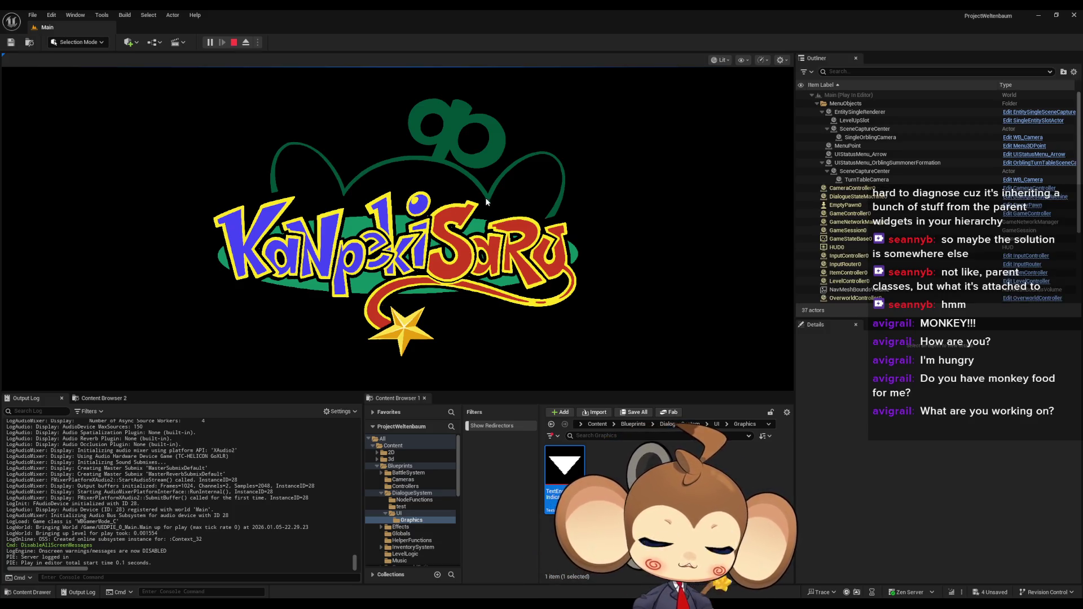
left_click(153, 333)
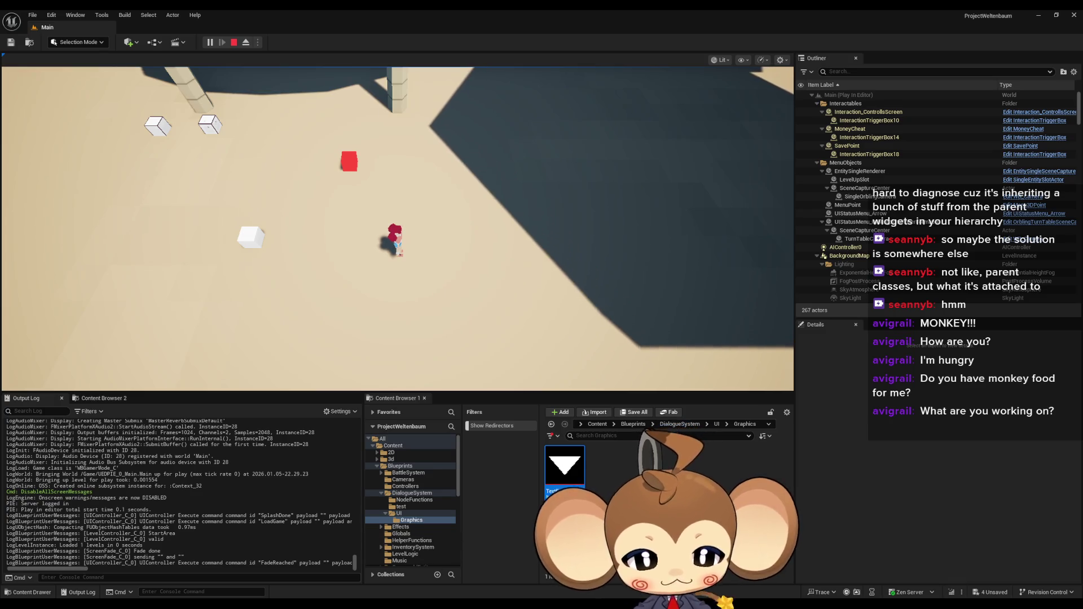
left_click(411, 564)
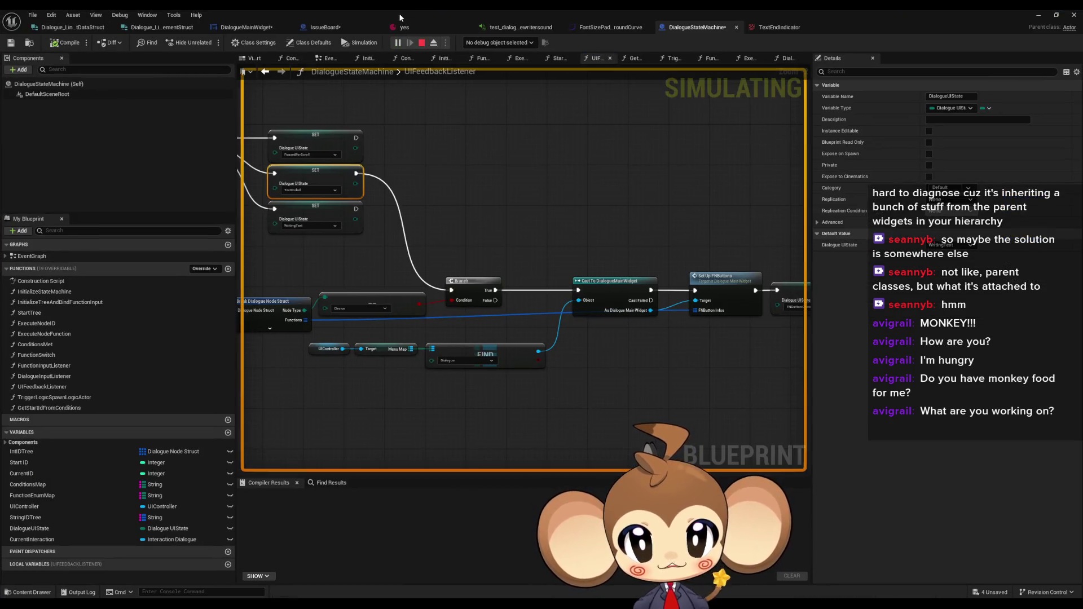
Examine the timing tags in the yes asset's English text, then return to the playtest
left_click(405, 29)
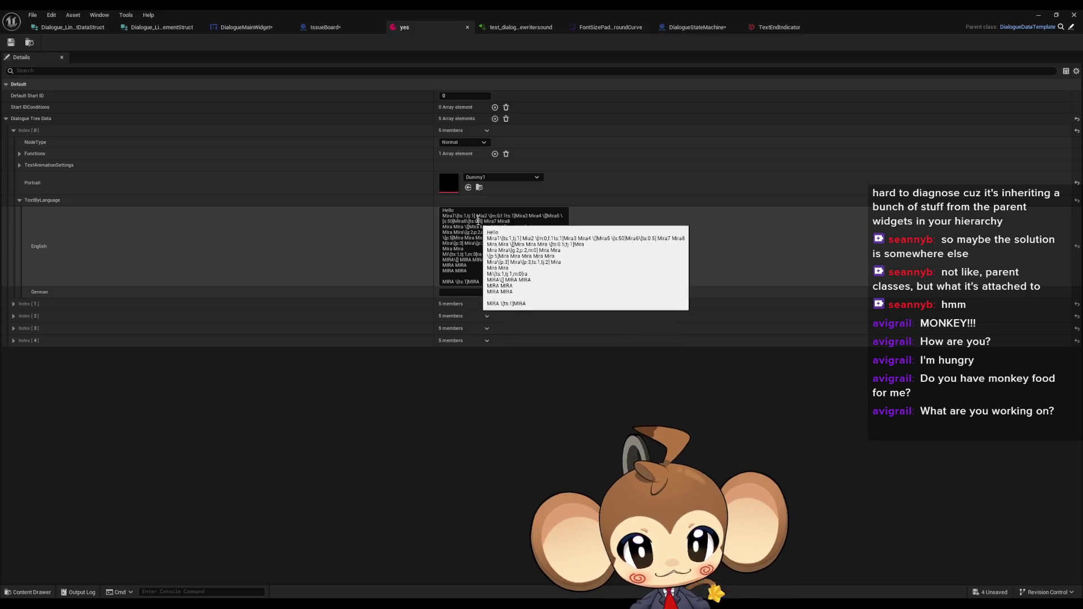
left_click(457, 215)
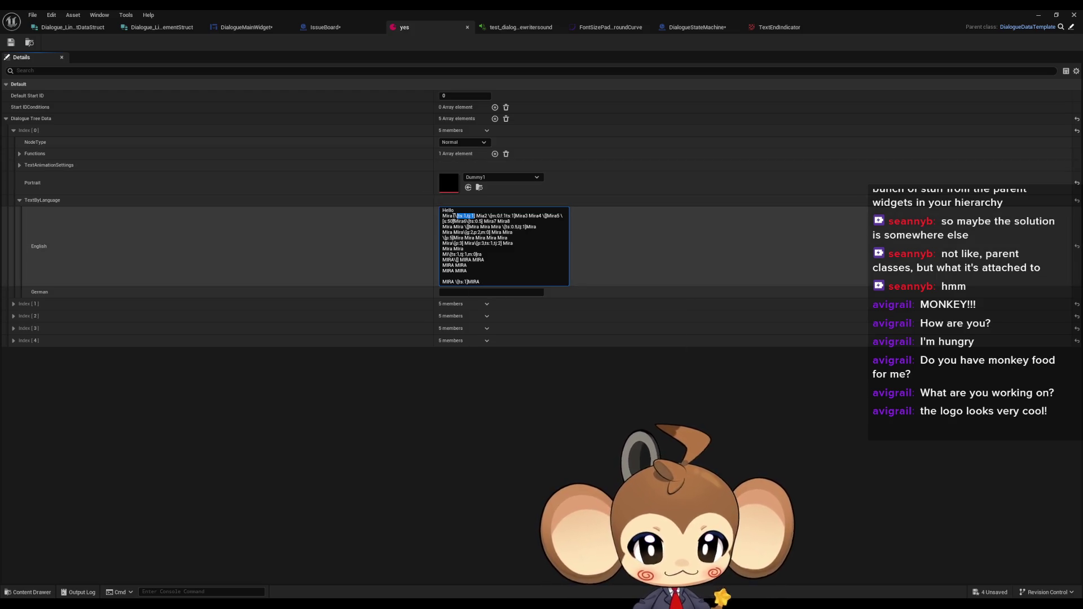
left_click(459, 216)
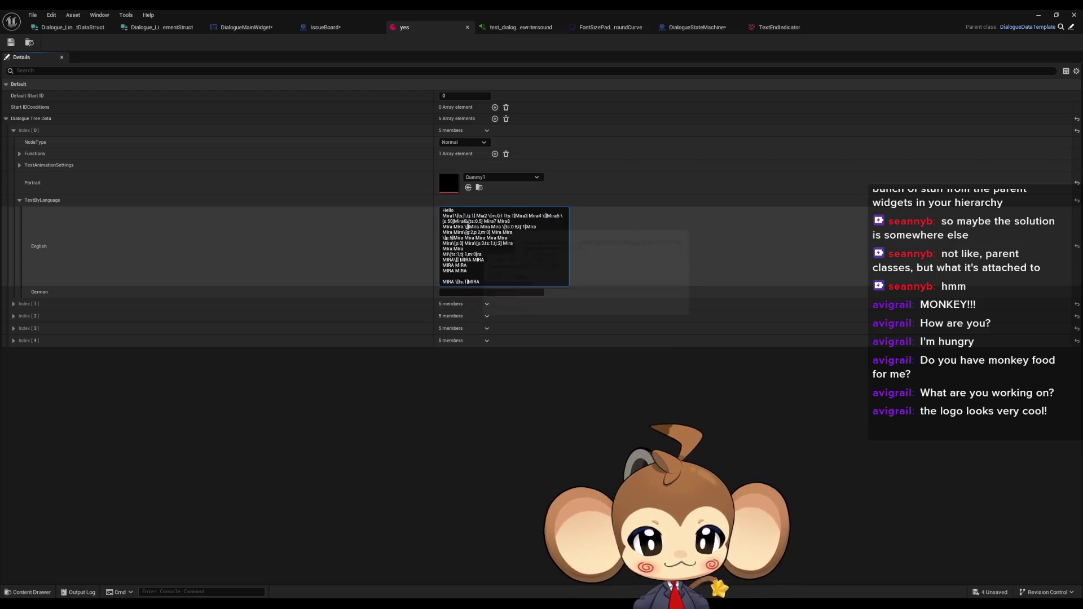
left_click(463, 215)
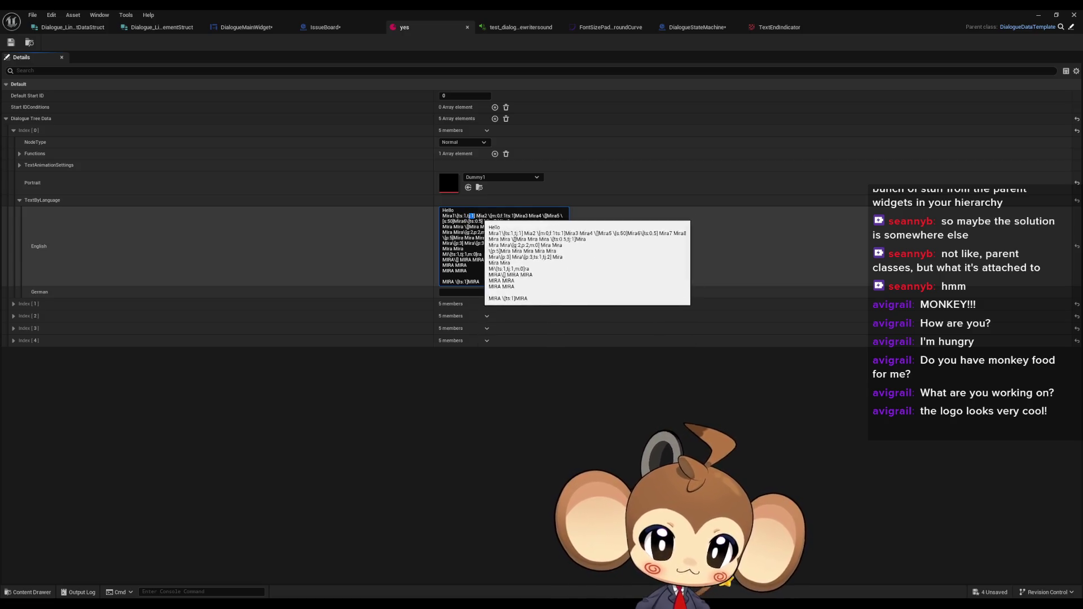
left_click_drag(481, 215, 485, 216)
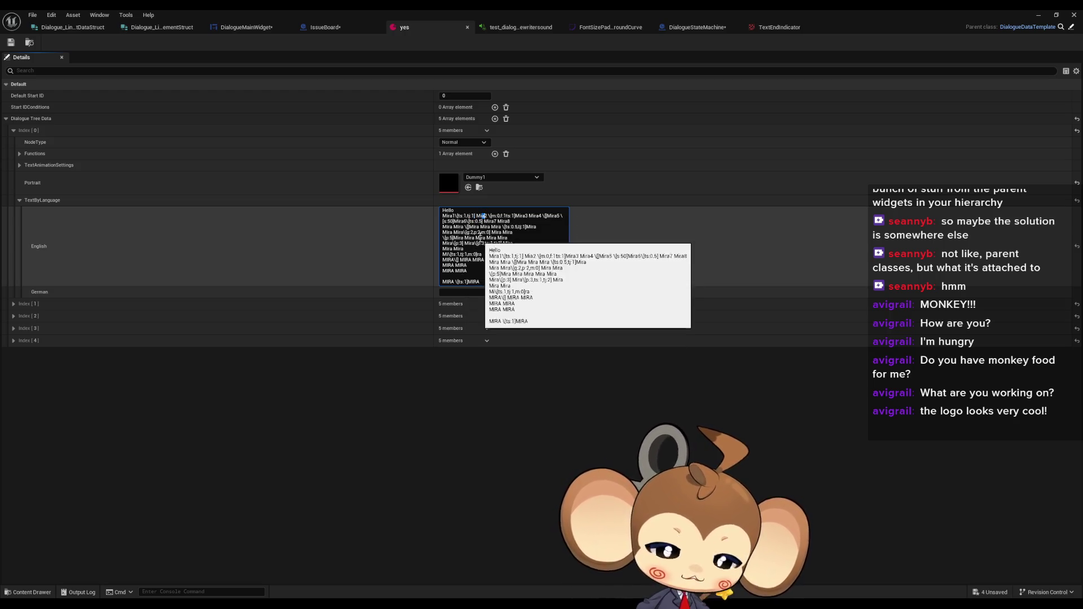
left_click_drag(490, 216, 500, 216)
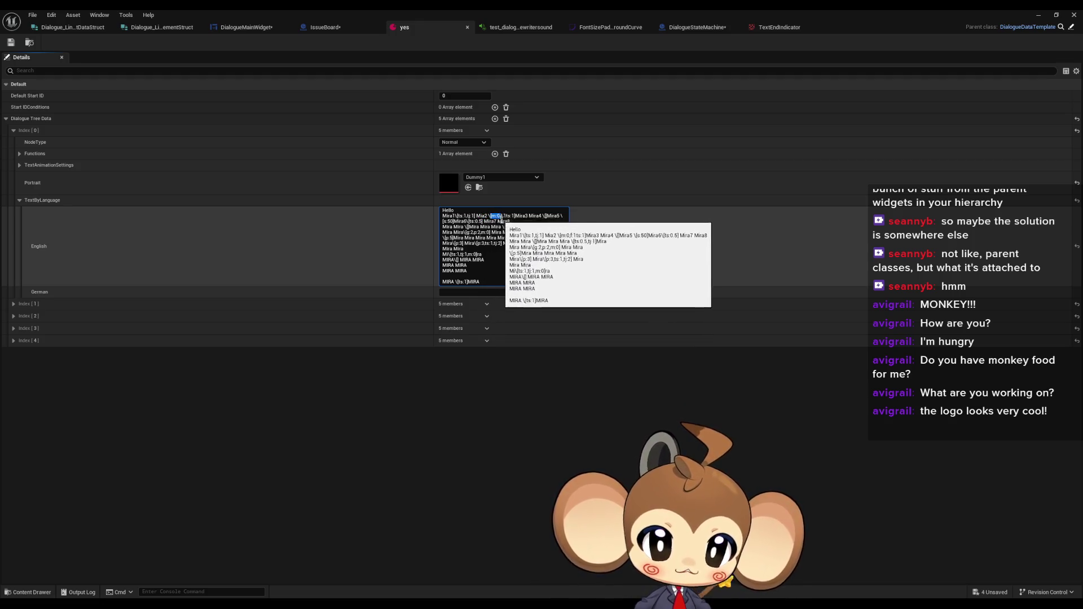
left_click(513, 216)
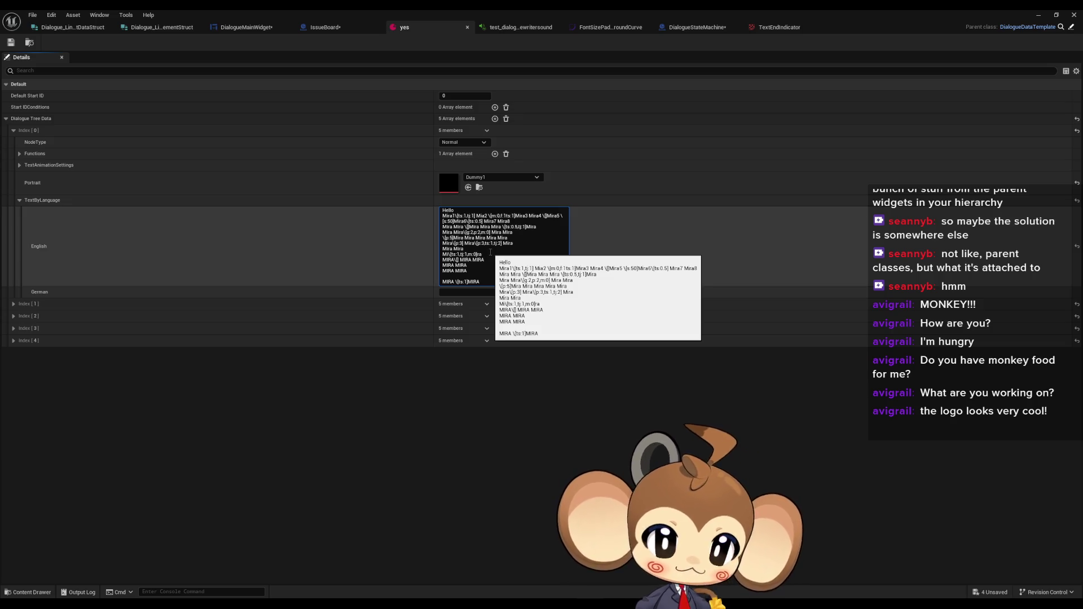
left_click(1038, 15)
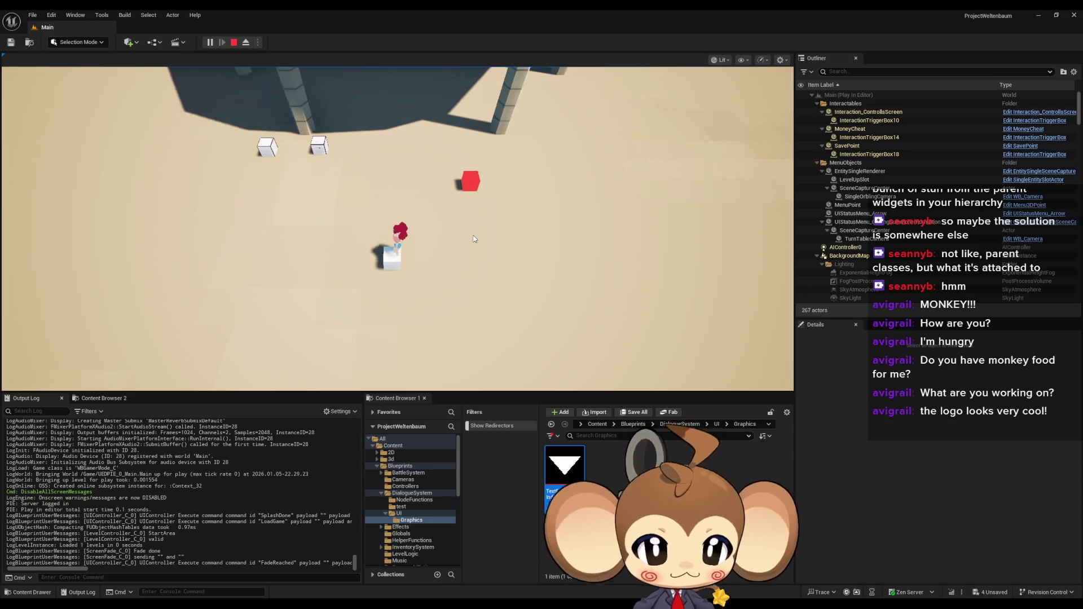
Trigger the cube dialogue, advance every page to the Option 1/Option 2 choice, then stop PIE
key("e")
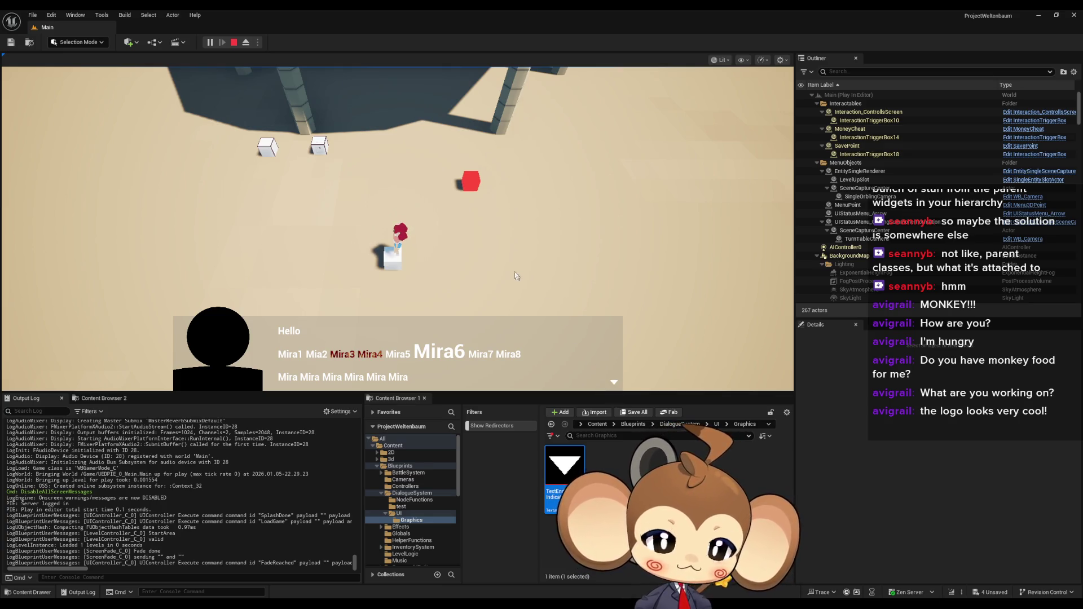
left_click(560, 298)
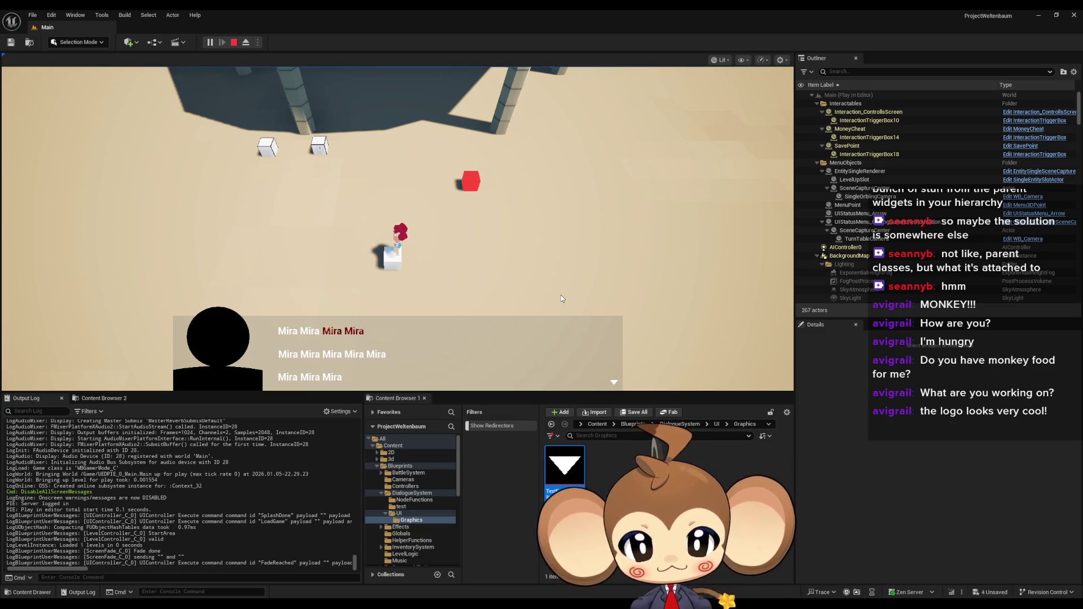
key("space")
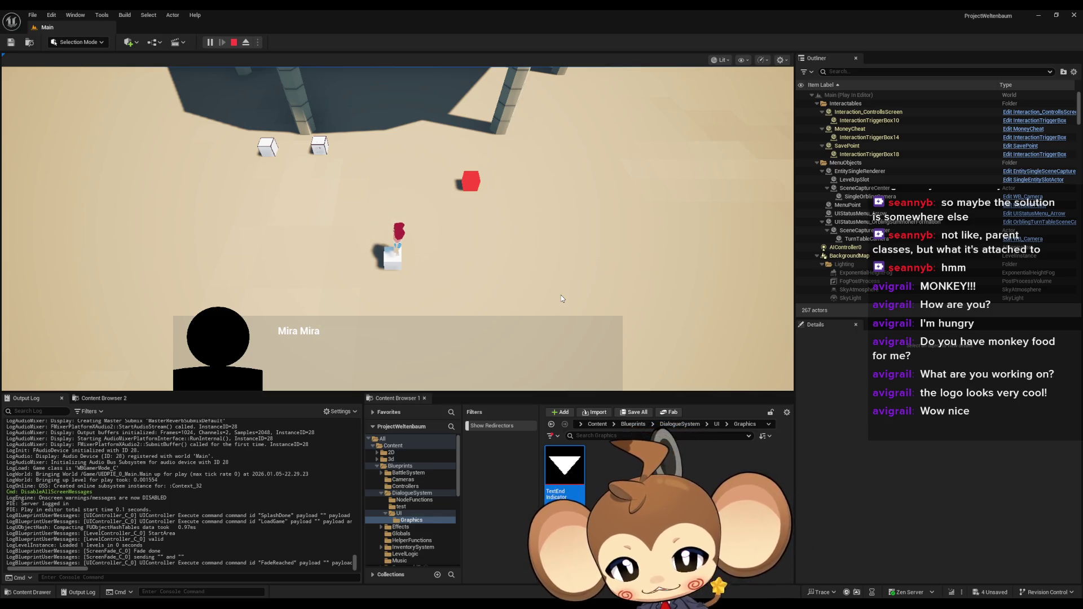
key("space")
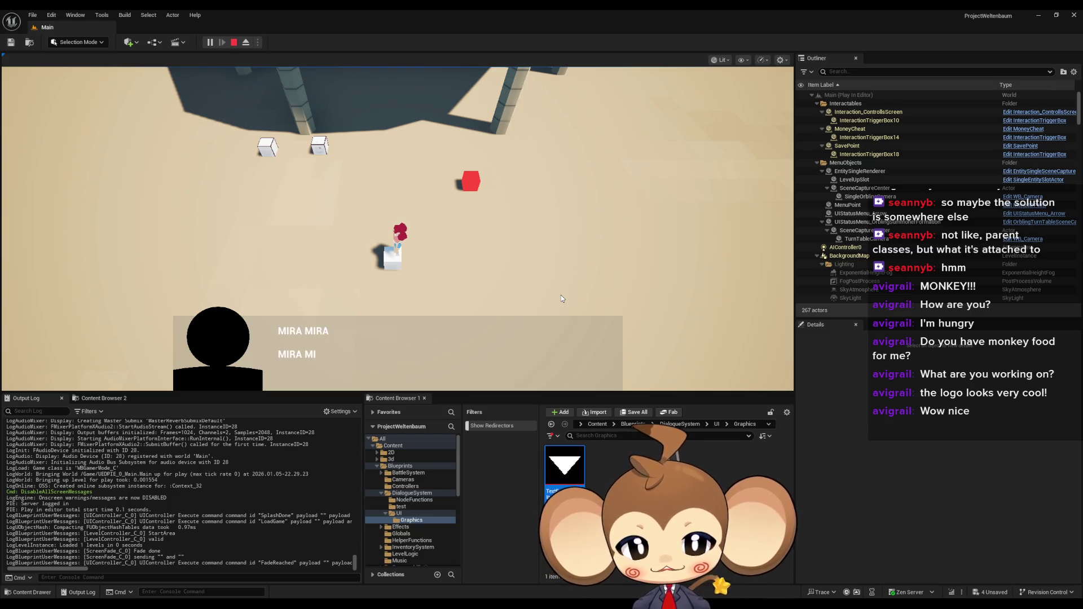
key("space")
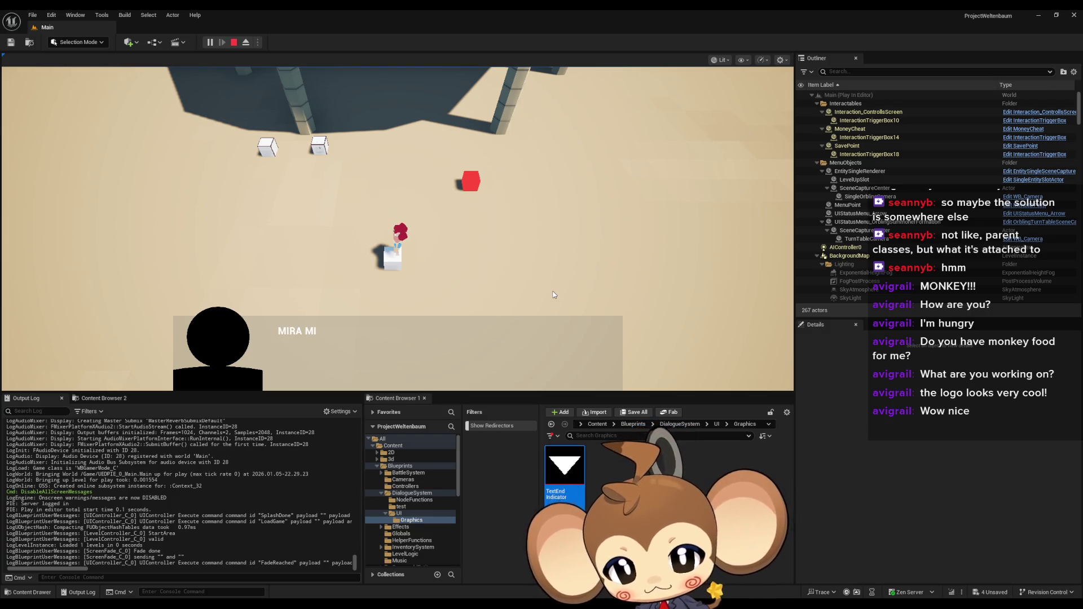
key("space")
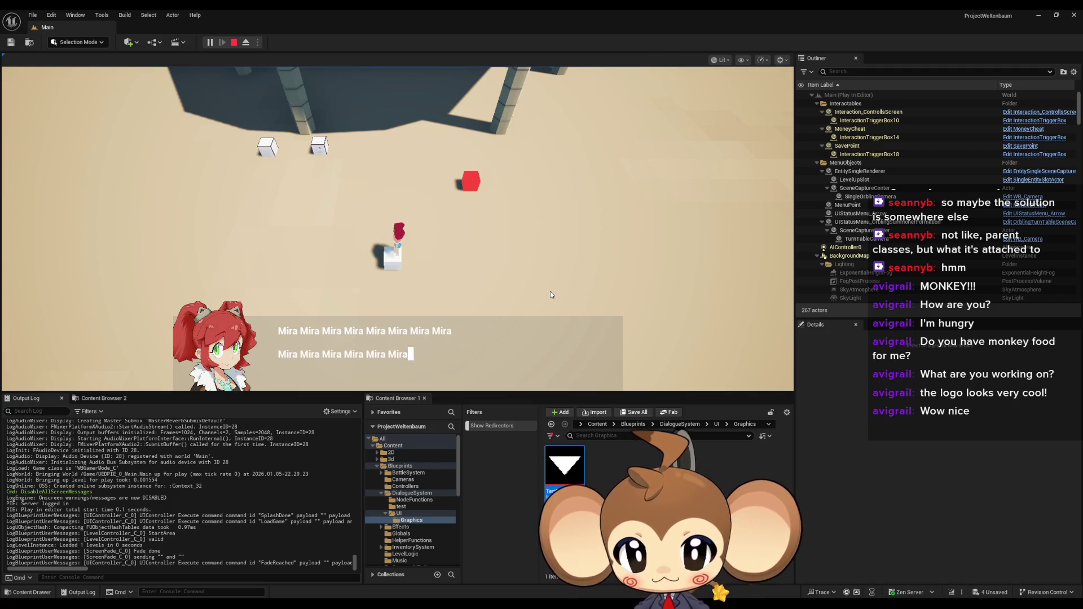
key("space")
key("space")
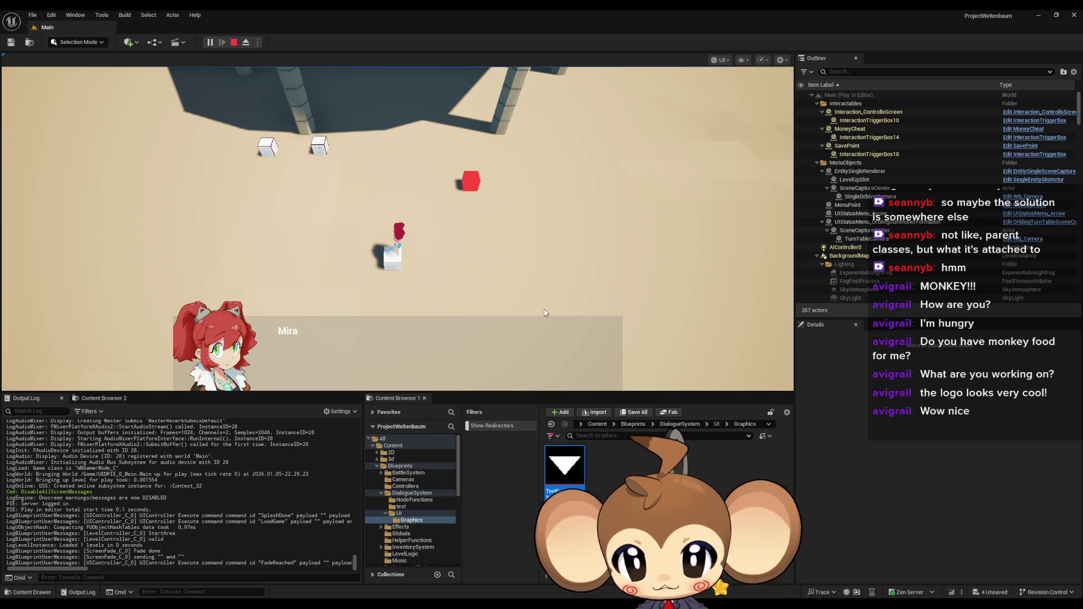
key("space")
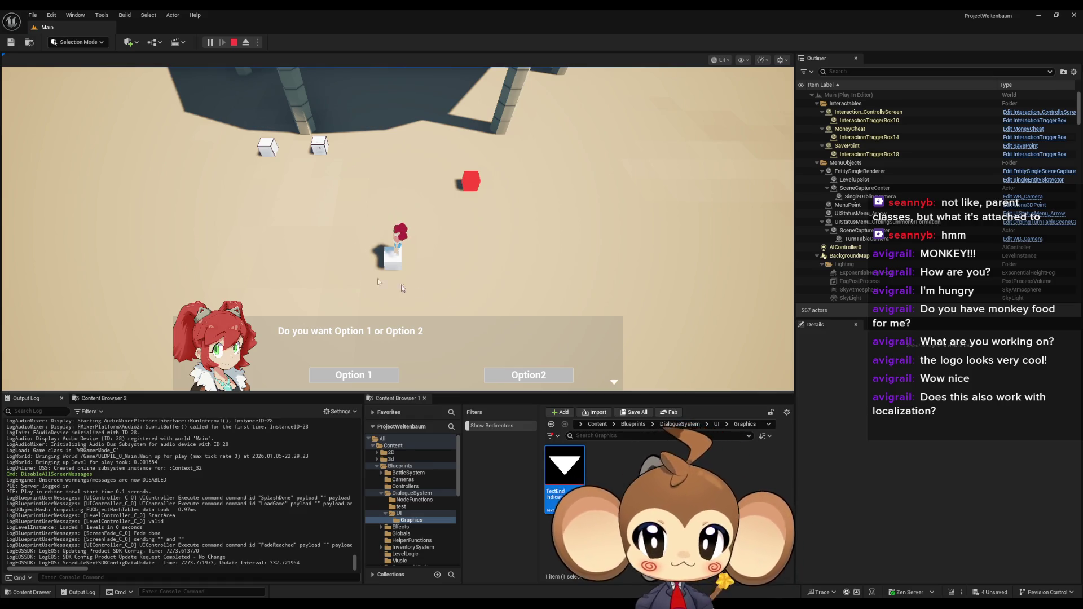
key("Escape")
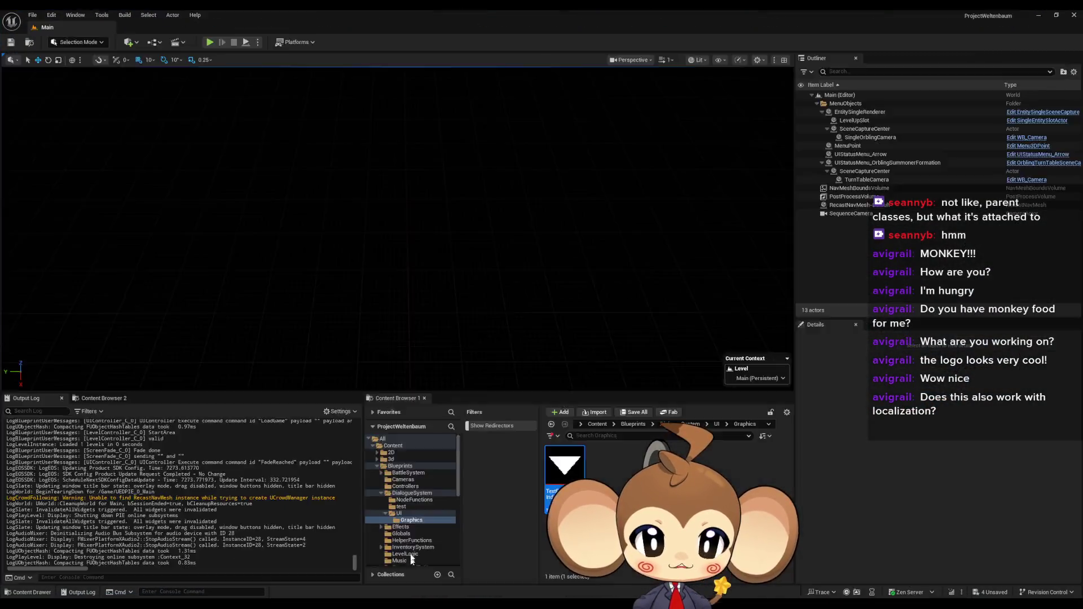
Return to the yes asset and check its German and English TextByLanguage fields
key("alt+Tab")
left_click(490, 291)
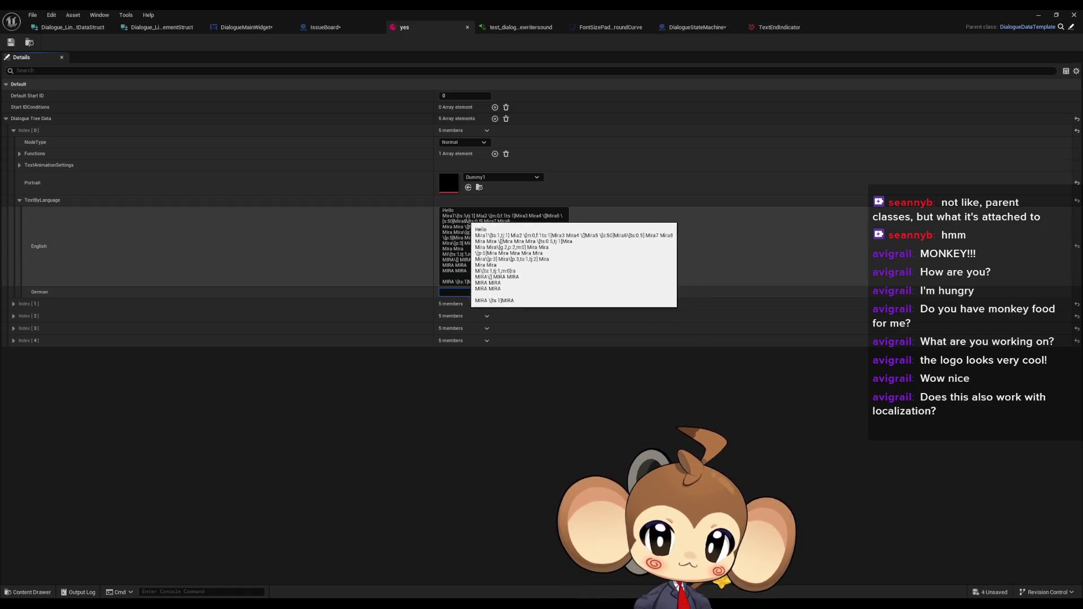
left_click(458, 215)
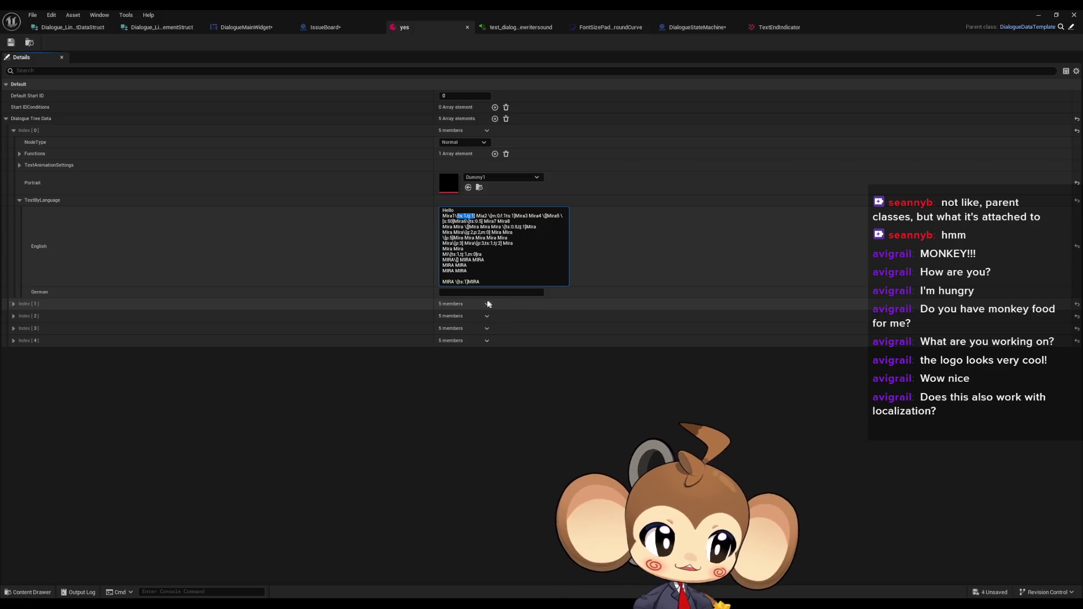
left_click(489, 292)
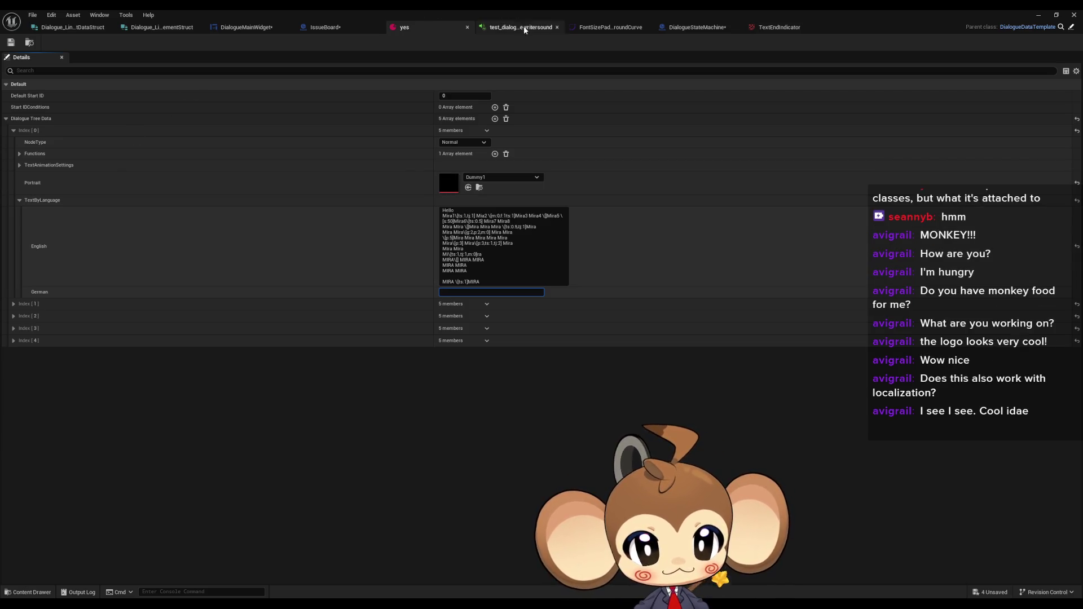
Review the SetUIElementsForEndWriting call in SkipToEndOfTextWhileWriting, then navigate back to UIFeedbackListener
left_click(263, 29)
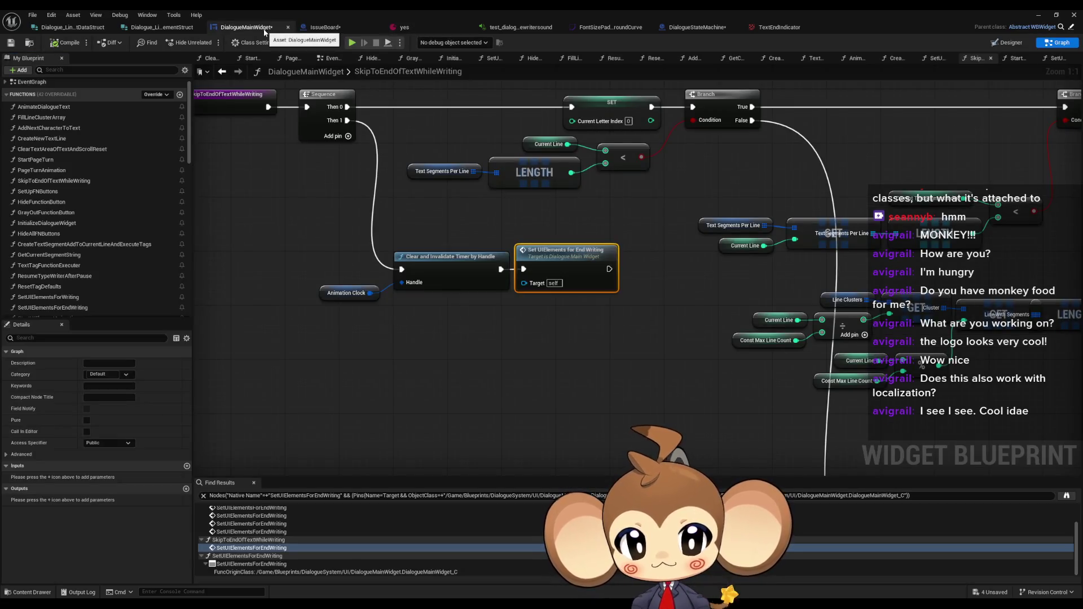
left_click_drag(561, 304, 586, 345)
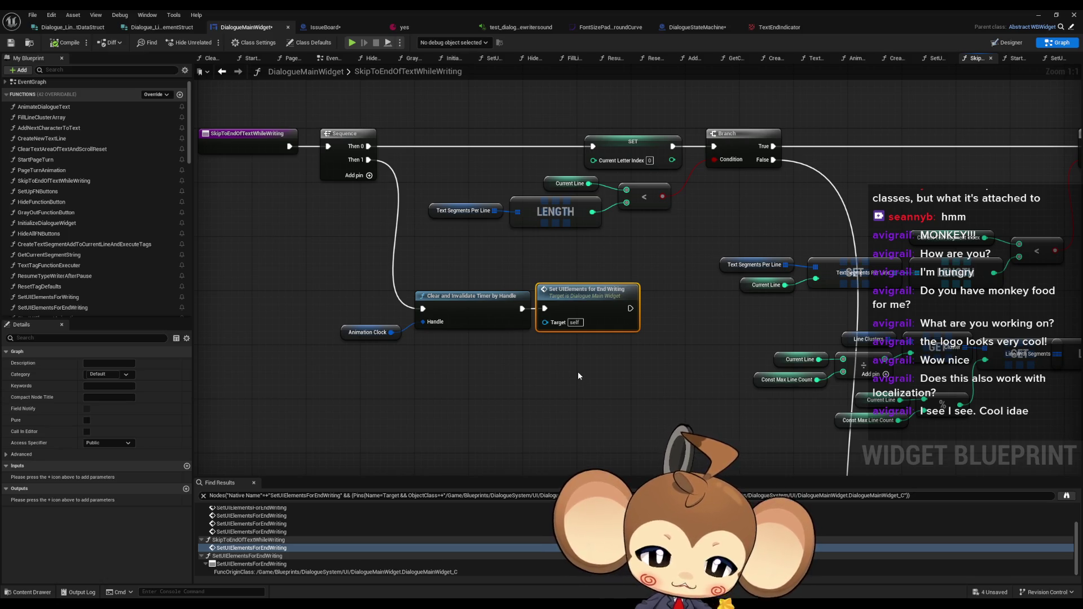
left_click_drag(692, 328, 529, 290)
scroll(683, 289, "down", 3)
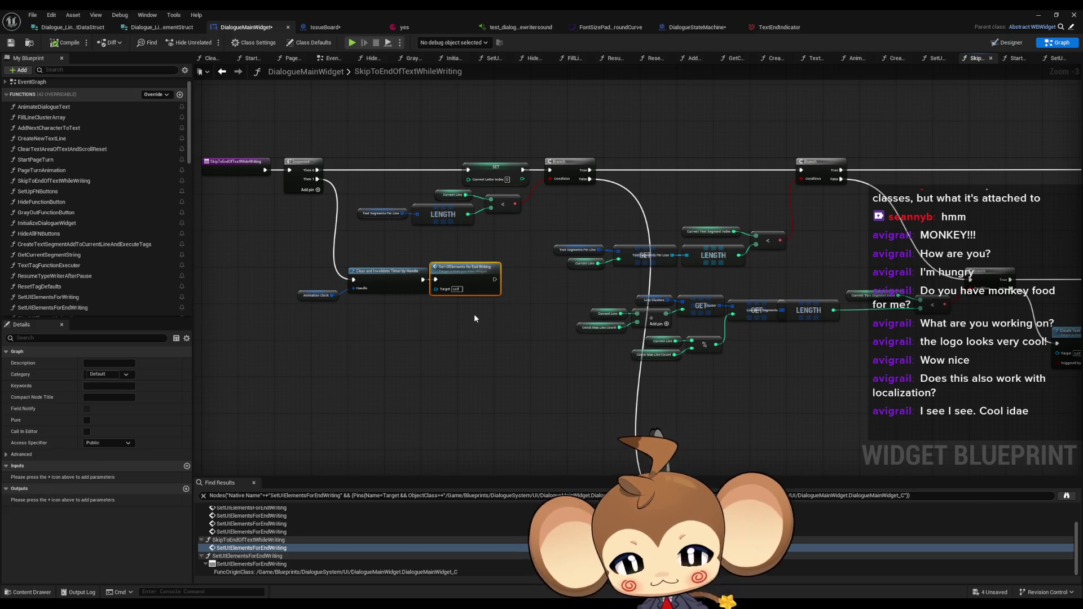
key("alt+Left")
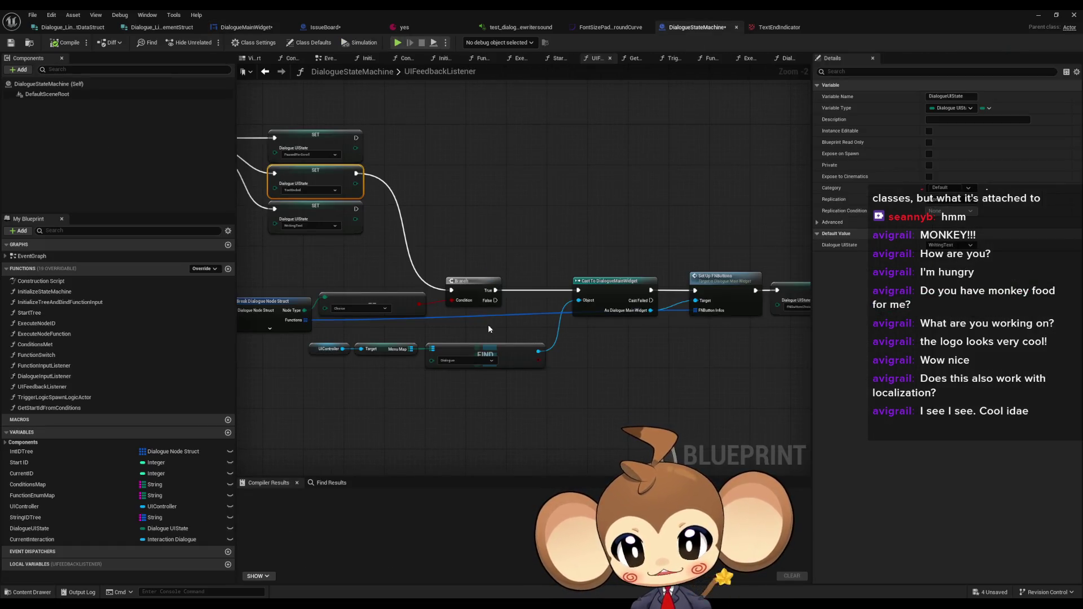
Pan through UIFeedbackListener's Break, Branch, Cast and Set Up FNButtons node chain
left_click_drag(488, 324, 535, 320)
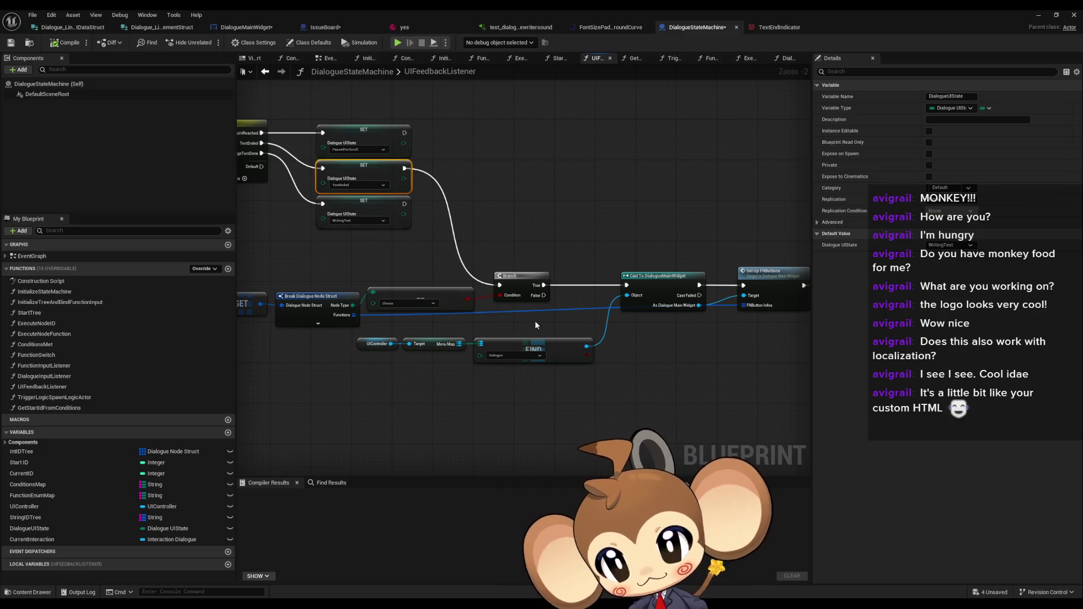
scroll(424, 233, "up", 2)
left_click_drag(444, 272, 462, 303)
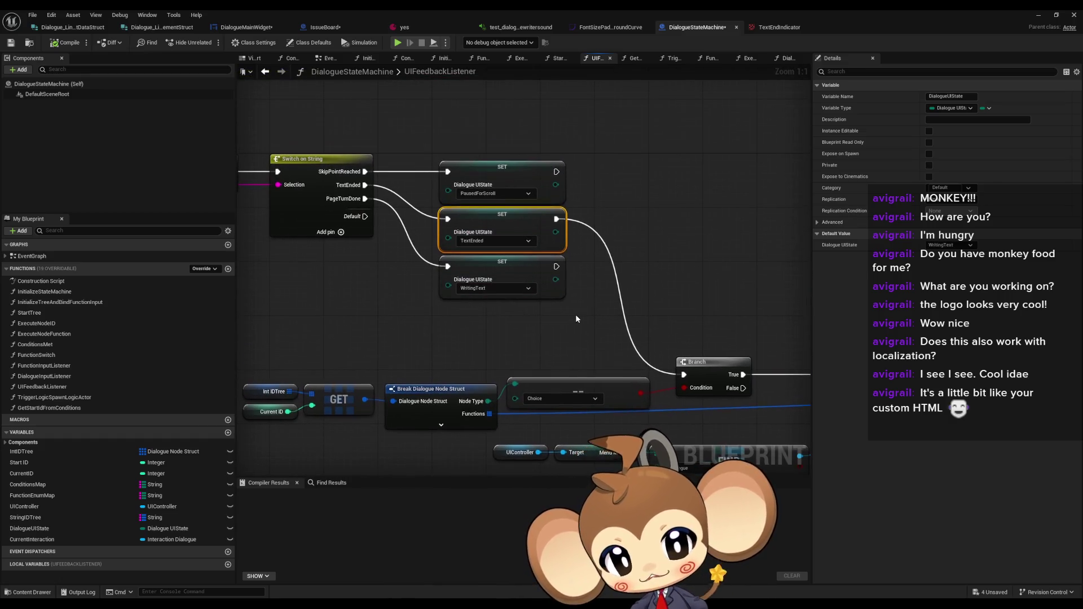
left_click_drag(575, 319, 607, 258)
left_click_drag(470, 296, 728, 338)
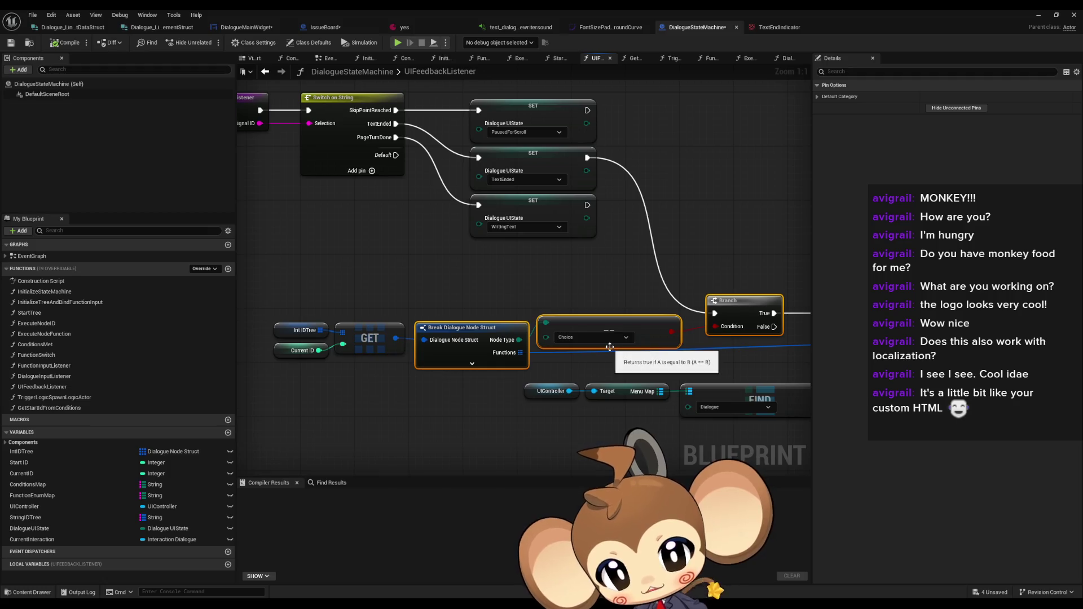
mouse_move(610, 347)
left_mouse_down()
mouse_move(463, 324)
mouse_move(57, 327)
left_mouse_up()
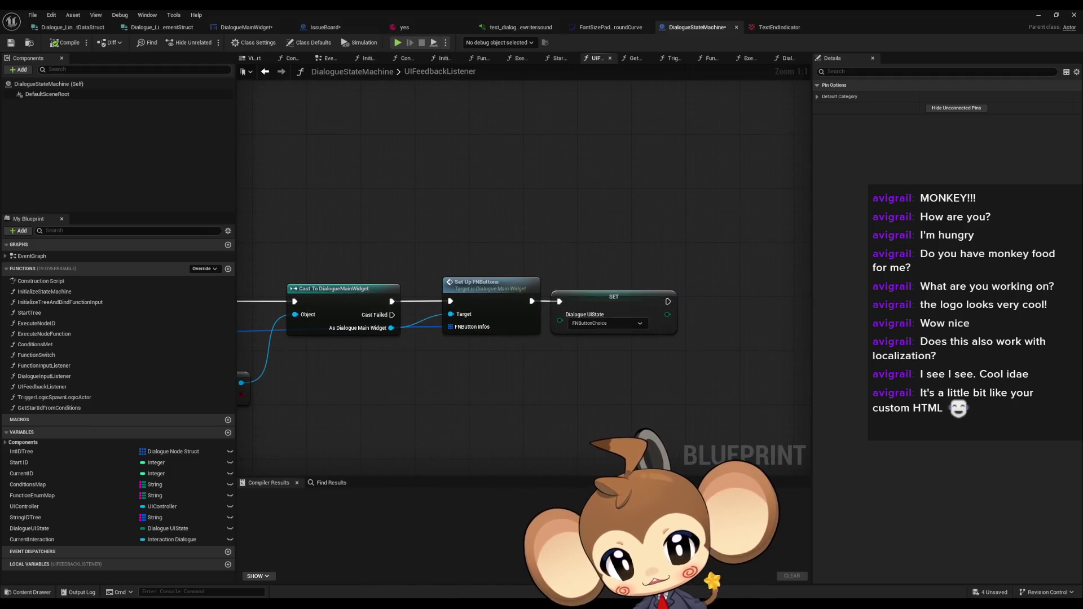
mouse_move(580, 357)
left_mouse_down()
mouse_move(737, 317)
mouse_move(690, 318)
mouse_move(793, 309)
left_mouse_up()
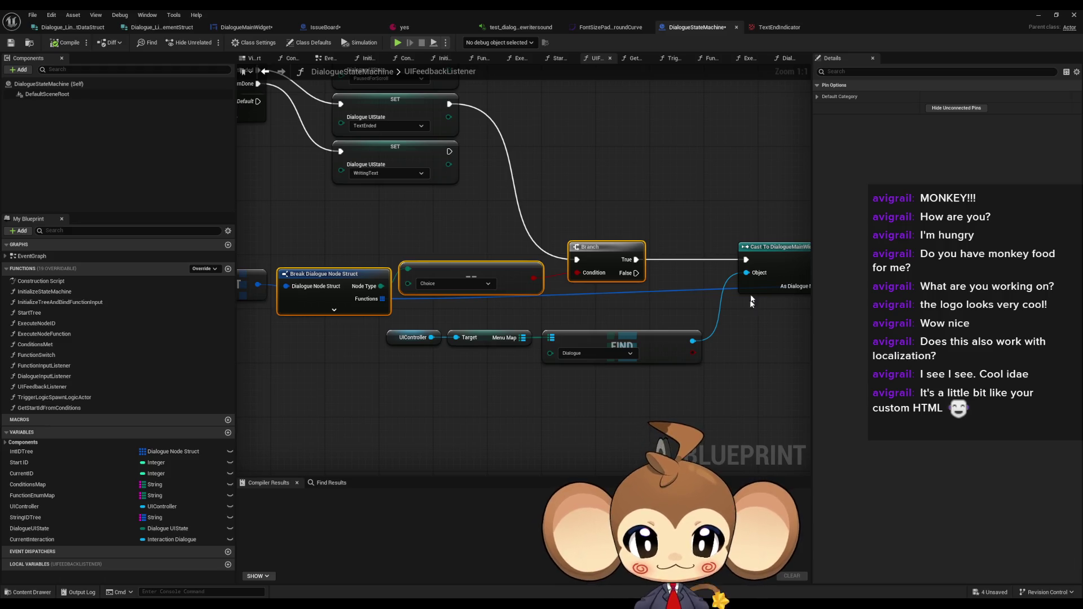
scroll(716, 209, "down", 2)
left_click_drag(666, 228, 504, 287)
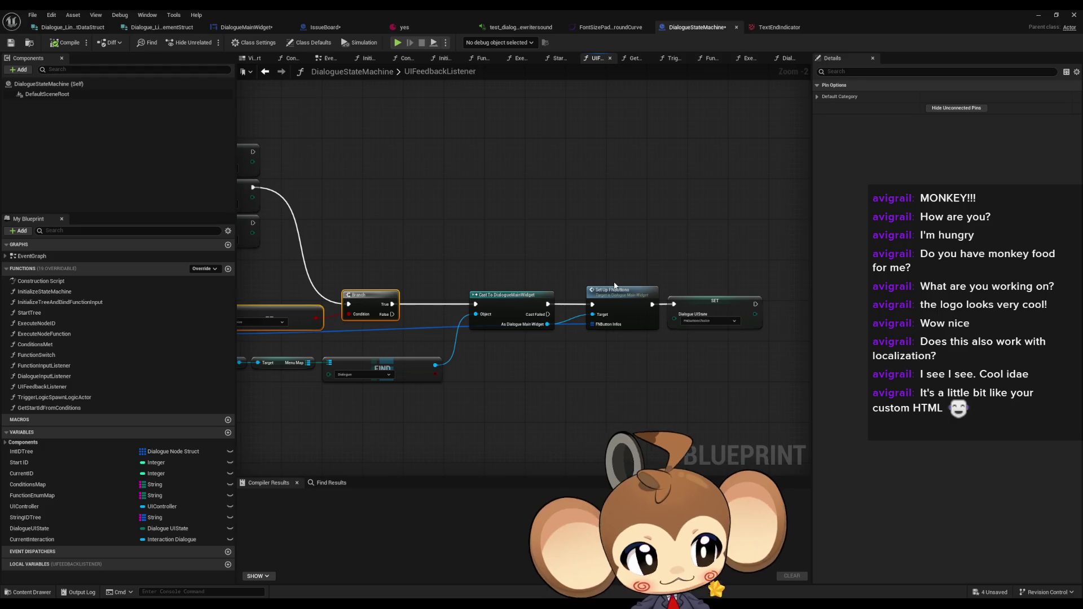
left_click_drag(611, 251, 659, 238)
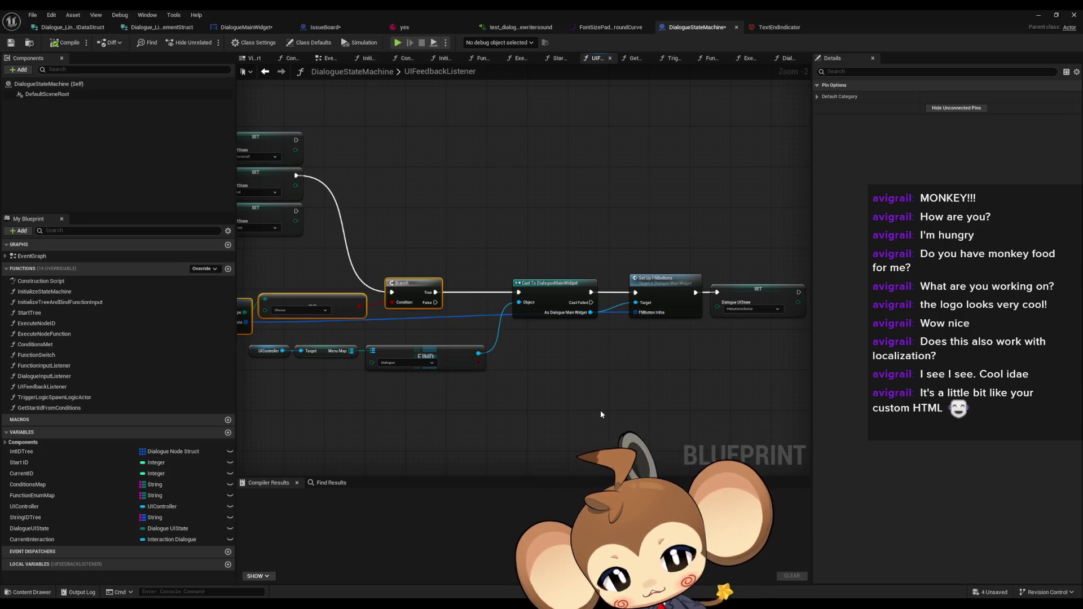
left_click_drag(600, 410, 632, 401)
left_click(633, 399)
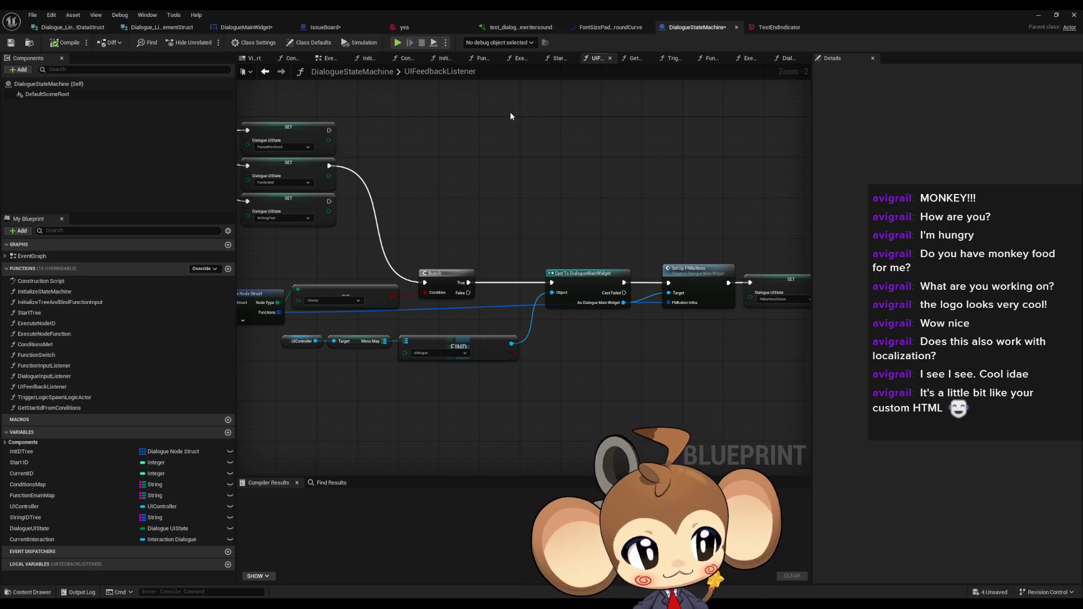
Frame the Switch on String node and box-select the three SET DialogueUIState nodes
mouse_move(559, 134)
left_mouse_down()
mouse_move(445, 145)
mouse_move(431, 175)
mouse_move(556, 166)
left_mouse_up()
left_click_drag(459, 185, 593, 161)
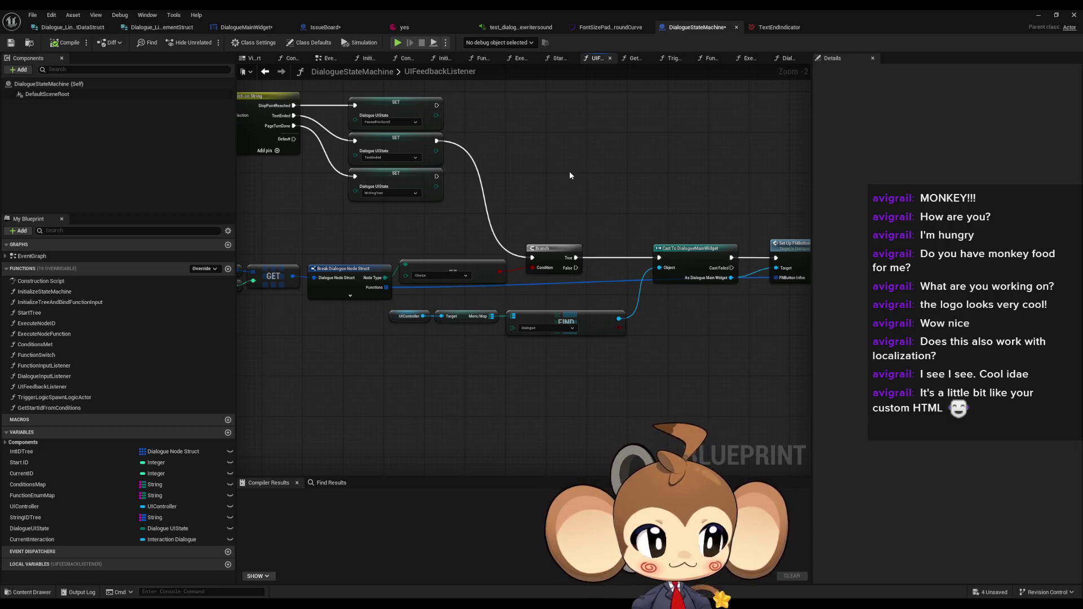
mouse_move(620, 191)
left_mouse_down()
mouse_move(508, 210)
mouse_move(467, 236)
left_mouse_up()
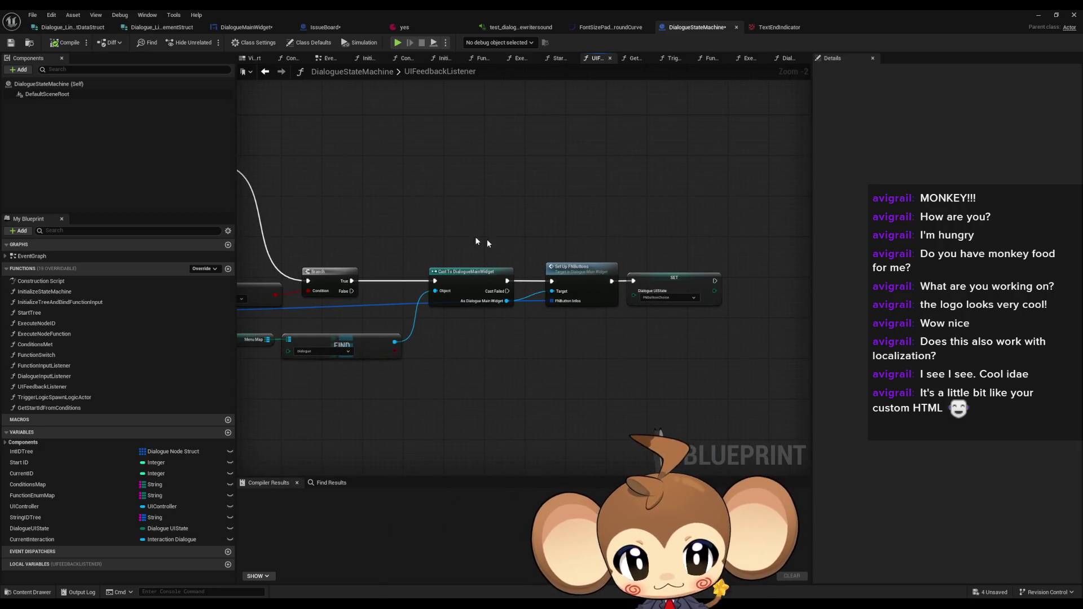
left_click(665, 282)
scroll(611, 305, "up", 2)
left_click(618, 337)
mouse_move(471, 320)
left_mouse_down()
mouse_move(668, 322)
mouse_move(693, 347)
left_mouse_up()
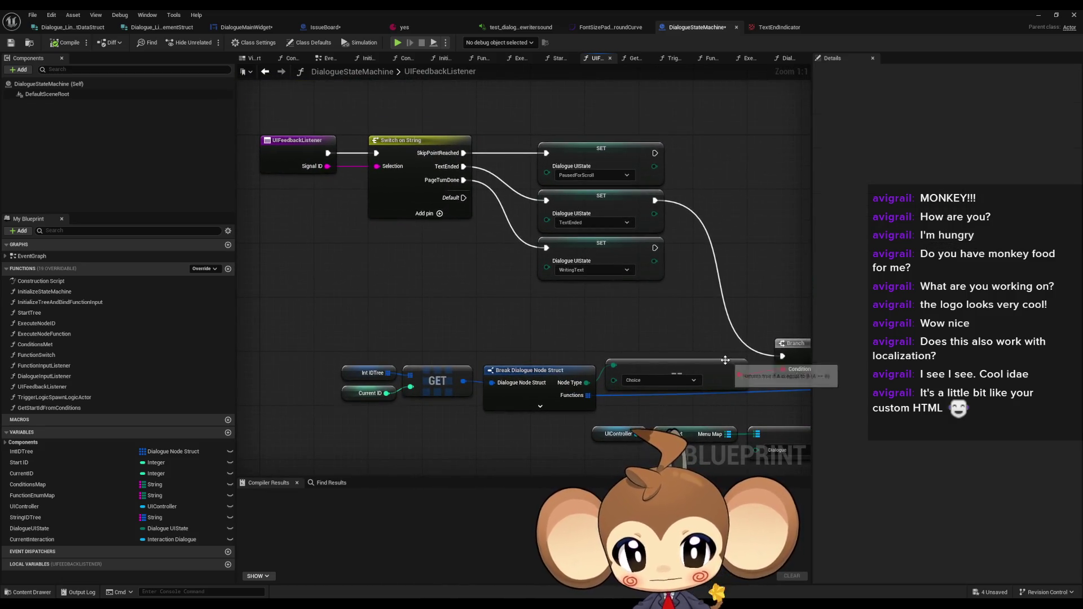
mouse_move(534, 129)
left_mouse_down()
mouse_move(669, 296)
mouse_move(544, 287)
left_mouse_up()
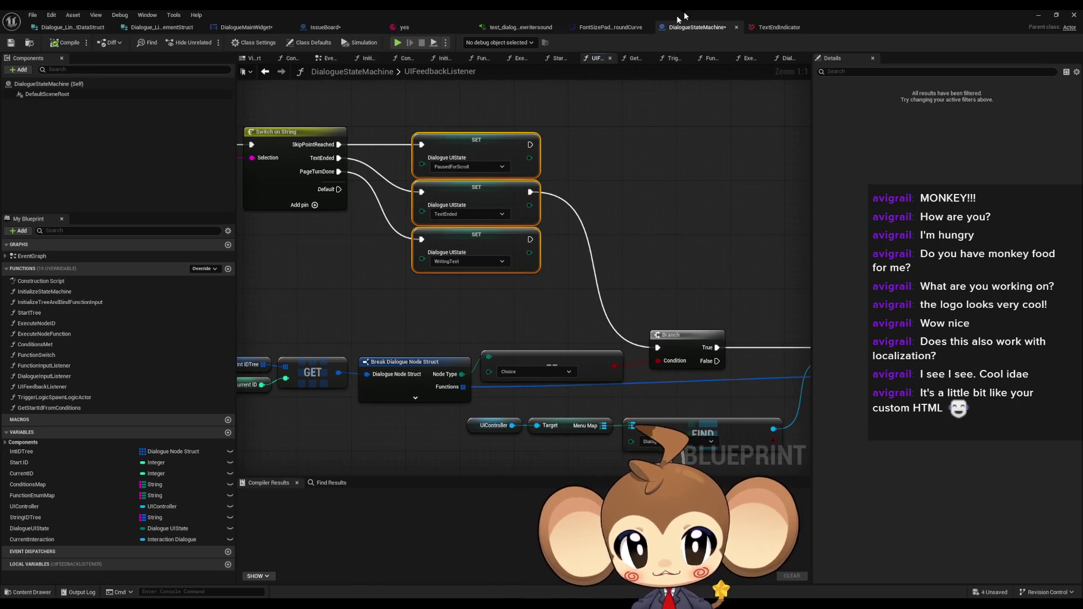
left_click(270, 28)
Select the skip function's Set UIElements for End Writing call and compare with DialogueStateMachine
left_click(521, 276)
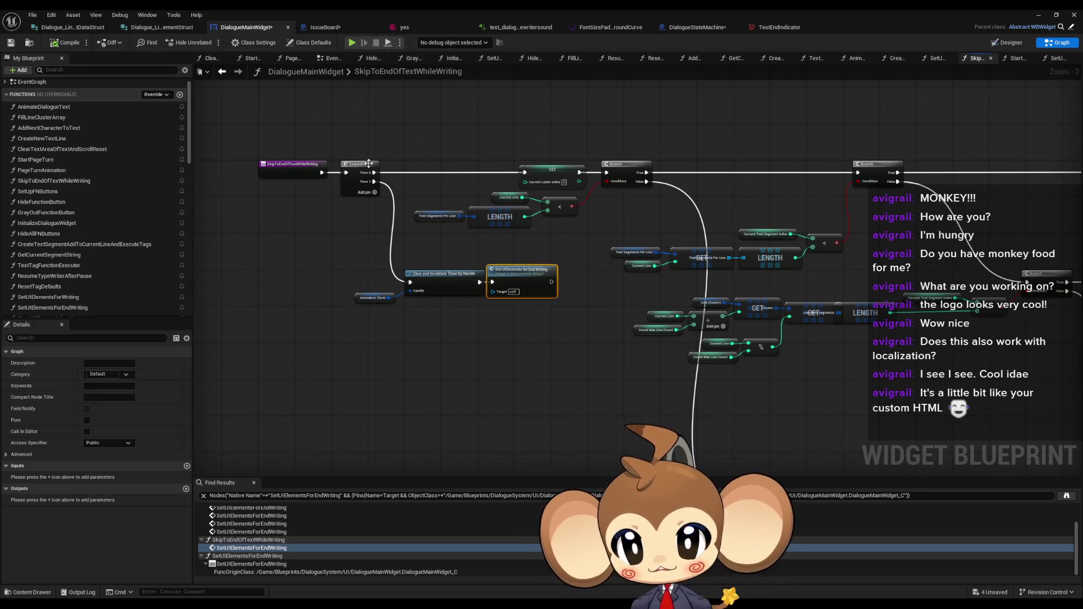
scroll(406, 219, "up", 1)
scroll(406, 220, "down", 1)
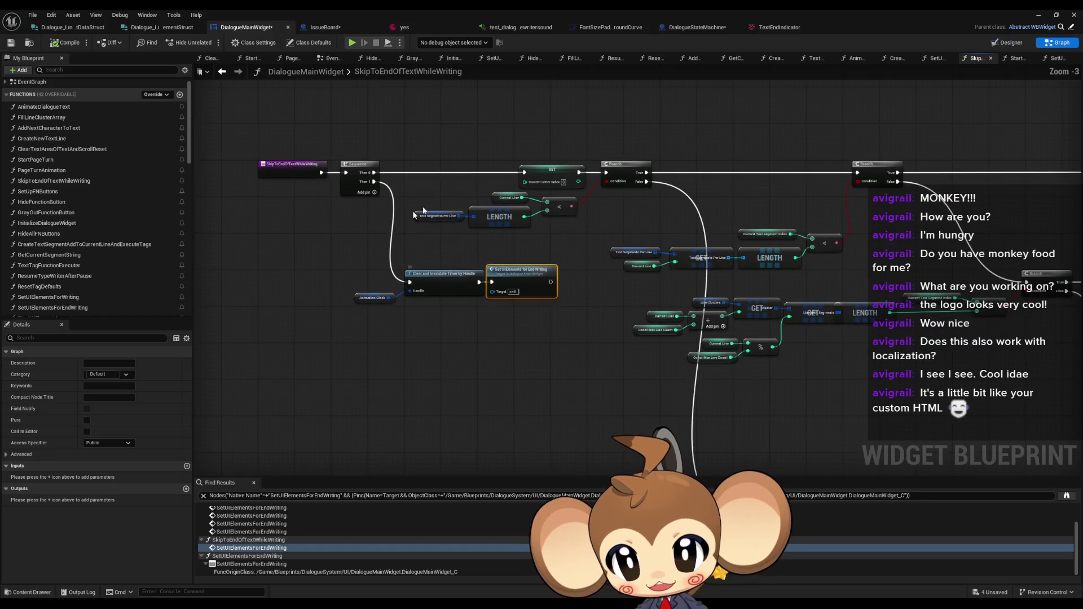
scroll(545, 272, "up", 4)
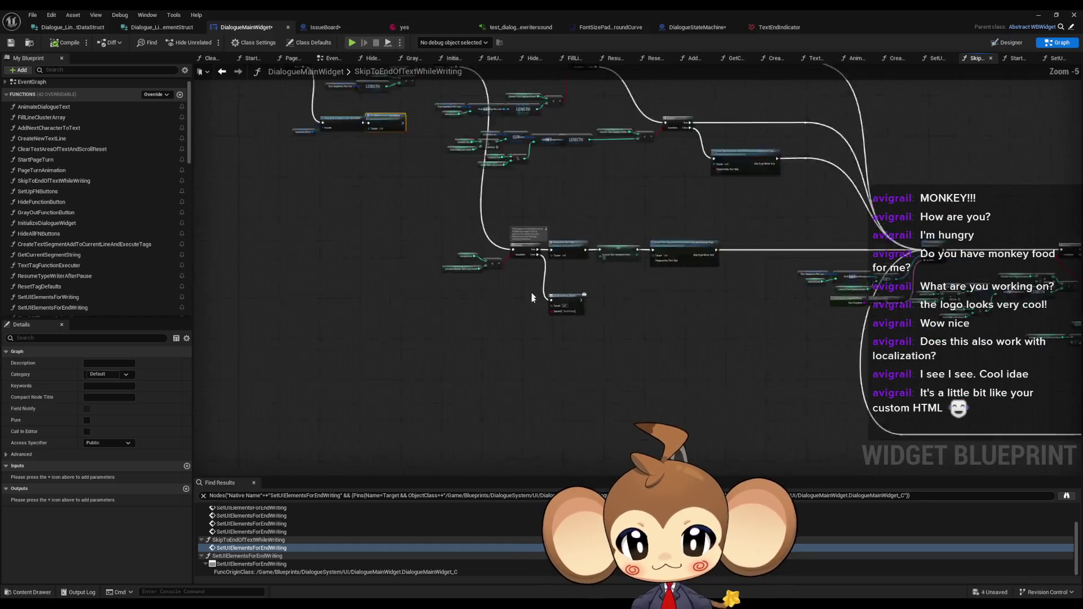
left_click(688, 29)
scroll(620, 304, "down", 5)
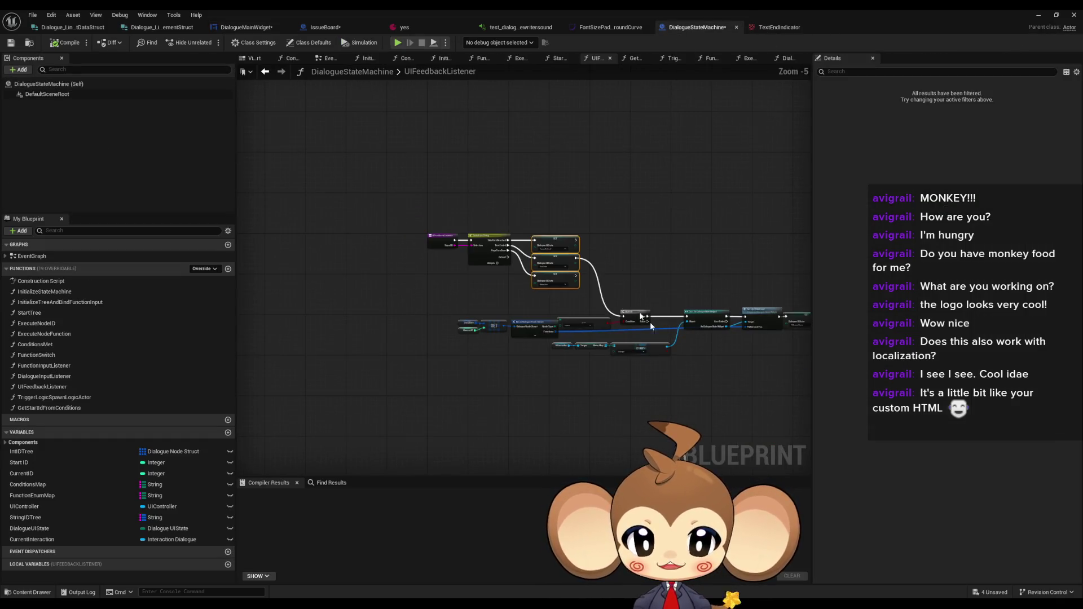
left_click(246, 27)
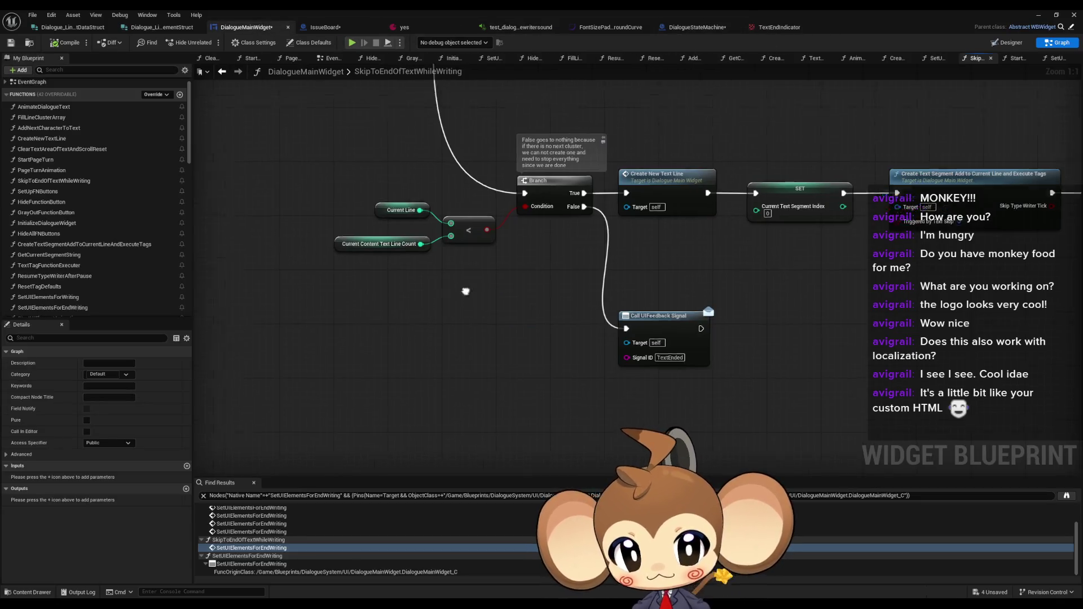
scroll(260, 546, "up", 3)
In AnimateDialogueText, wire Call UIFeedback Signal to the timer clear and delete the end-writing call
double_click(241, 519)
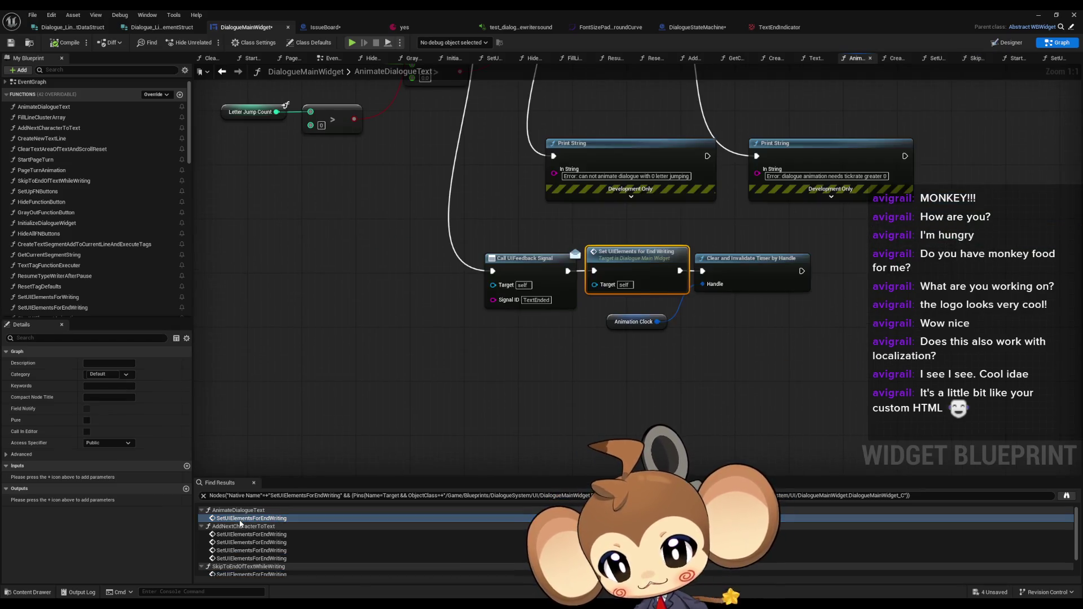
mouse_move(567, 270)
left_mouse_down()
mouse_move(702, 271)
mouse_move(628, 272)
left_mouse_up()
key("Delete")
left_click(736, 272)
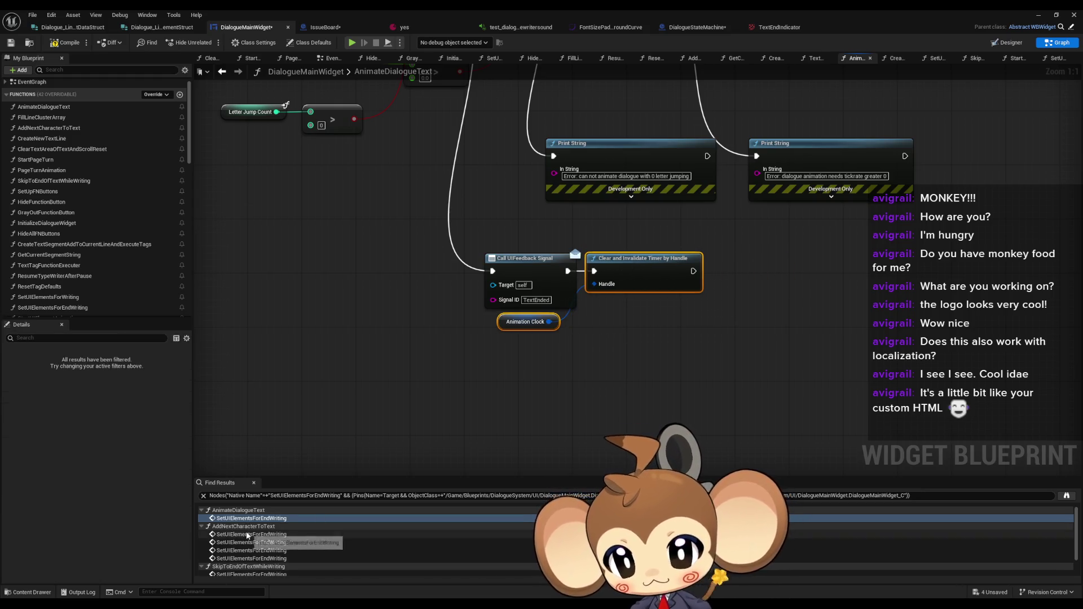
Remove the first two end-writing calls in AddNextCharacterToText, rewiring and tidying the nodes
double_click(238, 534)
left_click_drag(567, 271, 702, 271)
key("Delete")
mouse_move(623, 317)
left_mouse_down()
mouse_move(542, 343)
mouse_move(520, 331)
left_mouse_up()
left_click_drag(752, 272, 650, 273)
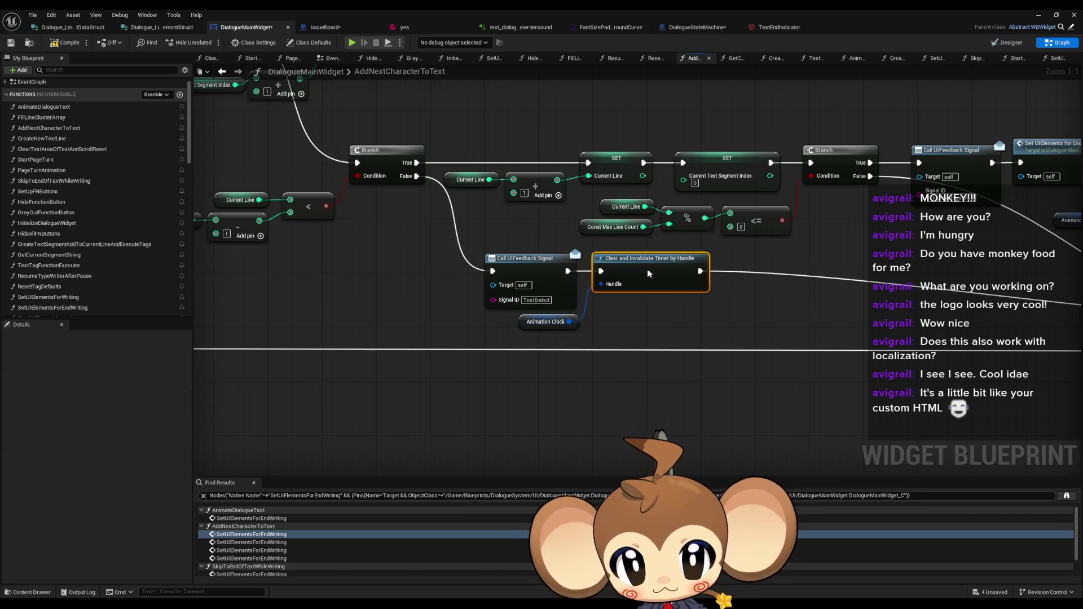
double_click(372, 542)
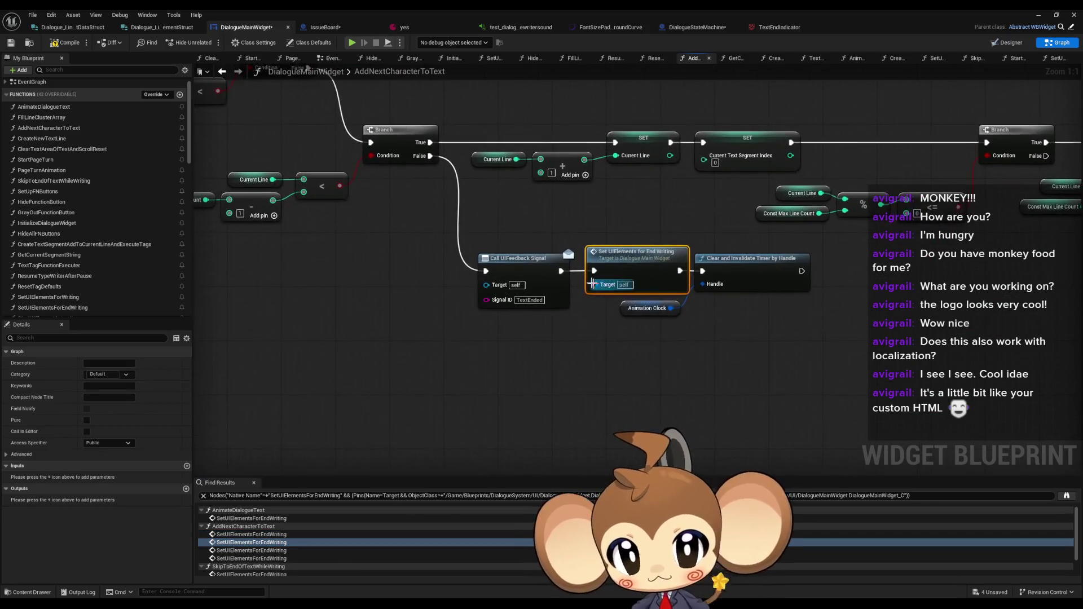
mouse_move(561, 271)
left_mouse_down()
mouse_move(703, 270)
mouse_move(615, 272)
left_mouse_up()
key("Delete")
left_click_drag(630, 315, 518, 331)
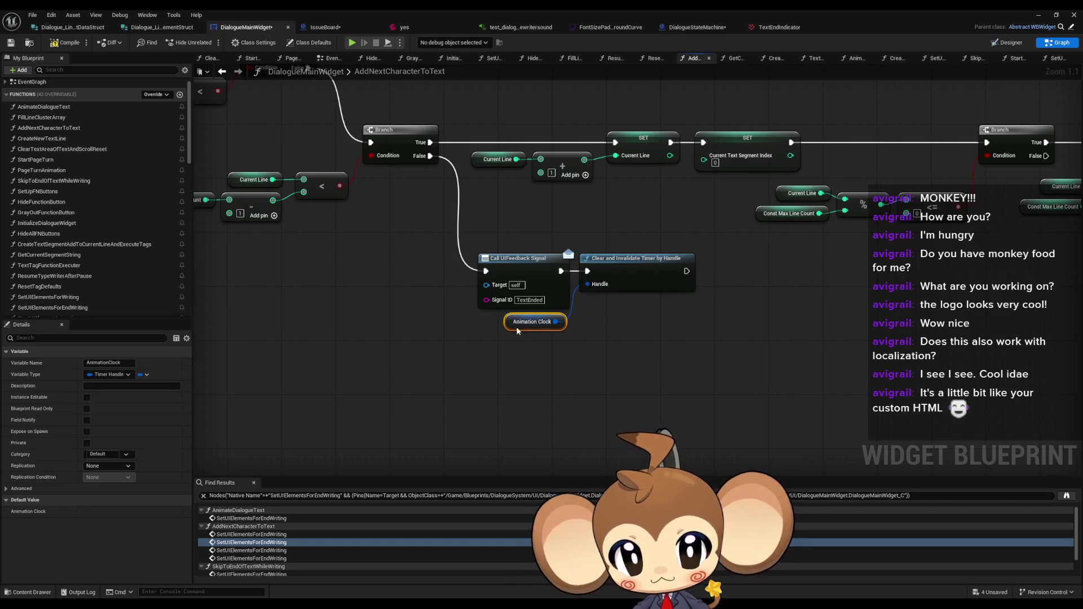
Remove the third AddNextCharacterToText end-writing call, redoing it after an undo, and close the gap
double_click(299, 550)
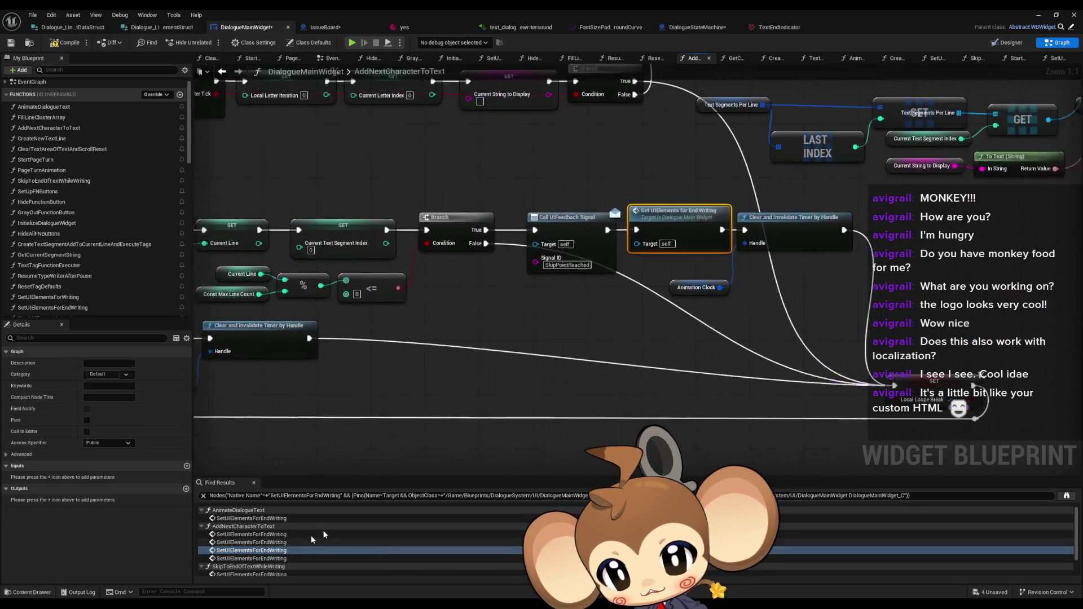
left_click(594, 271, "alt")
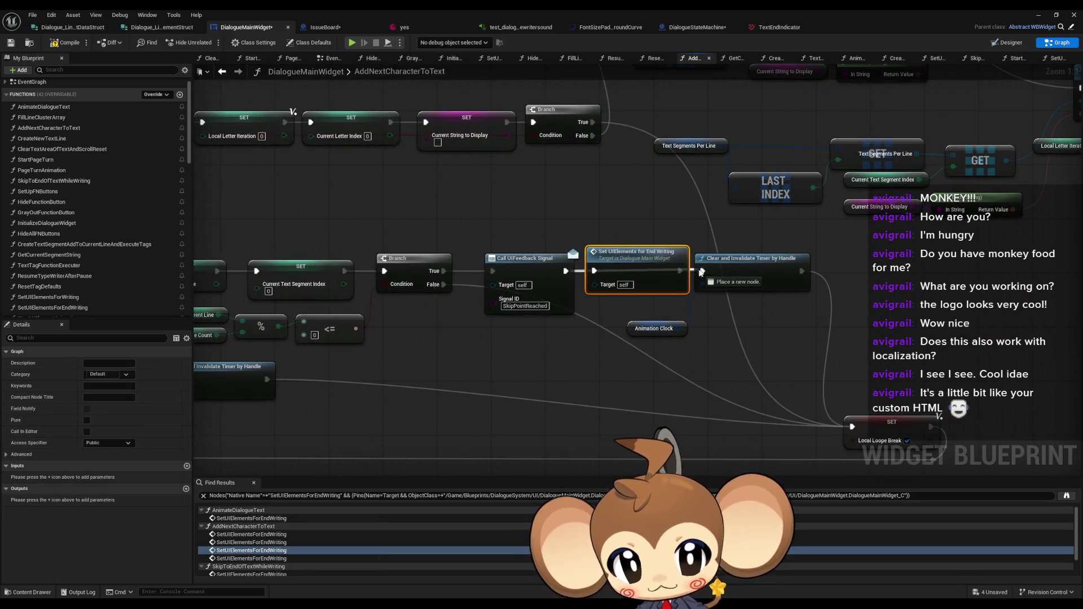
key("Delete")
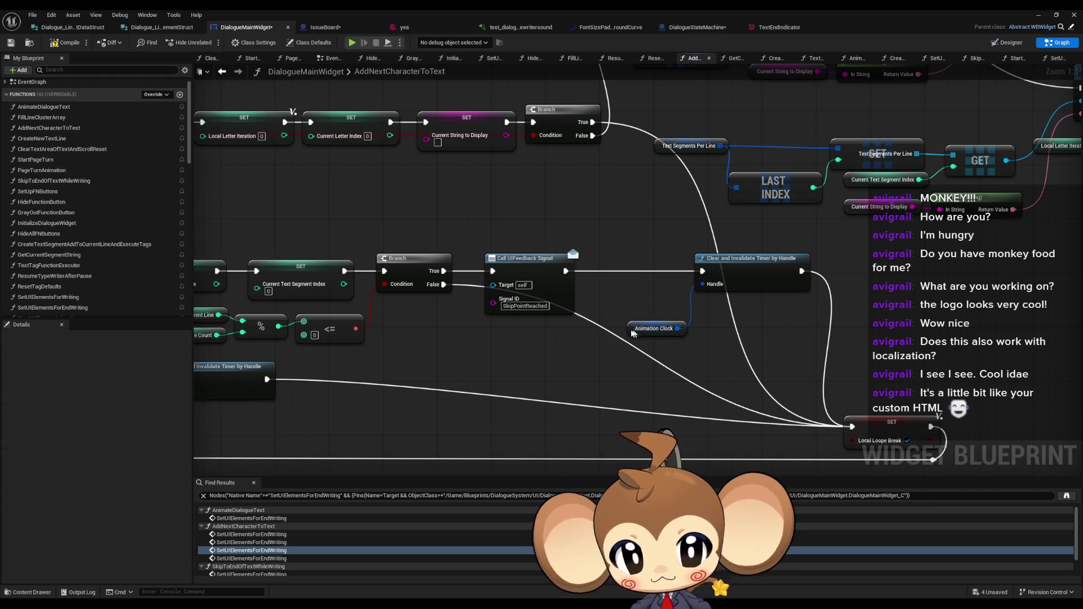
left_click_drag(635, 333, 520, 334)
left_click_drag(748, 270, 638, 271)
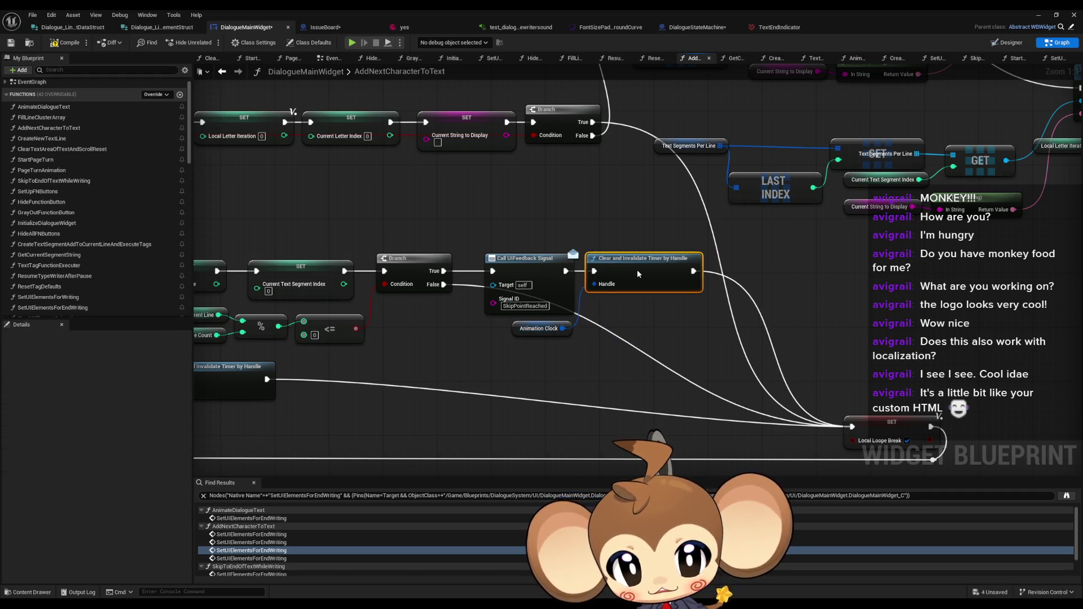
scroll(266, 559, "down", 1)
left_click(265, 532)
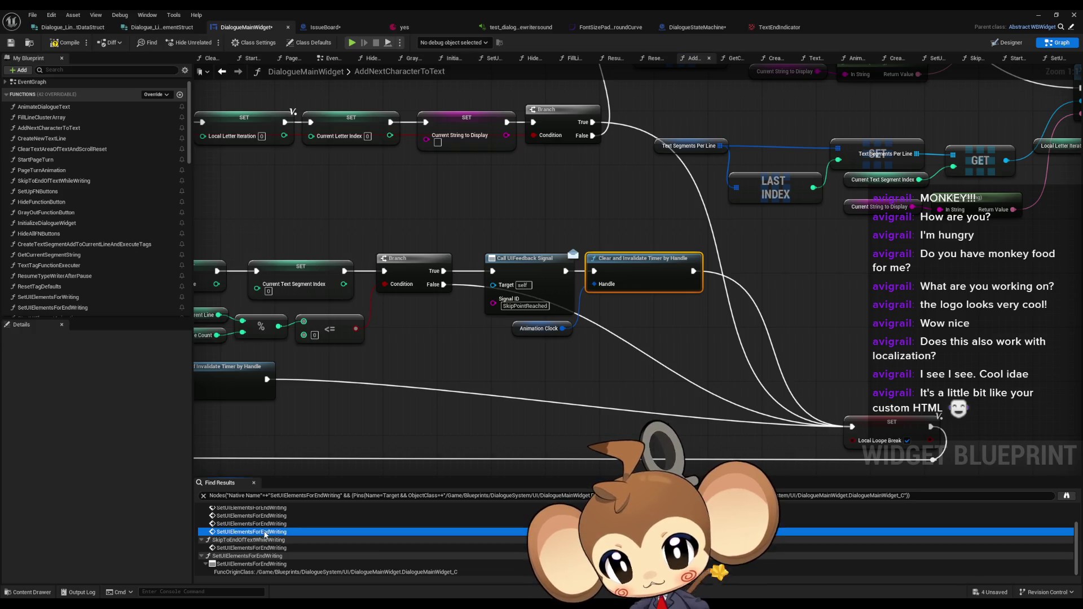
key("ctrl+z")
key("ctrl+z")
key("ctrl+z")
left_click_drag(594, 271, 702, 270)
key("Delete")
left_click_drag(638, 328, 522, 328)
left_click_drag(737, 266, 628, 266)
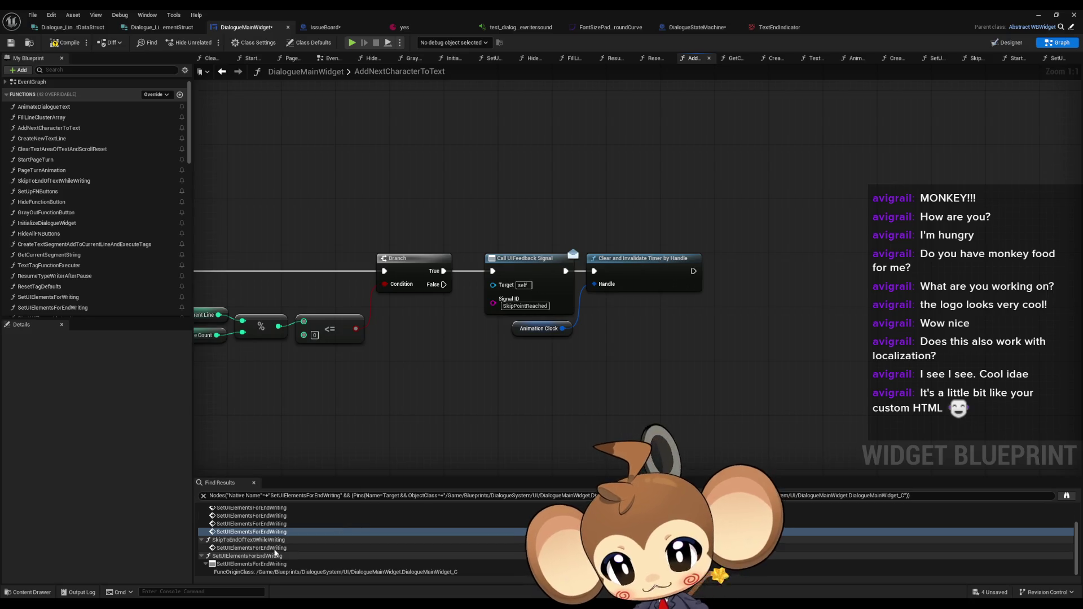
Delete the Set UIElements for End Writing call from SkipToEndOfTextWhileWriting
left_click(273, 548)
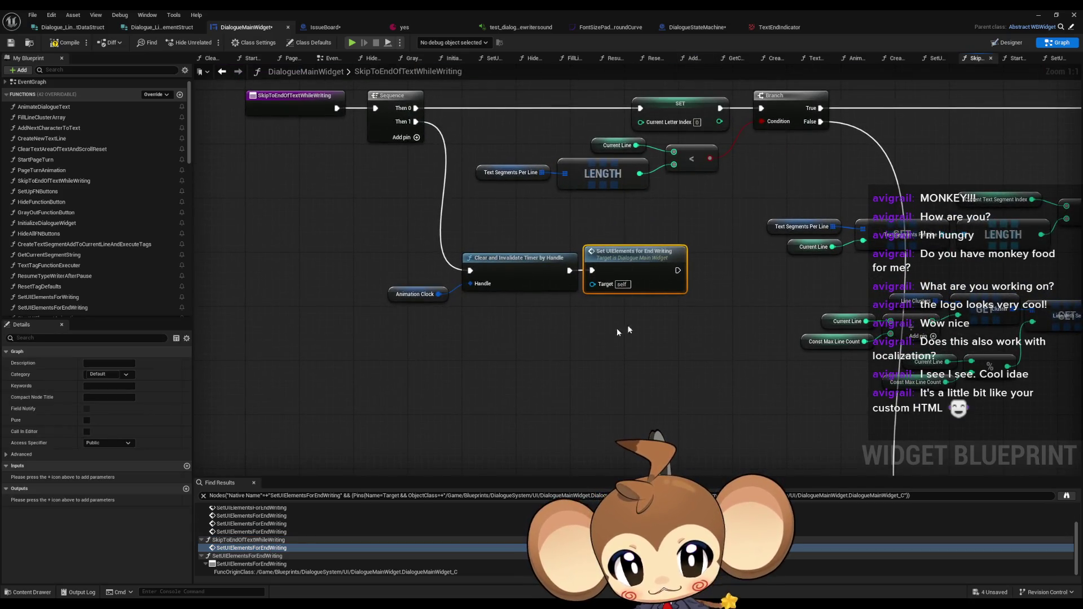
key("Delete")
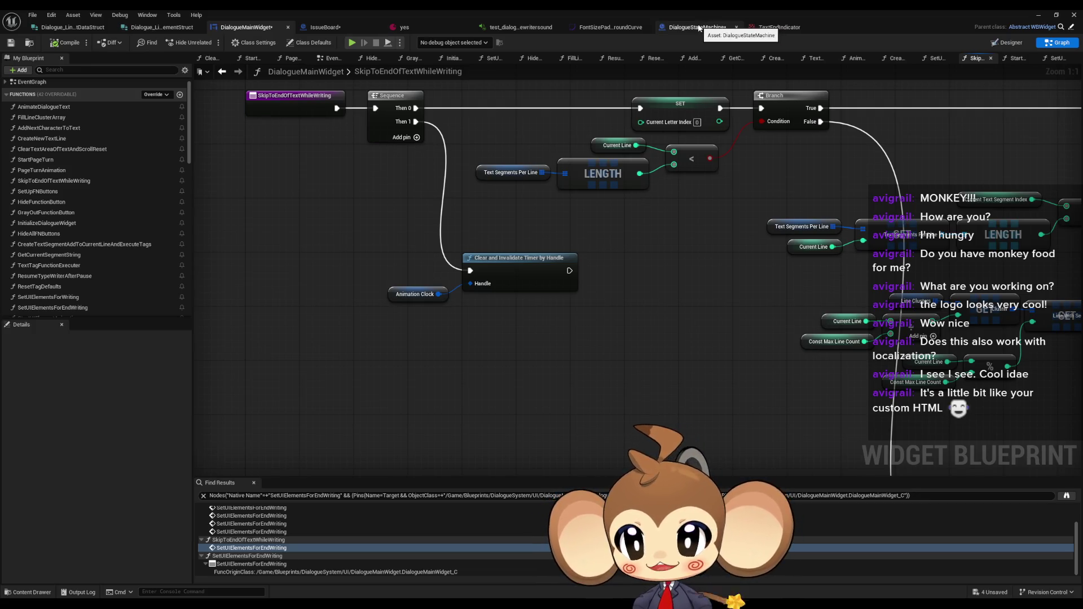
scroll(599, 287, "up", 5)
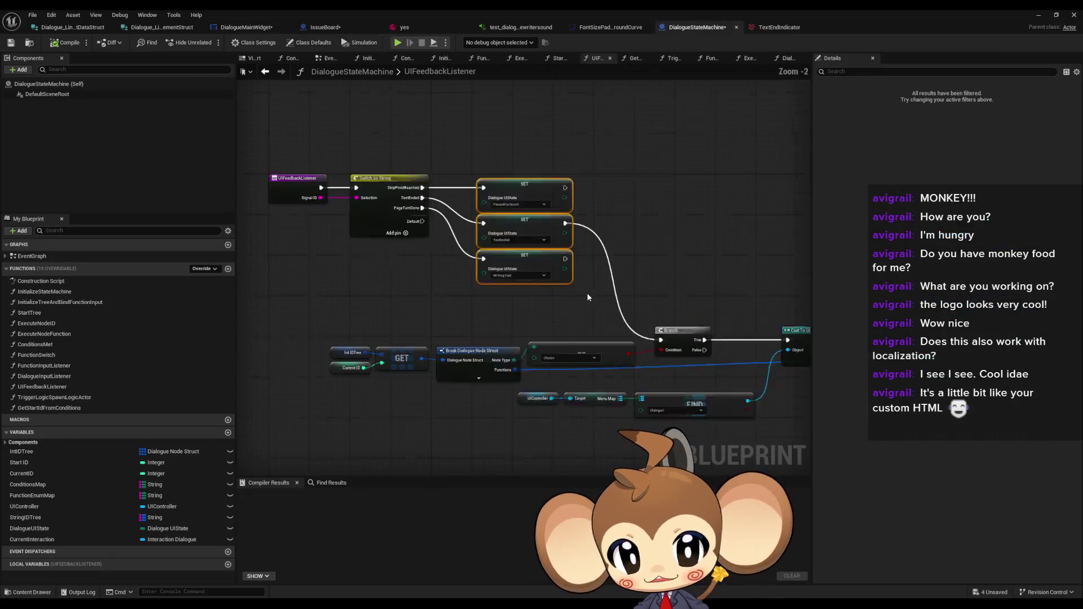
Paste the Text End Indicator visibility nodes beside the TextEnded state setter
left_click_drag(586, 288, 566, 291)
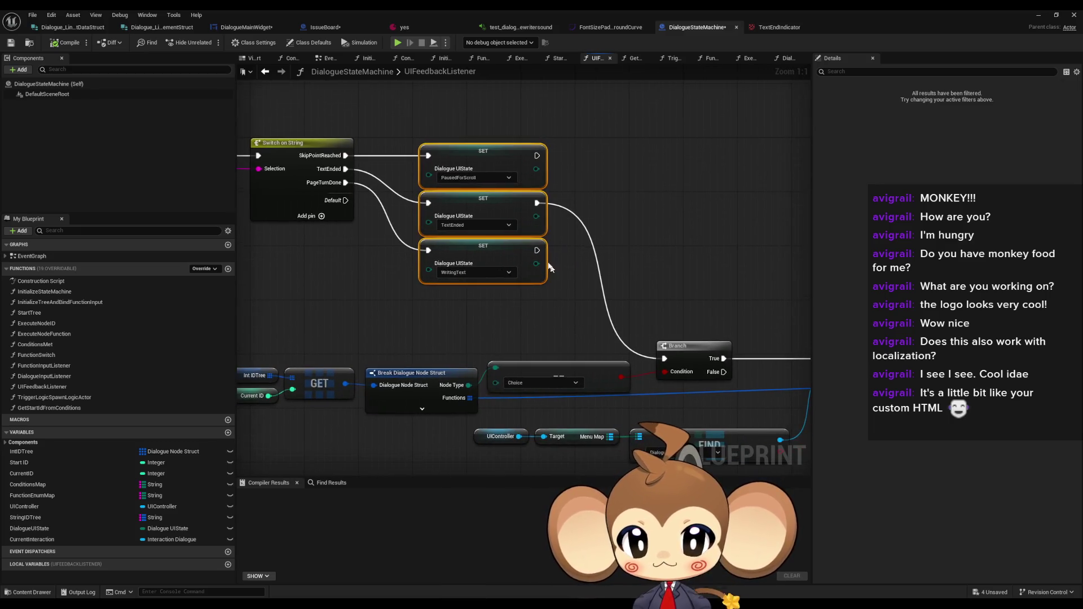
left_click(500, 198)
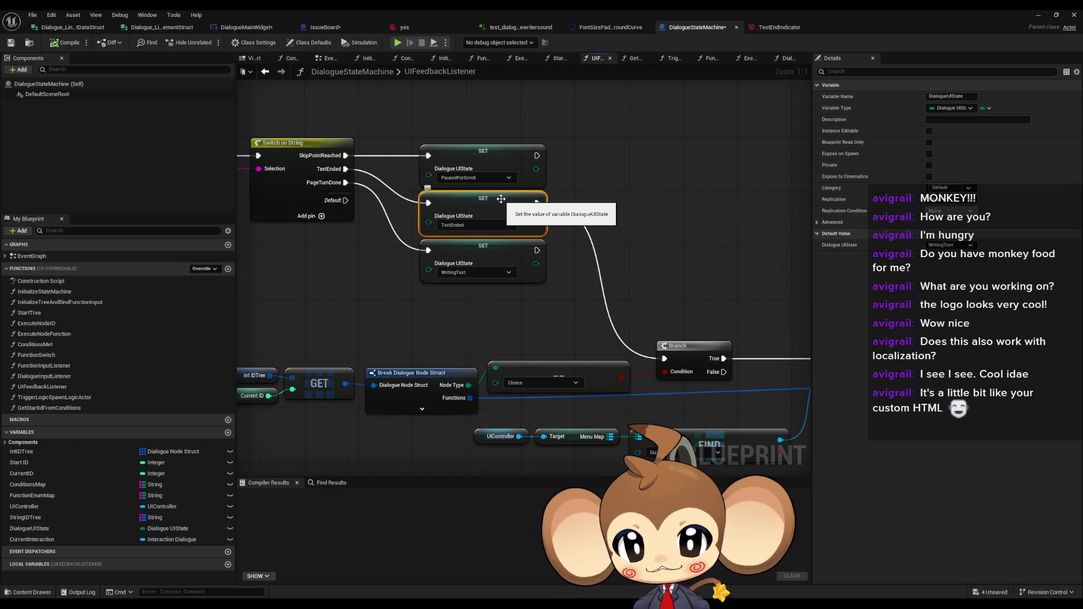
mouse_move(501, 198)
left_mouse_down()
mouse_move(768, 227)
mouse_move(626, 238)
left_mouse_up()
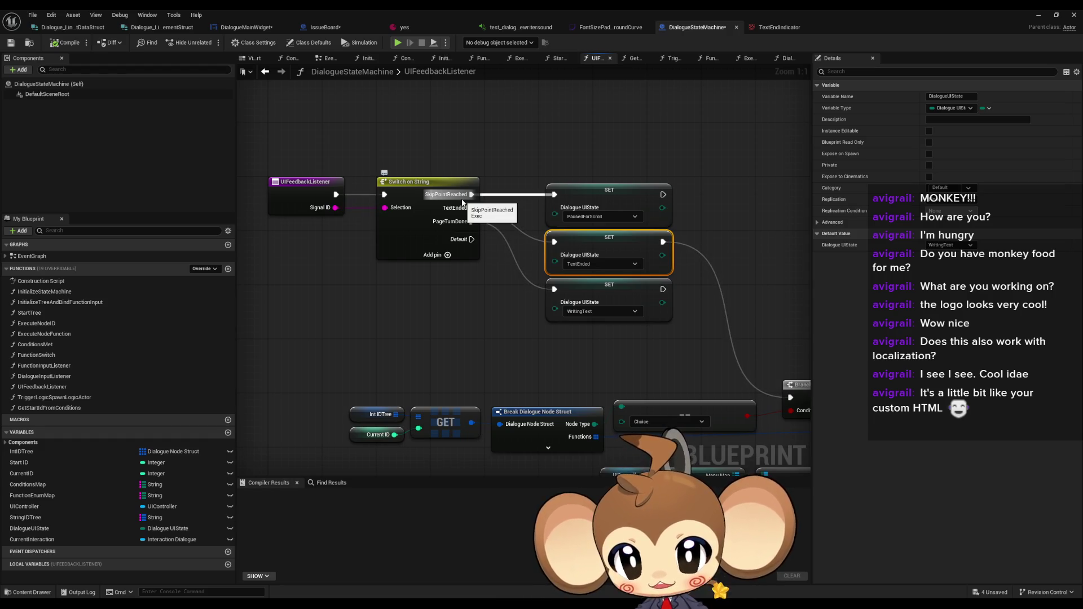
mouse_move(662, 263)
left_mouse_down()
mouse_move(561, 226)
mouse_move(569, 242)
mouse_move(545, 210)
mouse_move(438, 187)
mouse_move(293, 186)
mouse_move(628, 278)
left_mouse_up()
left_click(588, 223)
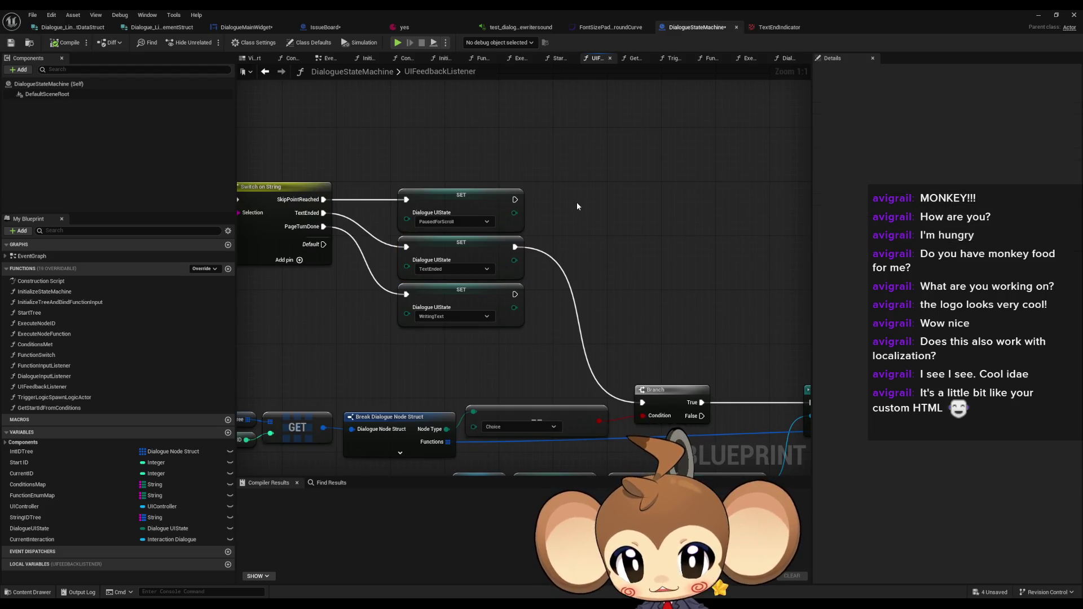
key("ctrl+v")
mouse_move(617, 209)
left_mouse_down()
mouse_move(568, 196)
mouse_move(697, 270)
mouse_move(672, 256)
left_mouse_up()
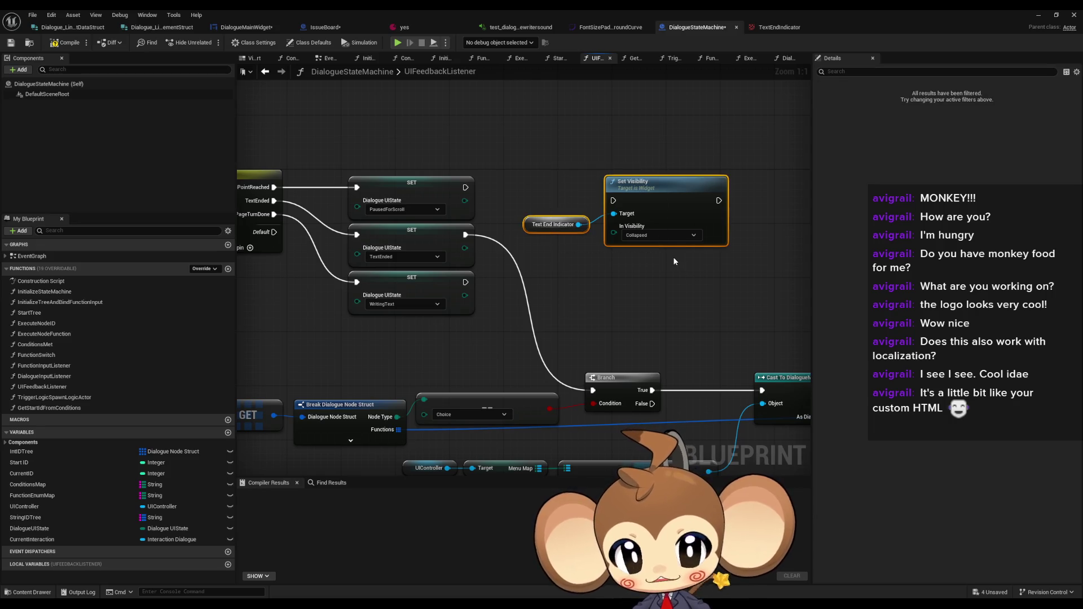
Review DialogueMainWidget's SetUIElementsForEndWriting function graph
left_click(262, 29)
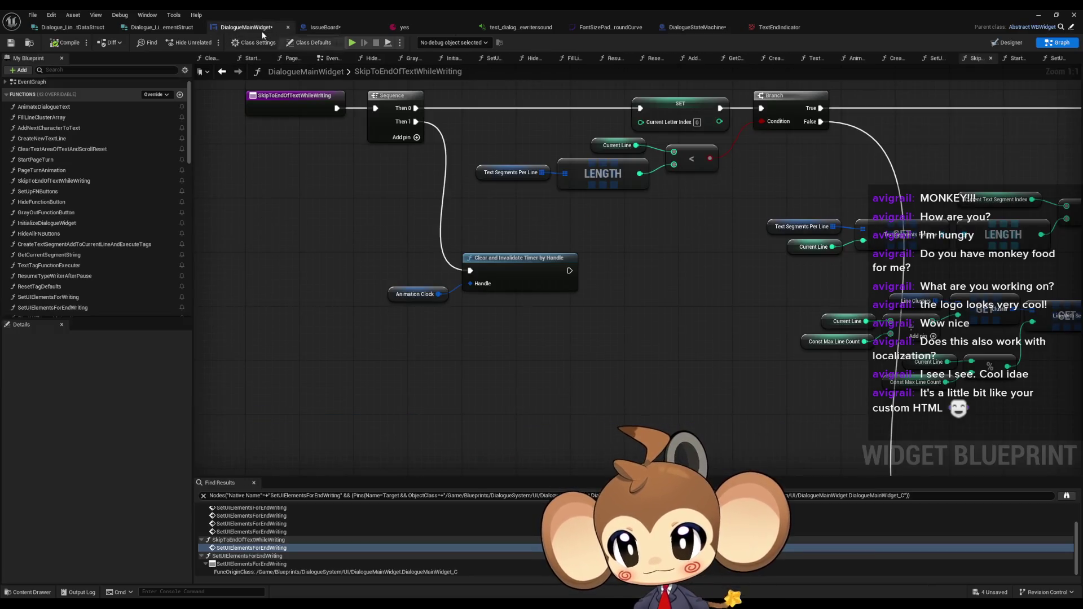
scroll(76, 288, "down", 5)
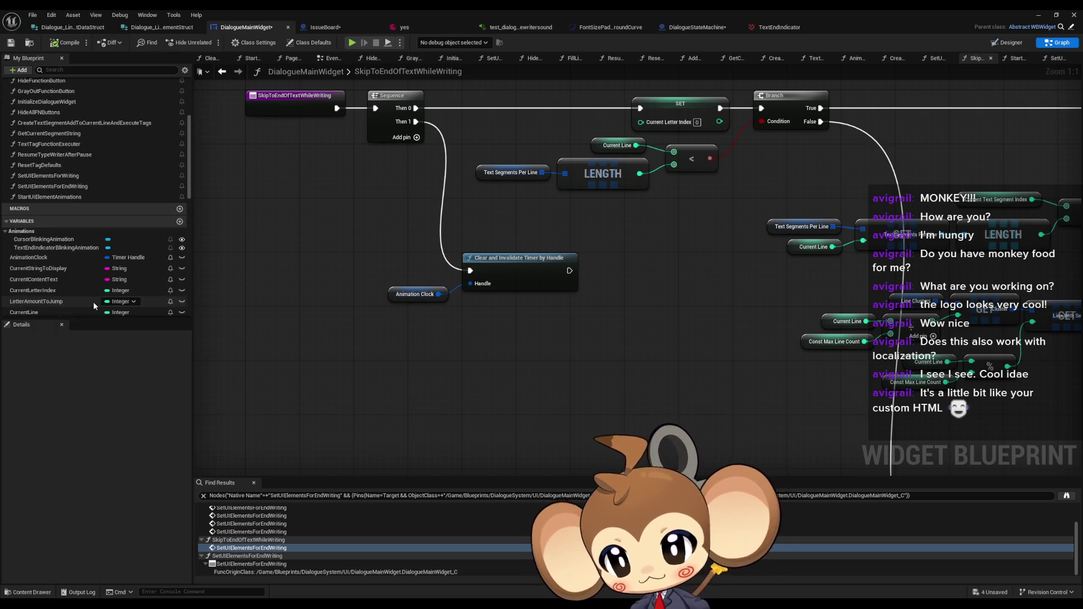
double_click(90, 185)
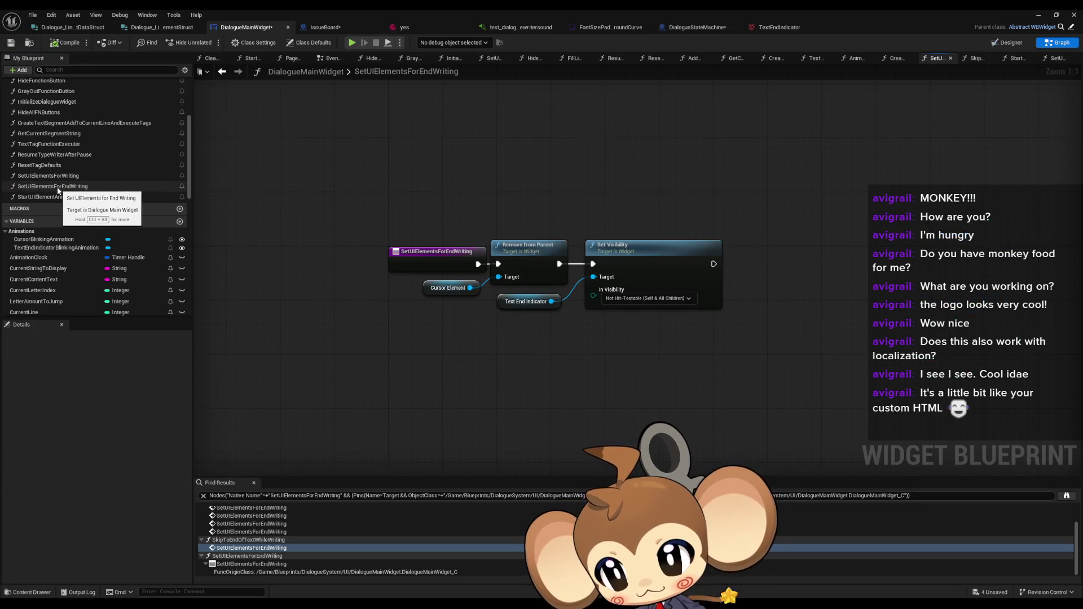
In DialogueStateMachine, select the UIController, FIND and Cast To DialogueMainWidget nodes
left_click(697, 27)
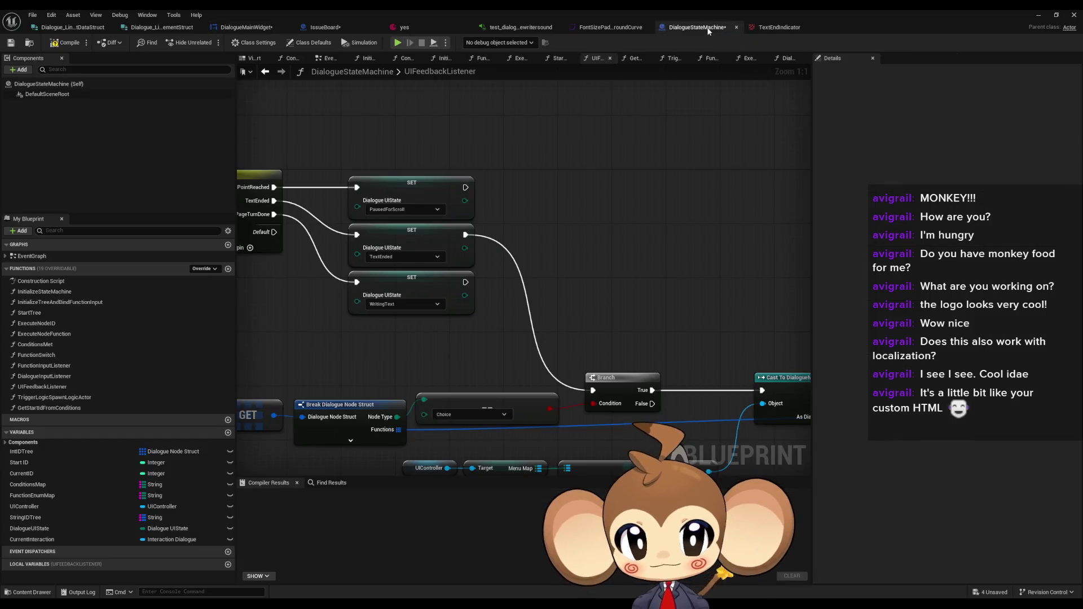
scroll(468, 349, "up", 1)
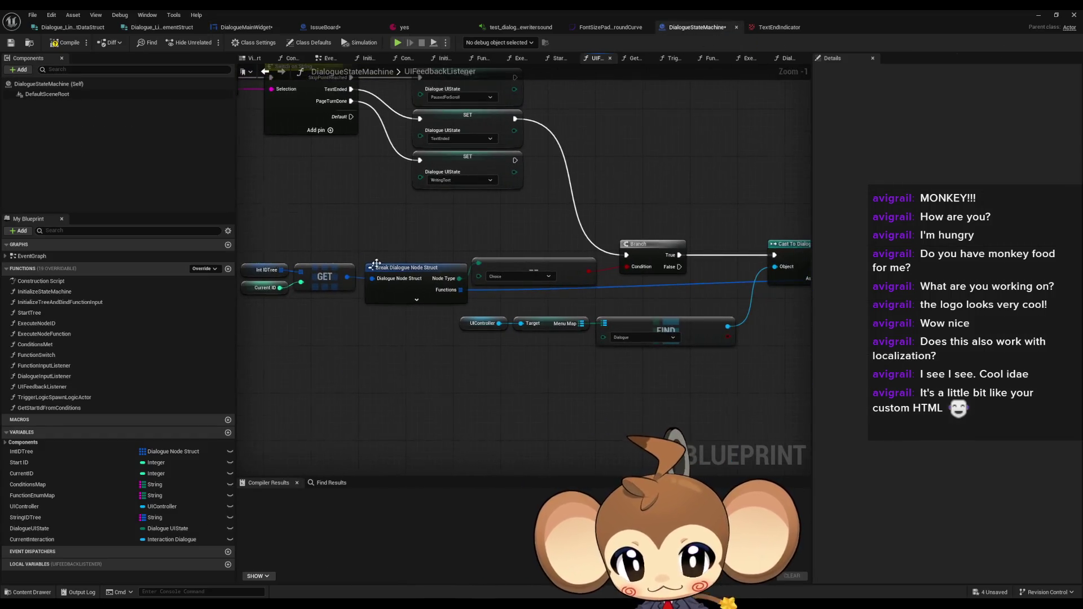
mouse_move(418, 280)
left_mouse_down()
mouse_move(530, 332)
mouse_move(605, 327)
mouse_move(536, 235)
mouse_move(464, 213)
left_mouse_up()
left_click(576, 260, "ctrl")
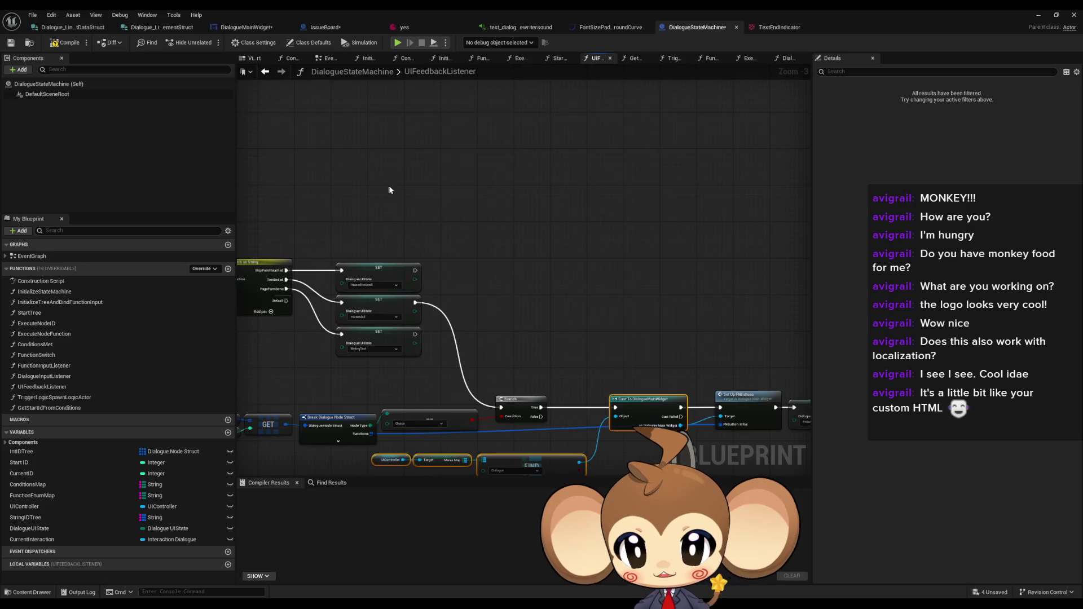
Duplicate the widget lookup and Cast nodes and add Set UIElements for End Writing from the cast
left_click_drag(389, 189, 468, 184)
key("ctrl+w")
scroll(601, 223, "up", 2)
mouse_move(629, 143)
left_mouse_down()
mouse_move(597, 104)
mouse_move(579, 217)
mouse_move(549, 270)
left_mouse_up()
left_click(592, 110)
left_click_drag(597, 295, 632, 302)
type("set for ended")
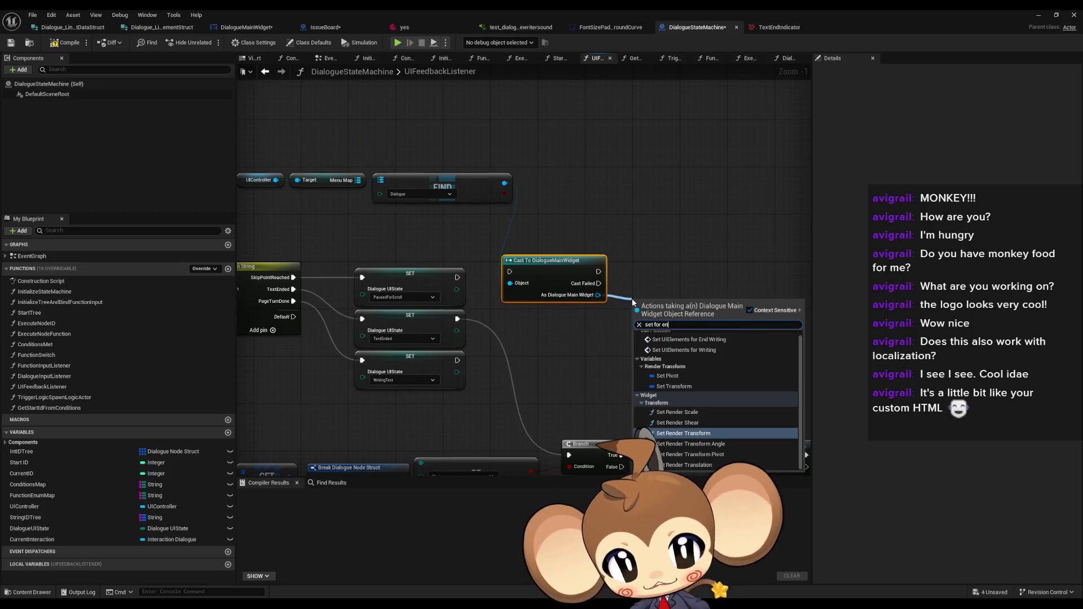
key("BackSpace")
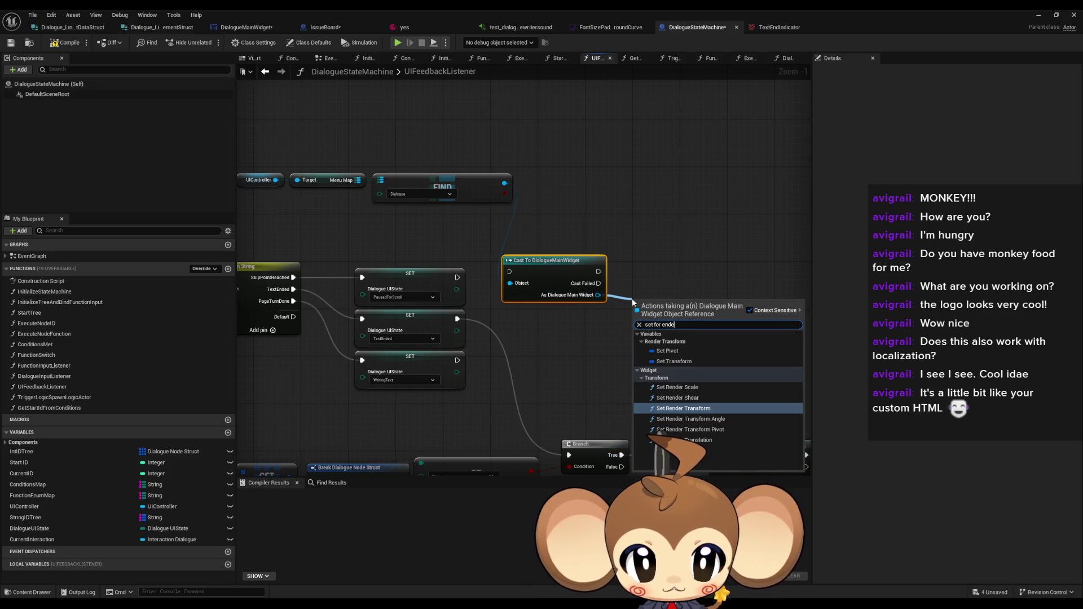
key("Return")
scroll(625, 408, "down", 1)
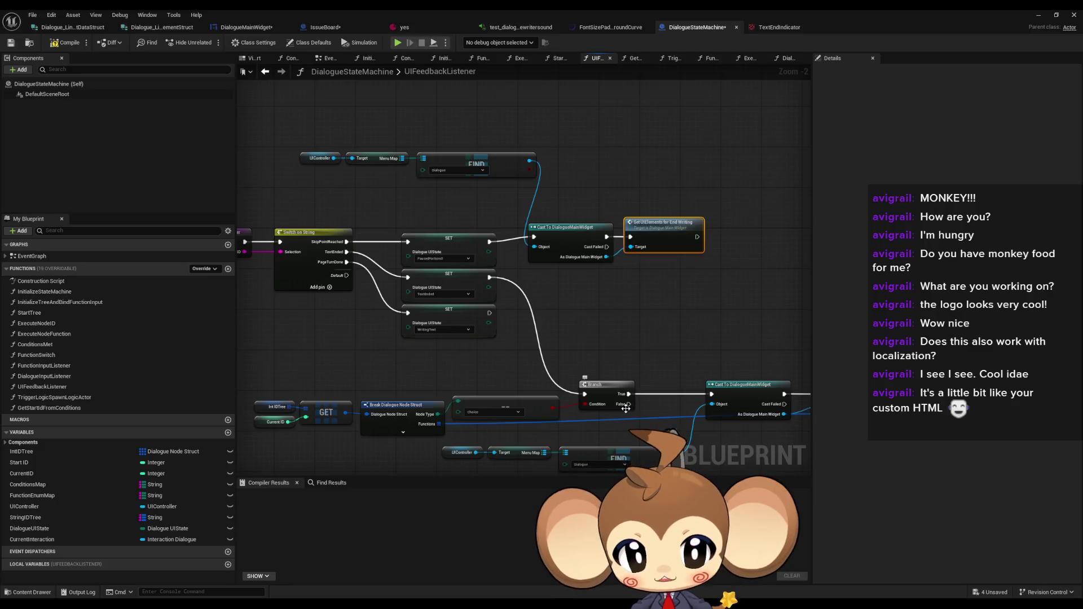
Rewire so TextEnded runs the Cast into the Branch, with Branch True going to Set Up FNButtons
mouse_move(663, 346)
left_mouse_down()
mouse_move(569, 294)
mouse_move(503, 205)
mouse_move(539, 273)
mouse_move(495, 242)
left_mouse_up()
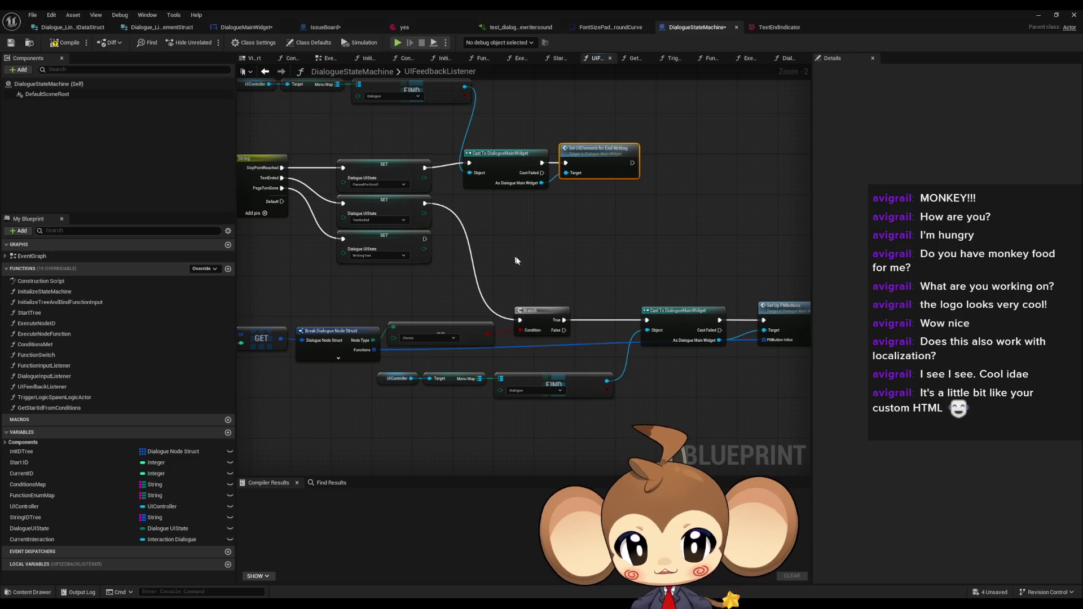
mouse_move(550, 198)
left_mouse_down()
mouse_move(614, 336)
mouse_move(580, 307)
mouse_move(619, 292)
left_mouse_up()
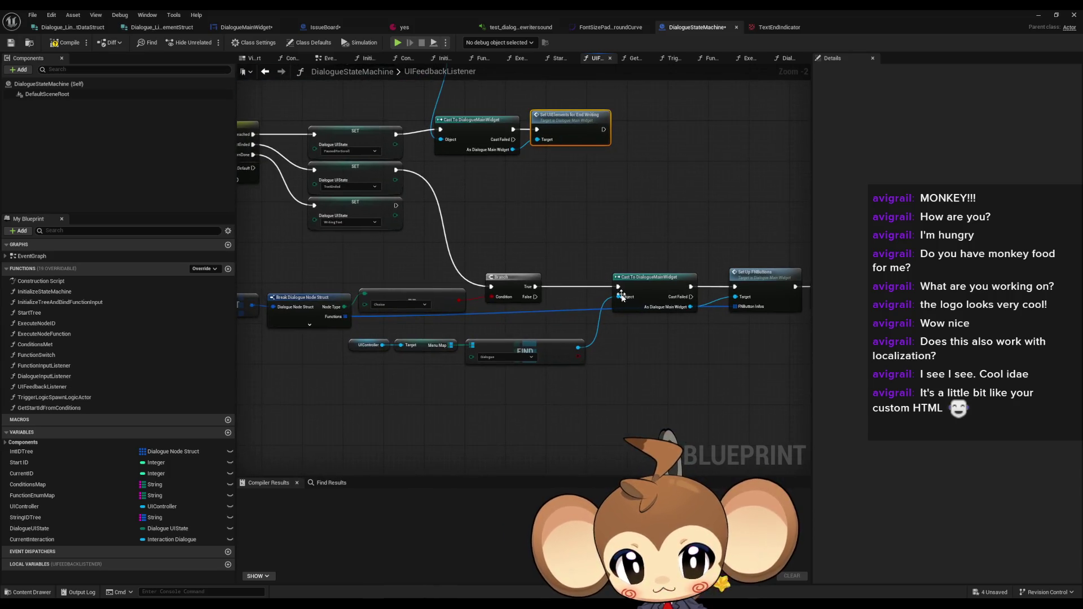
left_click_drag(386, 336, 586, 366)
left_click(653, 281, "ctrl")
left_click_drag(652, 281, 448, 372)
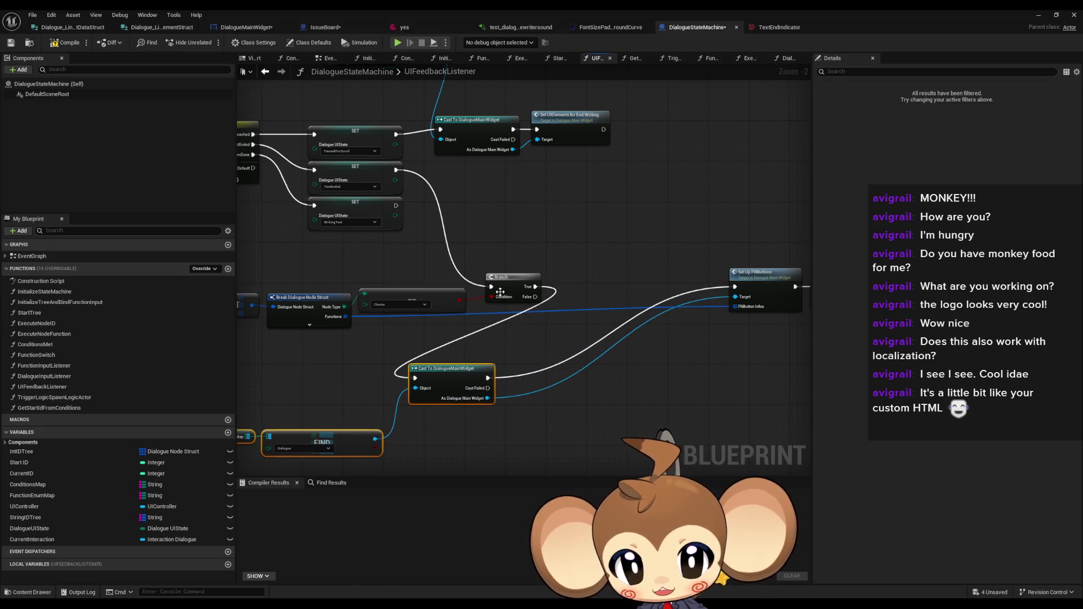
left_click_drag(533, 286, 734, 286)
left_click_drag(488, 377, 491, 287)
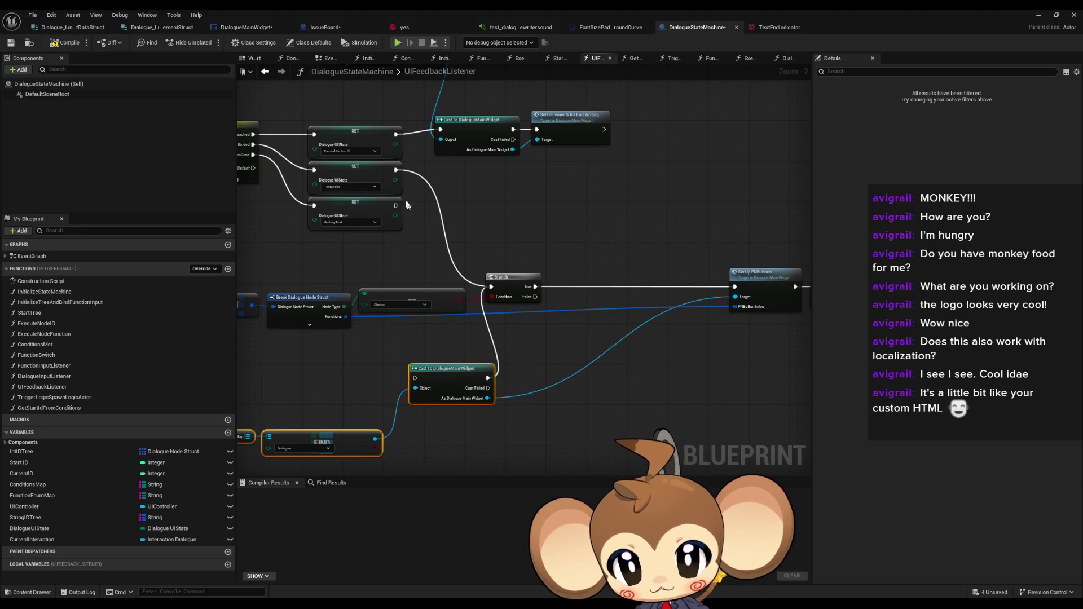
mouse_move(397, 169)
left_mouse_down()
mouse_move(416, 378)
mouse_move(401, 351)
left_mouse_up()
left_click_drag(453, 286, 463, 365)
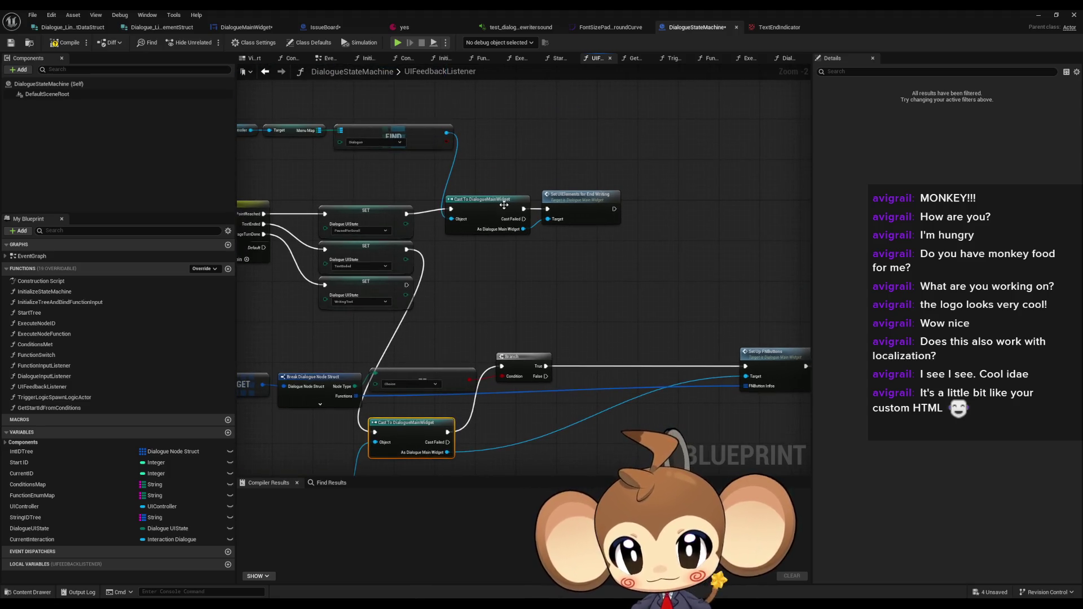
Add a copy of Set UIElements for End Writing on the Branch's False path
left_click_drag(541, 183, 527, 157)
left_click(570, 168)
key("ctrl+c")
left_click_drag(594, 283, 592, 181)
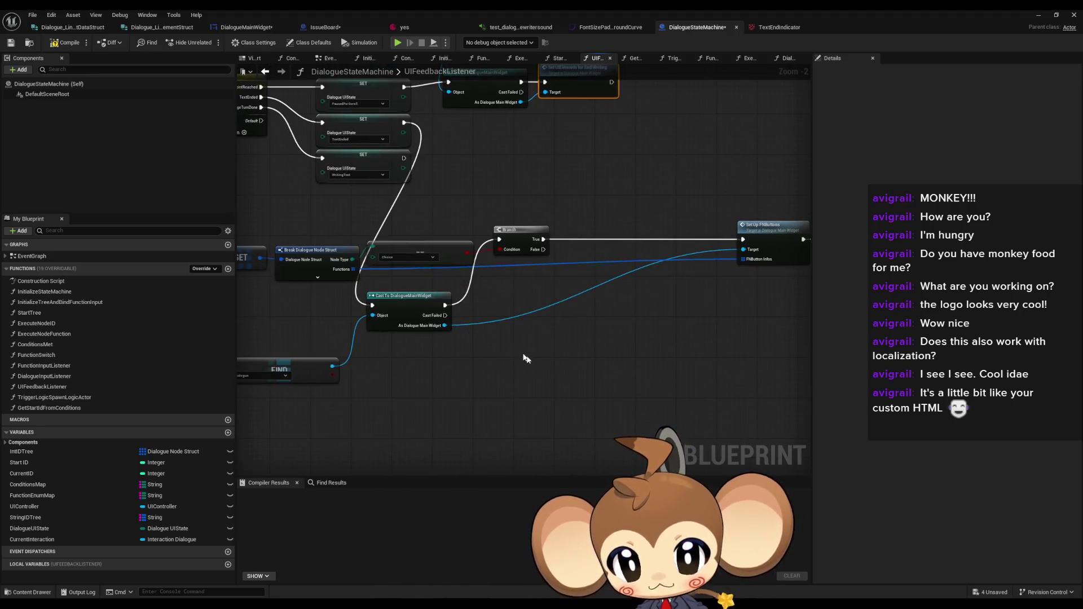
key("ctrl+v")
mouse_move(445, 325)
left_mouse_down()
mouse_move(540, 387)
mouse_move(543, 249)
left_mouse_up()
left_click_drag(564, 372, 631, 377)
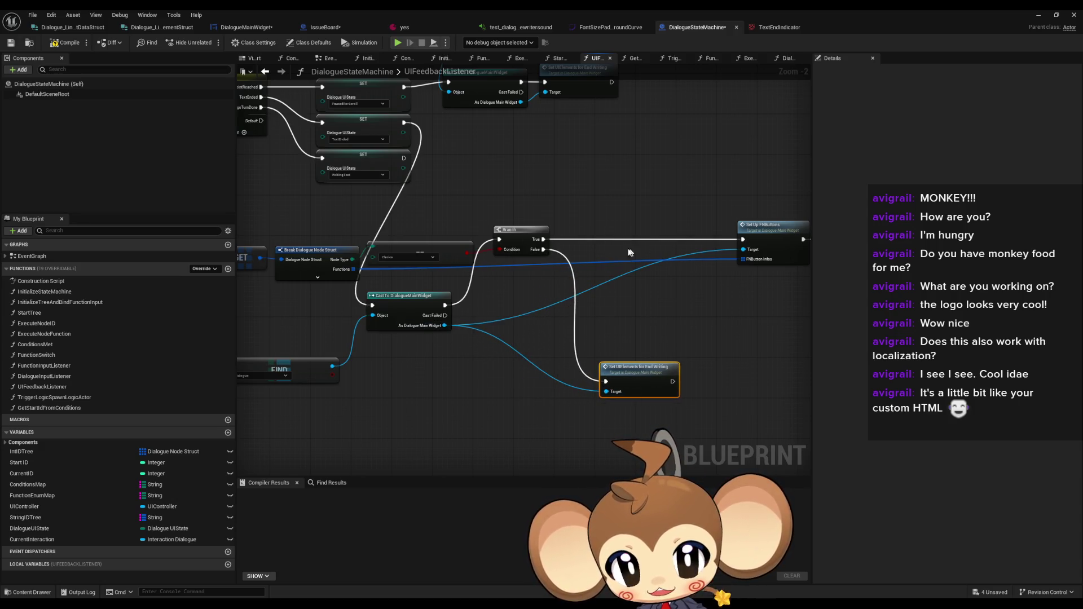
double_click(637, 373)
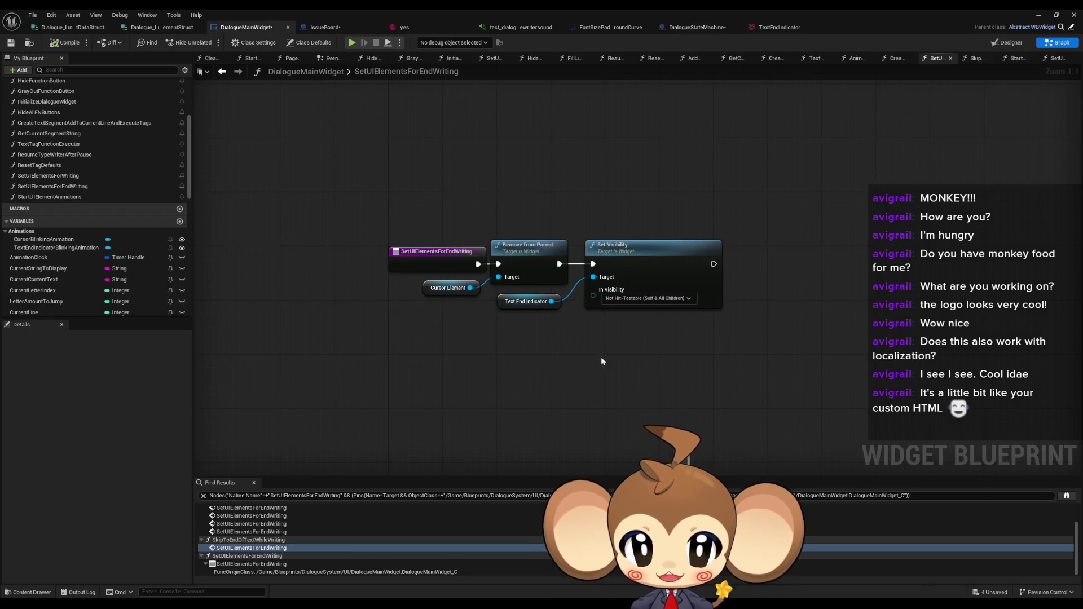
Add a Boolean input named Show Text End Indicator to SetUIElementsForEndWriting
left_click(529, 249)
left_click(610, 247)
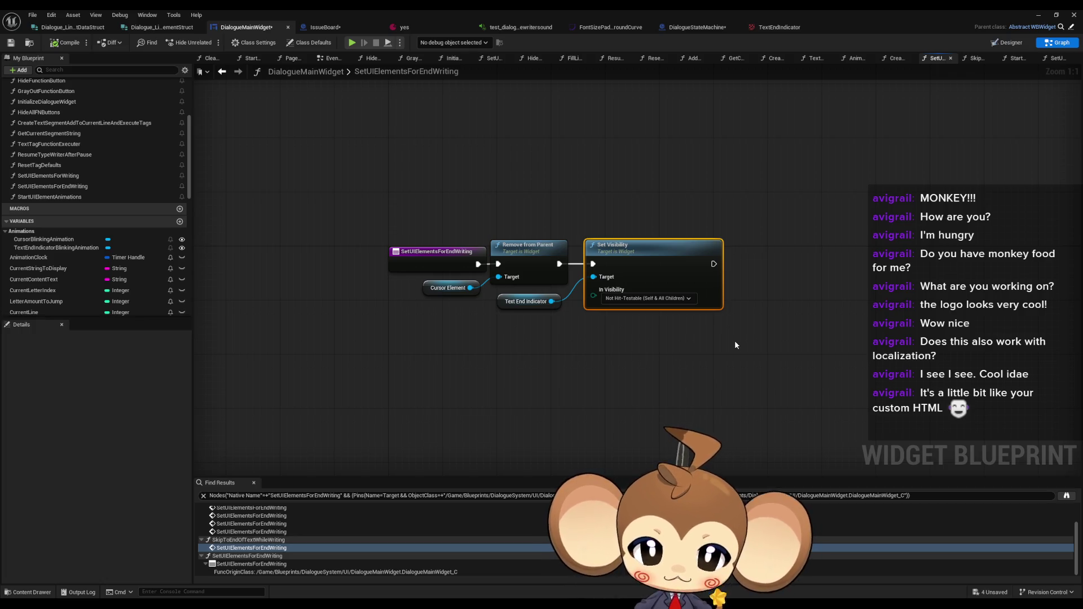
left_click(437, 252)
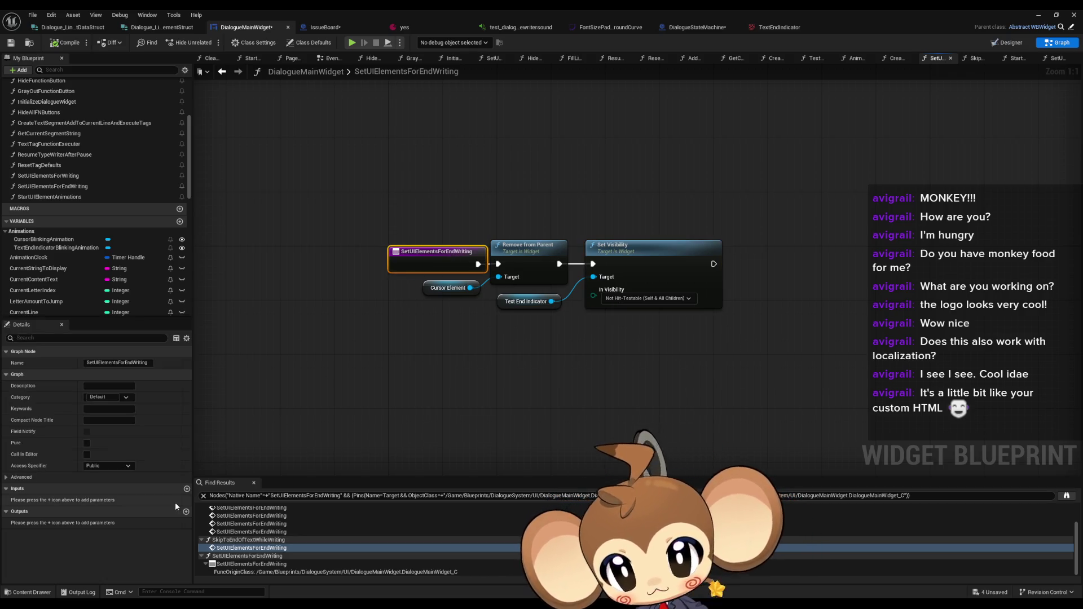
left_click(187, 488)
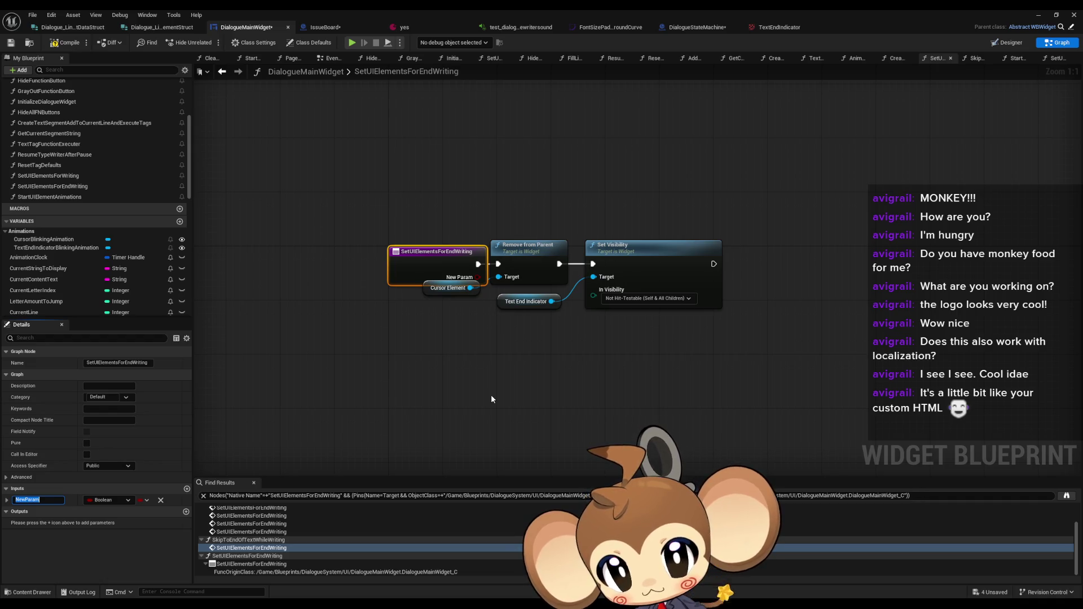
type("ShowTextEndIndi")
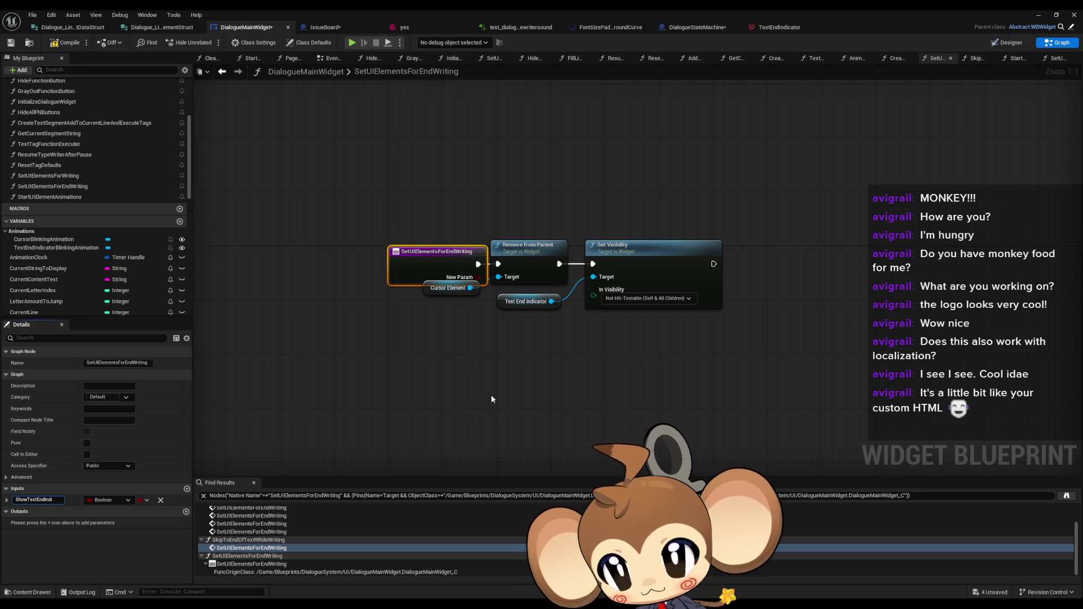
type("cator")
key("Return")
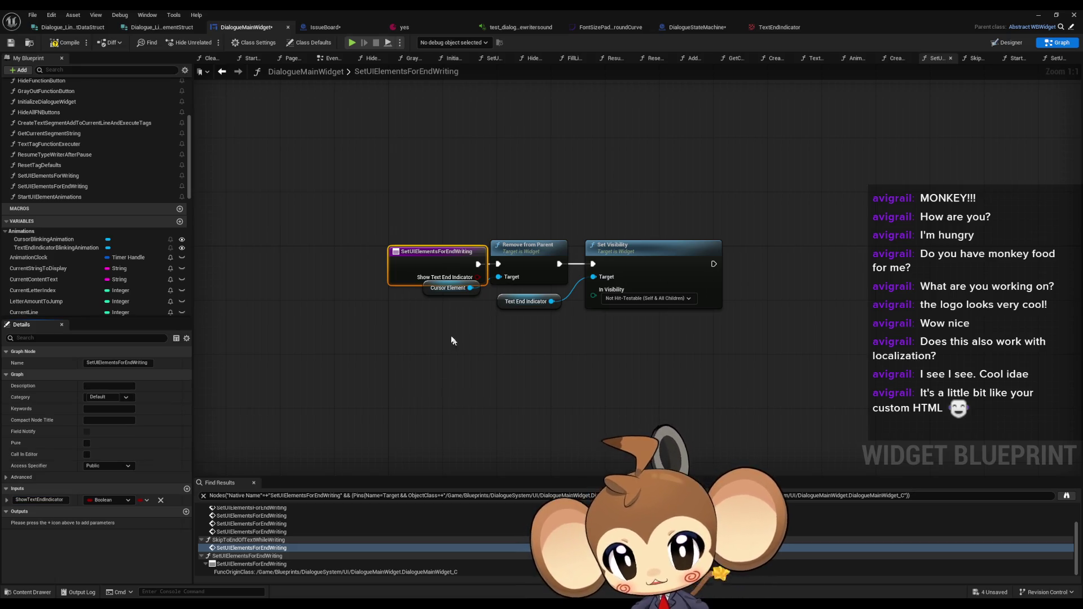
Have the new input drive a Branch whose True path sets Text End Indicator visibility
left_click_drag(436, 289, 439, 309)
mouse_move(478, 277)
left_mouse_down()
mouse_move(513, 361)
mouse_move(597, 265)
mouse_move(511, 366)
left_mouse_up()
type("branch")
key("Return")
left_click(608, 243)
left_click(526, 301, "ctrl")
left_click_drag(647, 251, 660, 353)
left_click(547, 362, "ctrl")
mouse_move(547, 362)
left_mouse_down()
mouse_move(634, 261)
mouse_move(620, 261)
left_mouse_up()
left_click(557, 185)
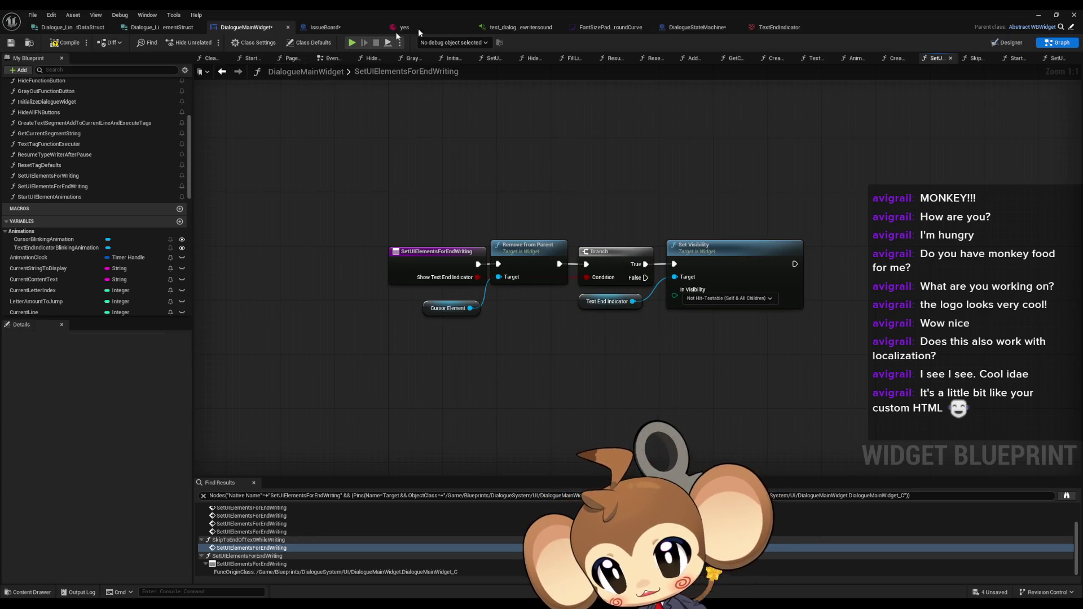
left_click(697, 27)
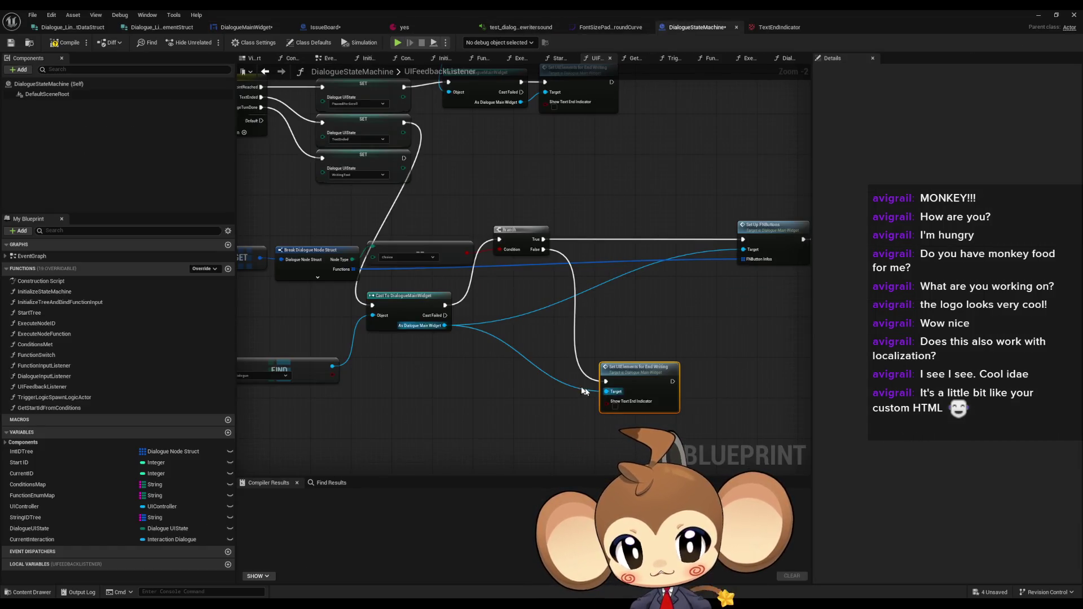
Tick Show Text End Indicator on the end-writing call and duplicate that node
scroll(587, 392, "down", 1)
left_click(529, 215)
left_click_drag(576, 342, 555, 243)
left_click(569, 351)
key("ctrl+c")
key("ctrl+v")
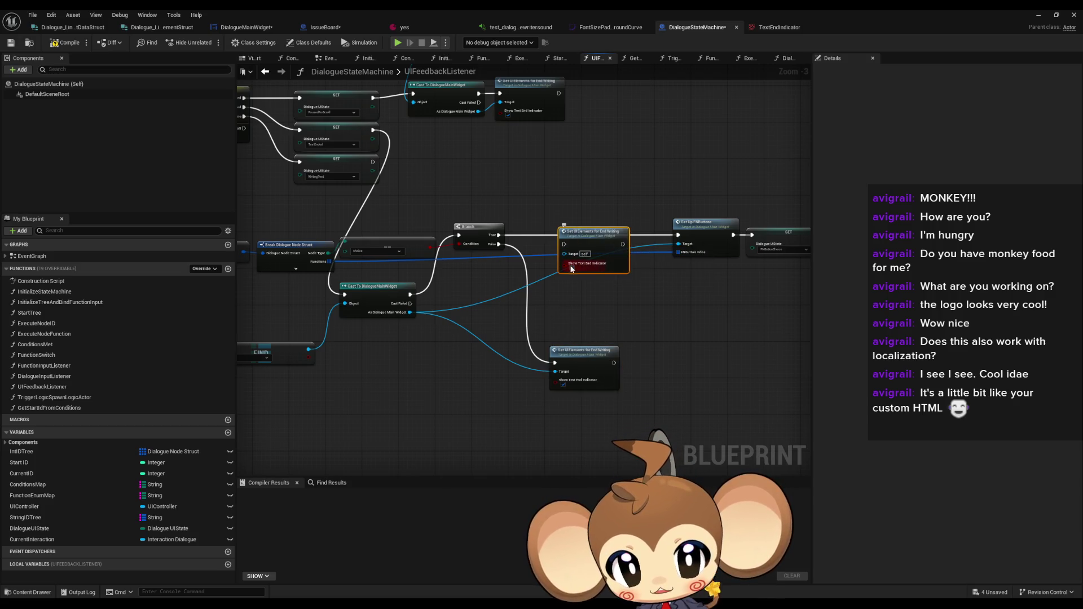
Wire the copy between Branch True and Set Up FNButtons, then start a playtest
left_click_drag(563, 244, 499, 235)
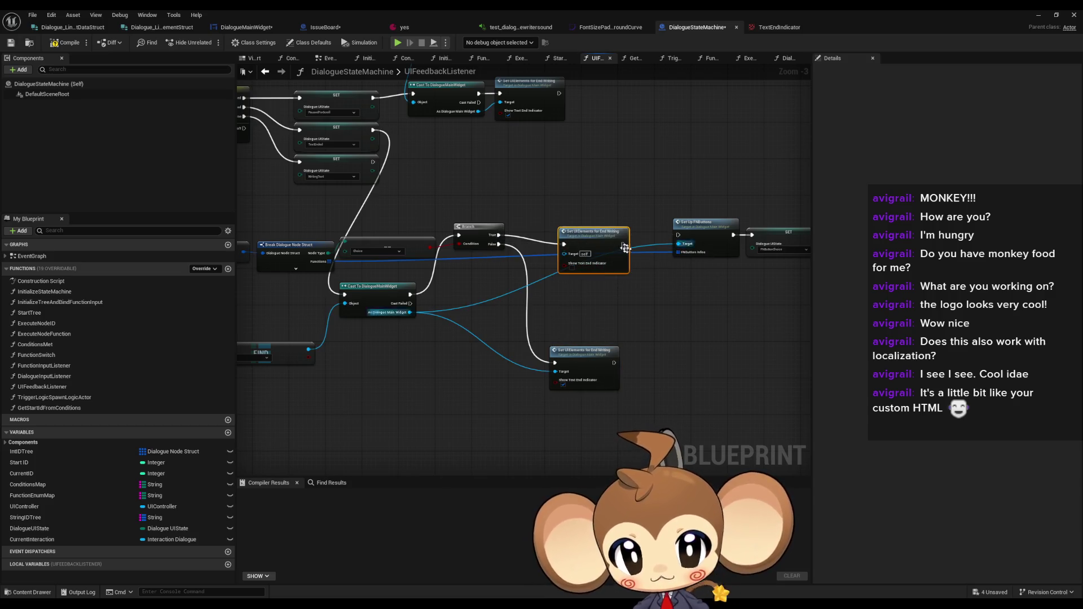
left_click_drag(622, 244, 678, 235)
mouse_move(590, 232)
left_mouse_down()
mouse_move(626, 223)
mouse_move(431, 315)
mouse_move(410, 312)
left_mouse_up()
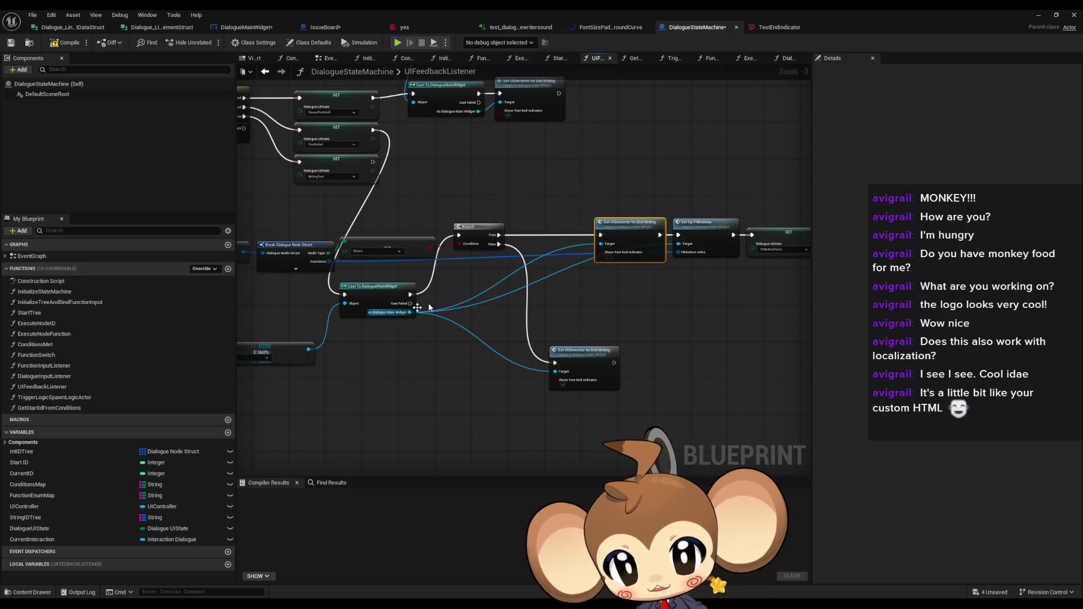
left_click(1037, 14)
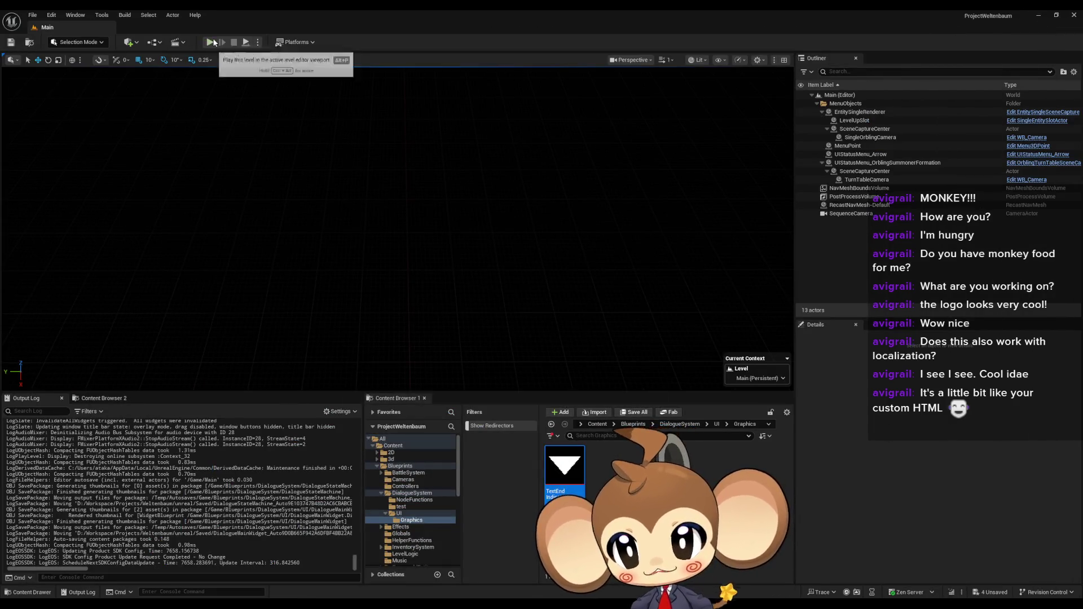
Playtest the dialogue past the Mira page and its end indicator to the Option 1/Option 2 question
left_click(358, 314)
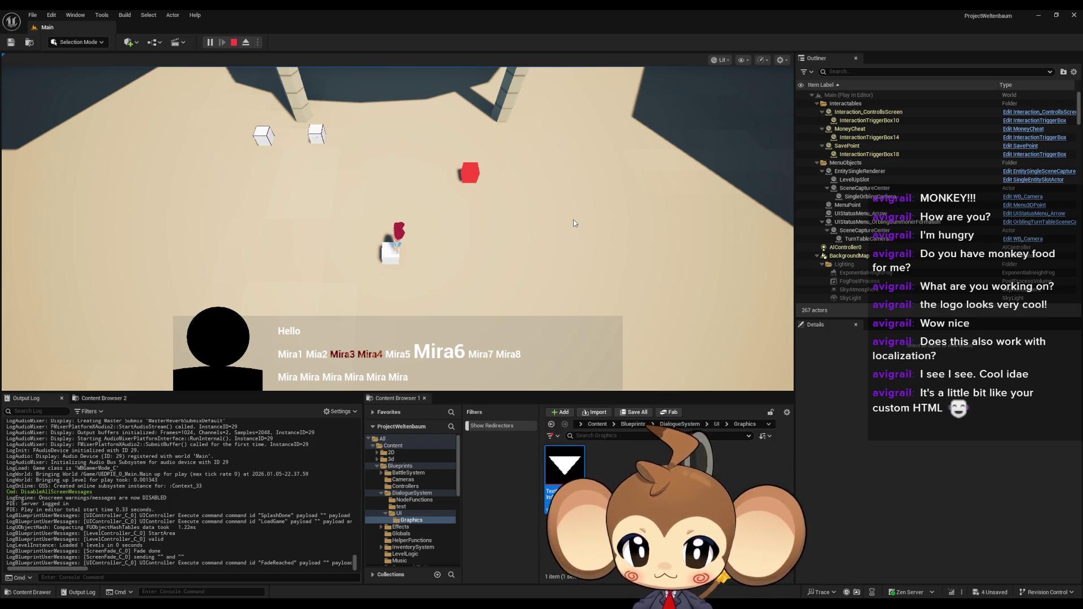
key("space")
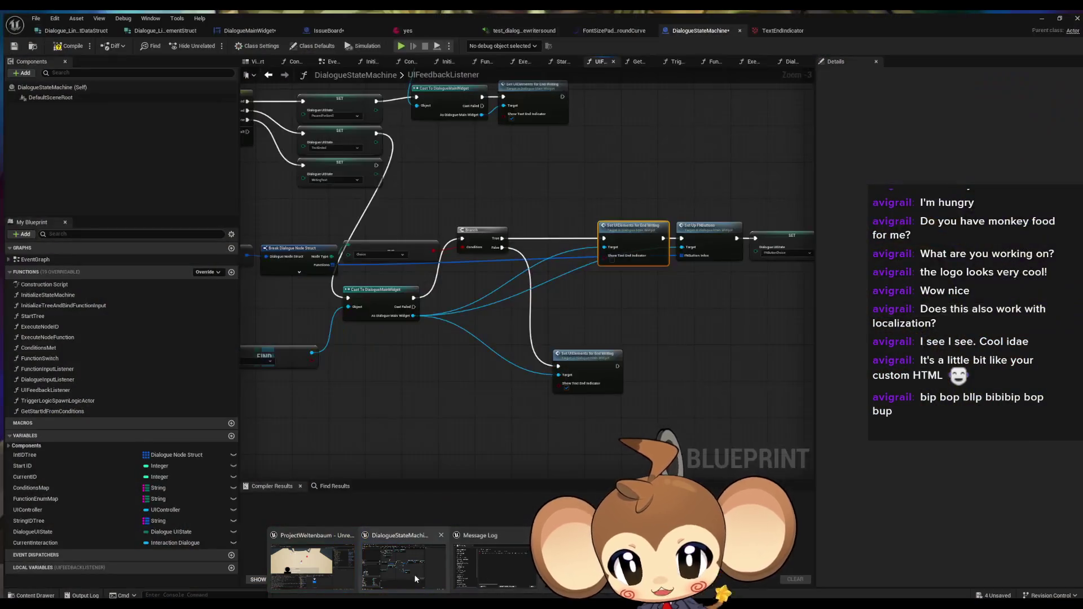
left_click(414, 574)
left_click(521, 27)
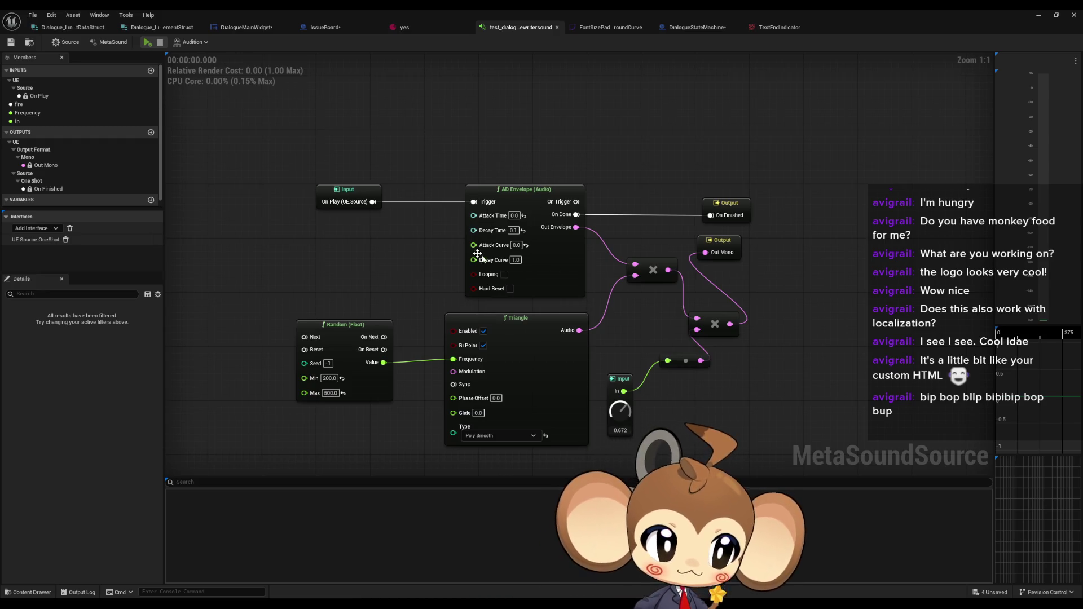
left_click(1035, 18)
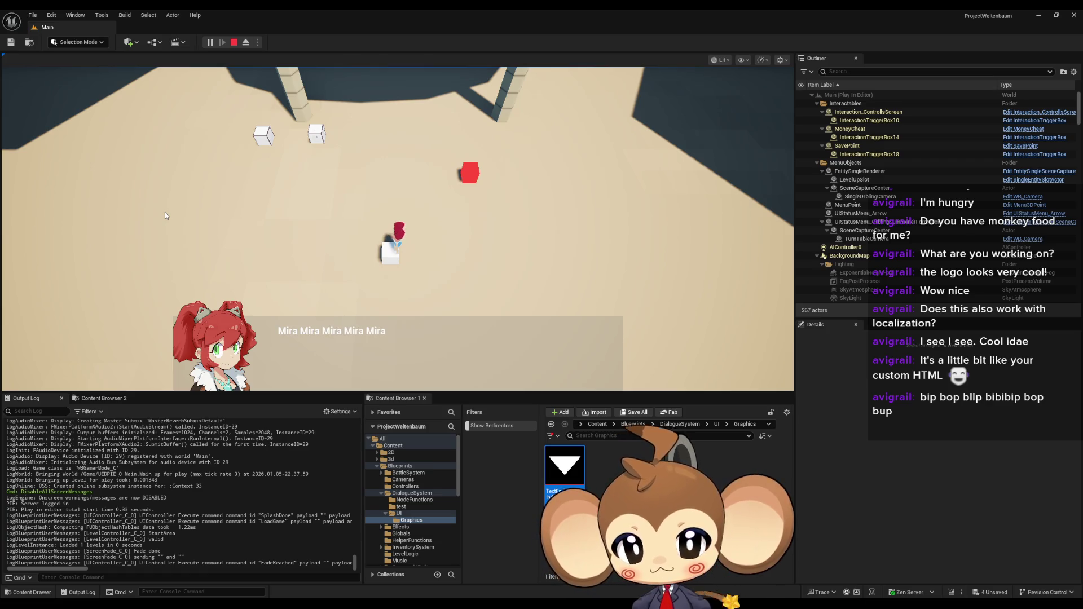
key("space")
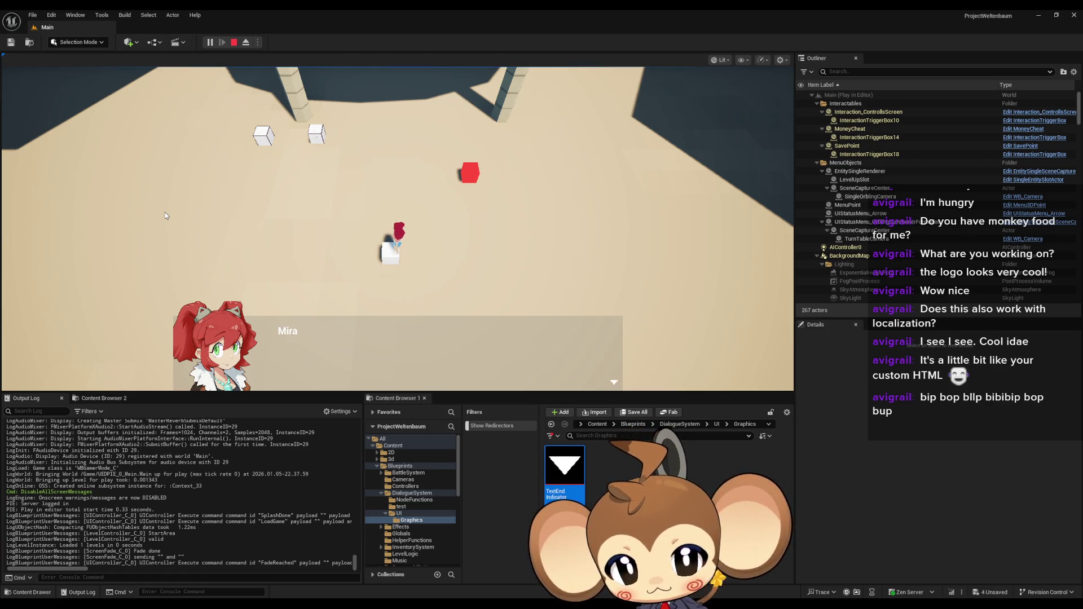
key("space")
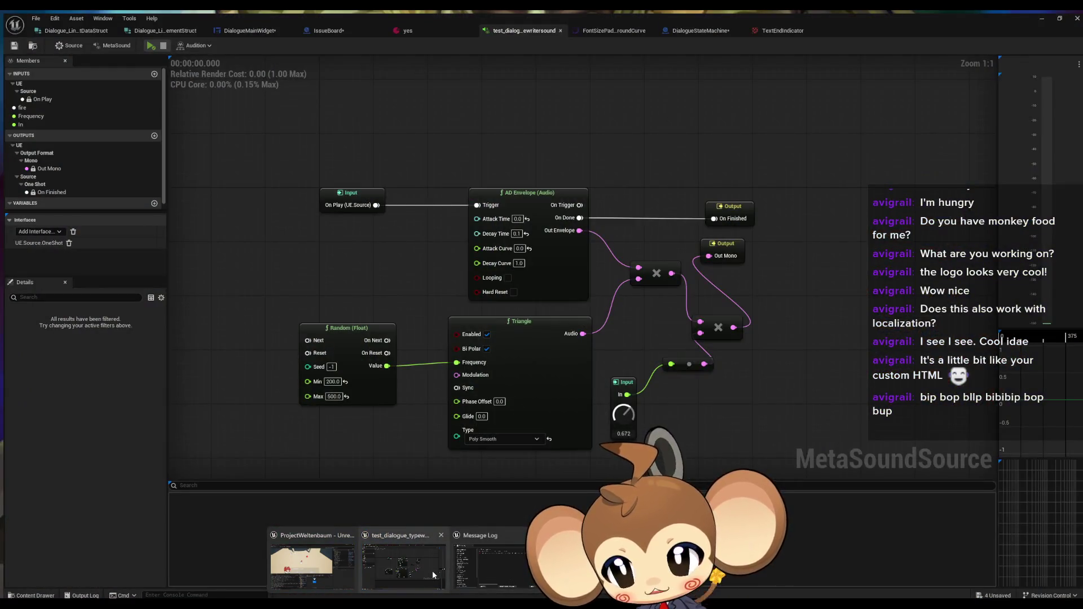
left_click(433, 574)
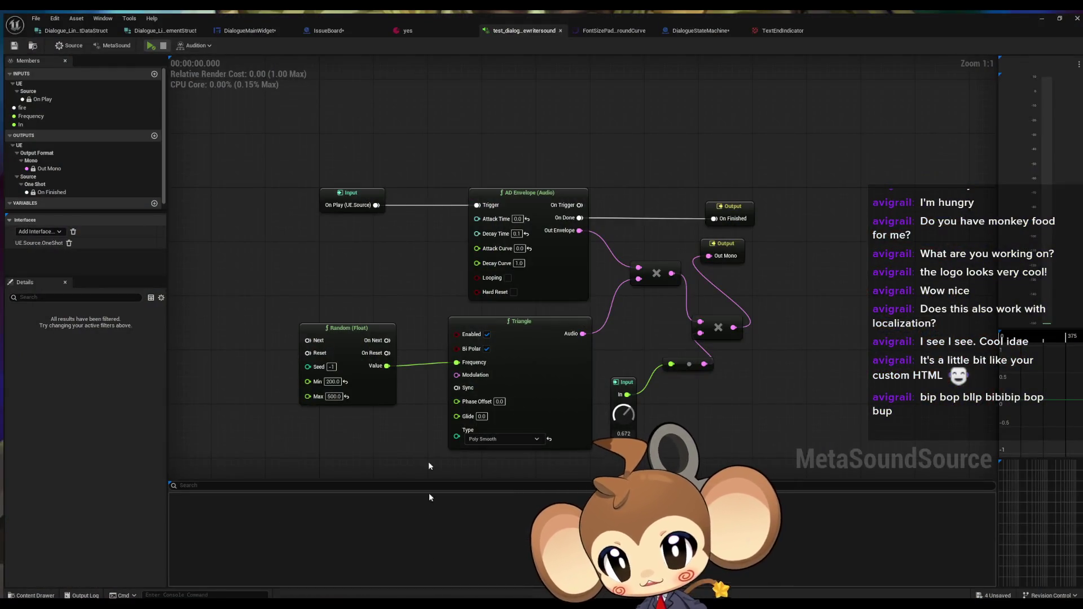
Check the English Mira text under Index [1] > TextByLanguage in the yes dialogue asset
left_click(407, 27)
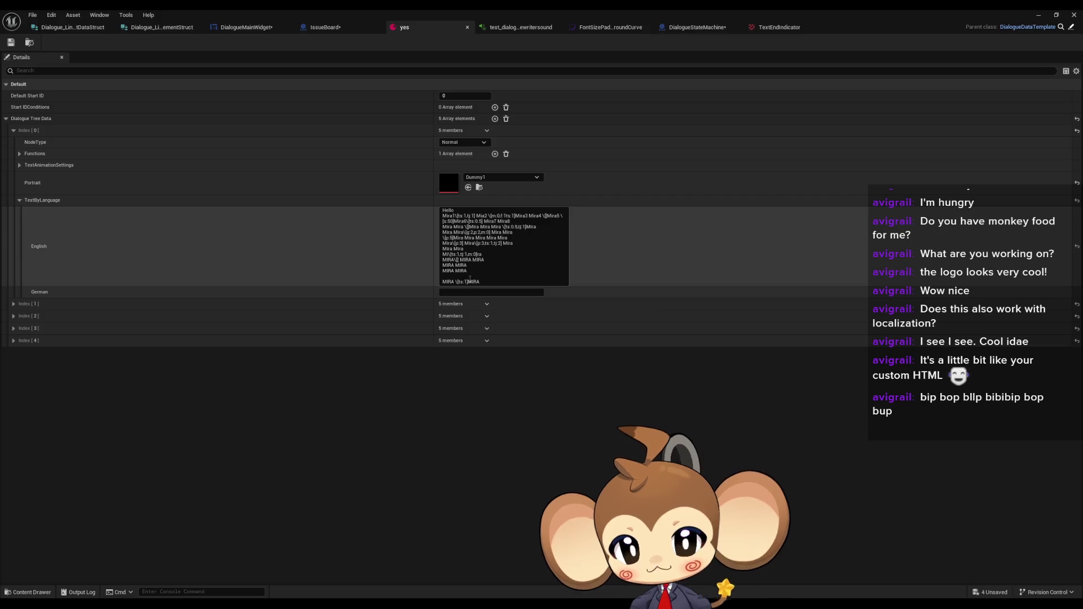
left_click(13, 304)
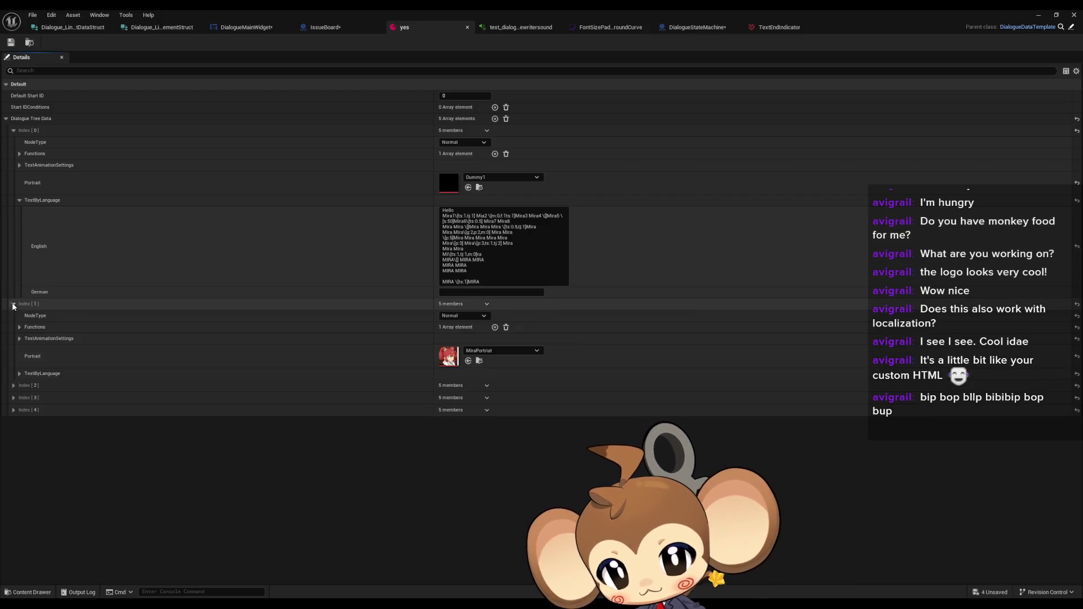
left_click(13, 304)
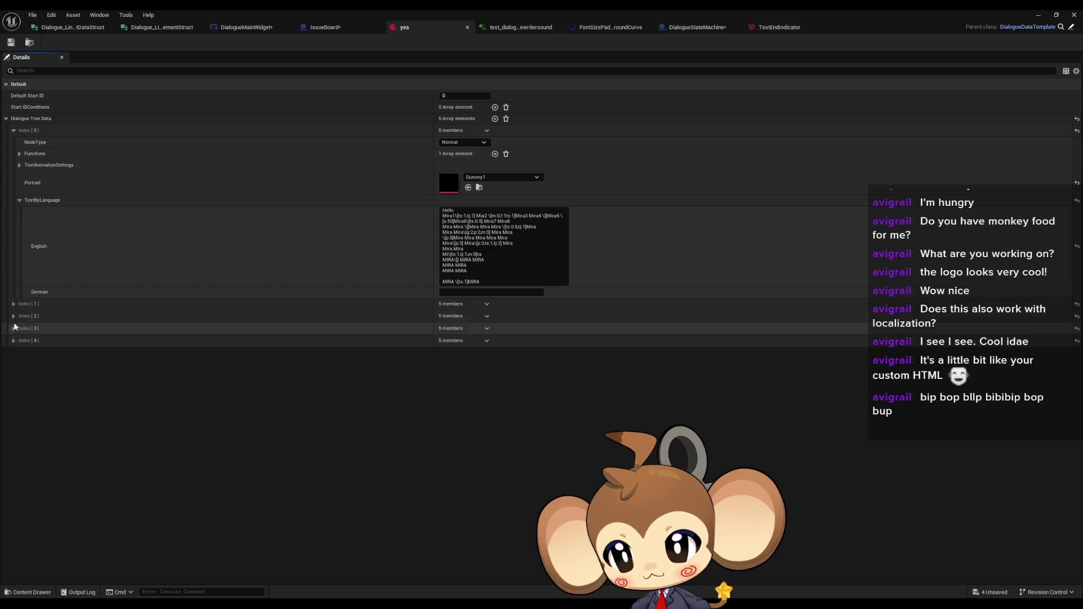
left_click(12, 315)
left_click(12, 314)
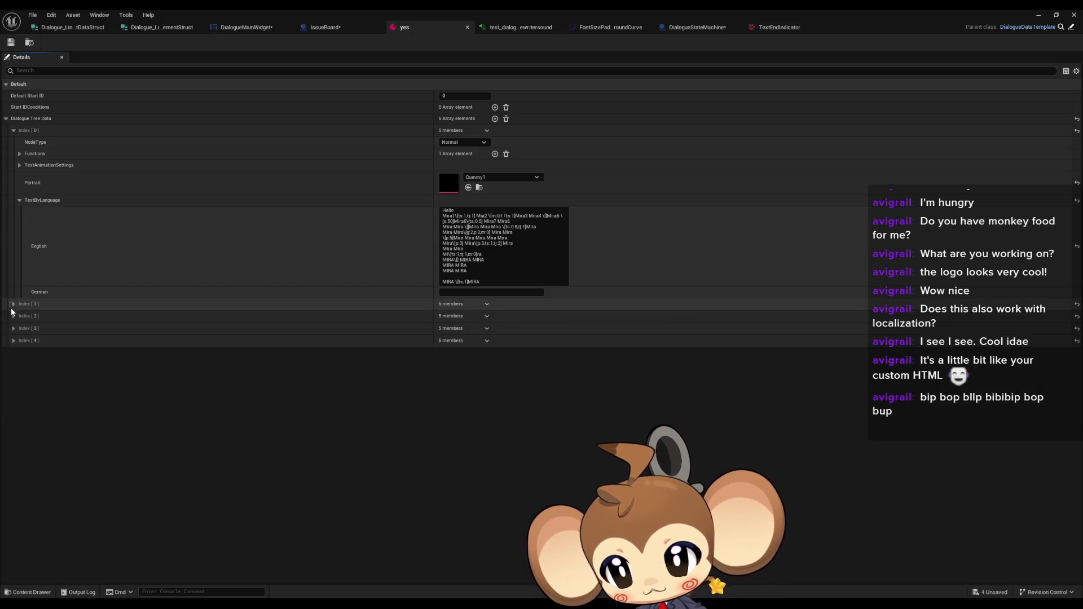
left_click(13, 305)
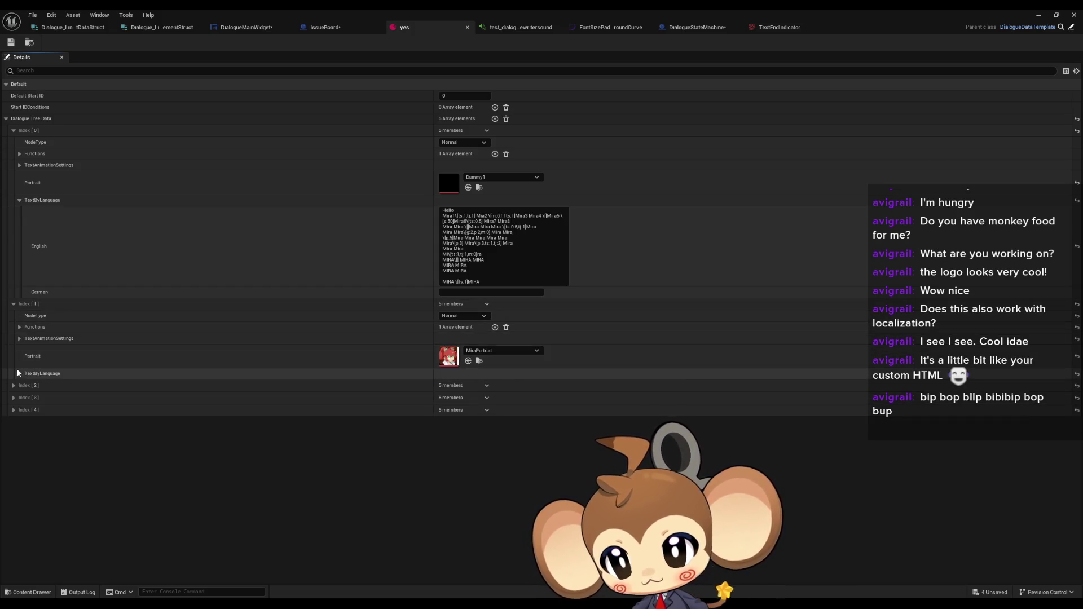
left_click(20, 373)
right_click(460, 412)
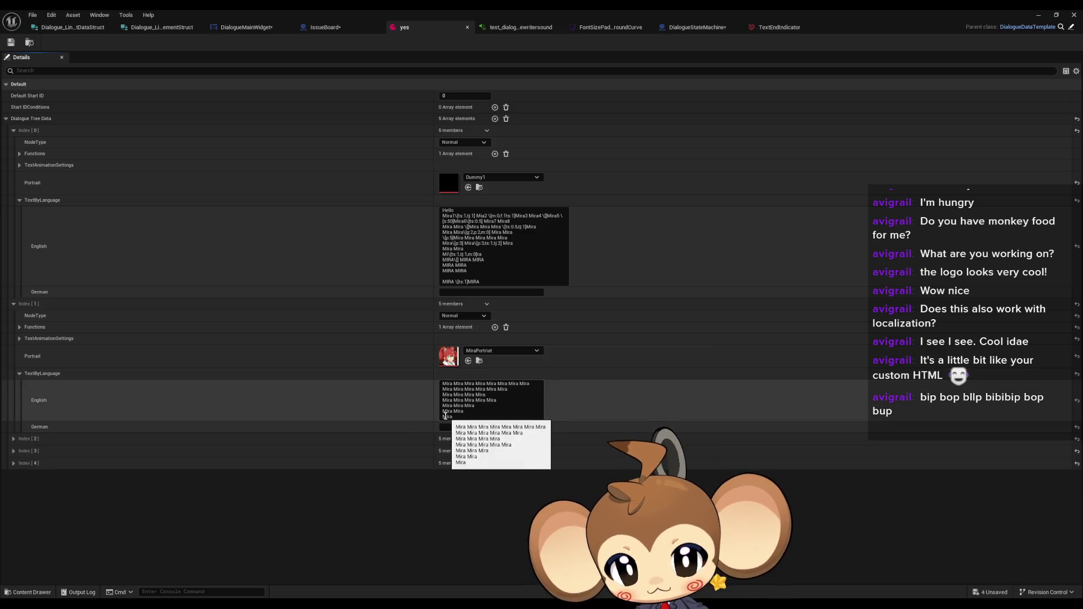
left_click(1037, 18)
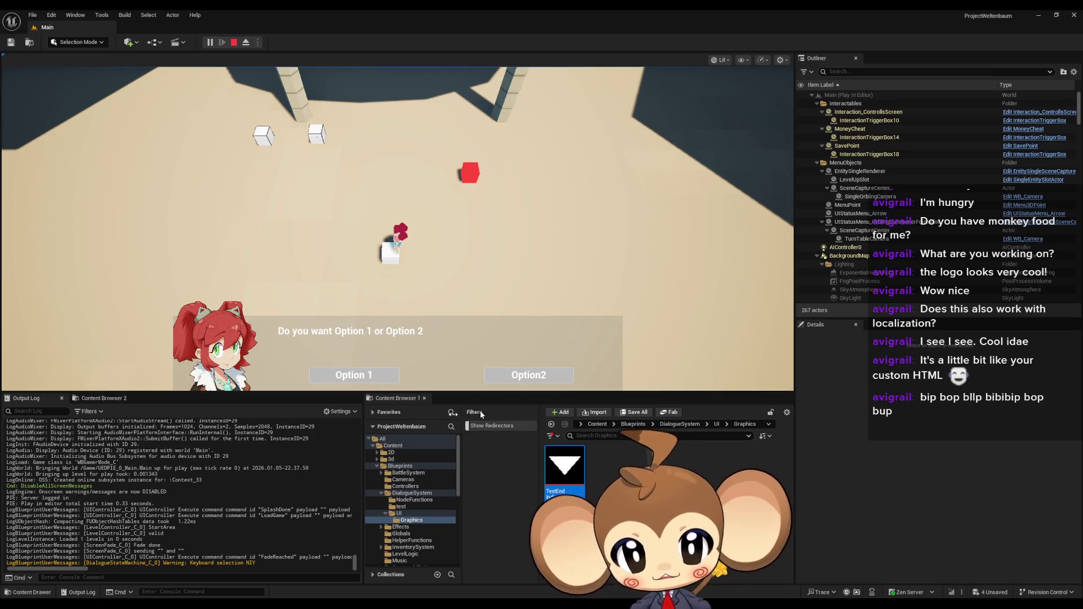
Choose Option 1, replay to the question, choose Option2, then stop the playtest
left_click(346, 380)
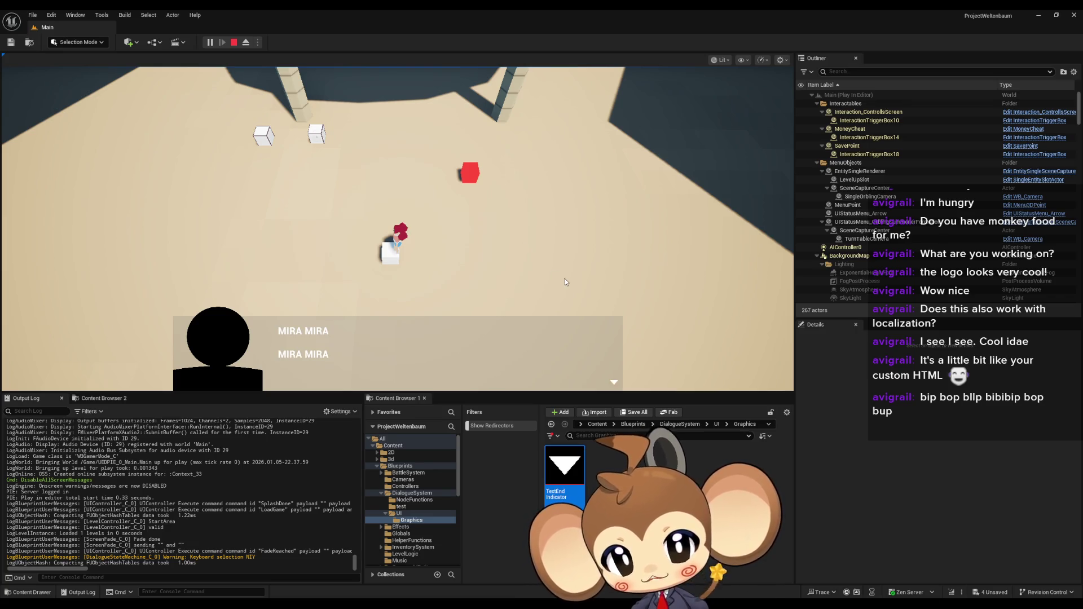
left_click(310, 343)
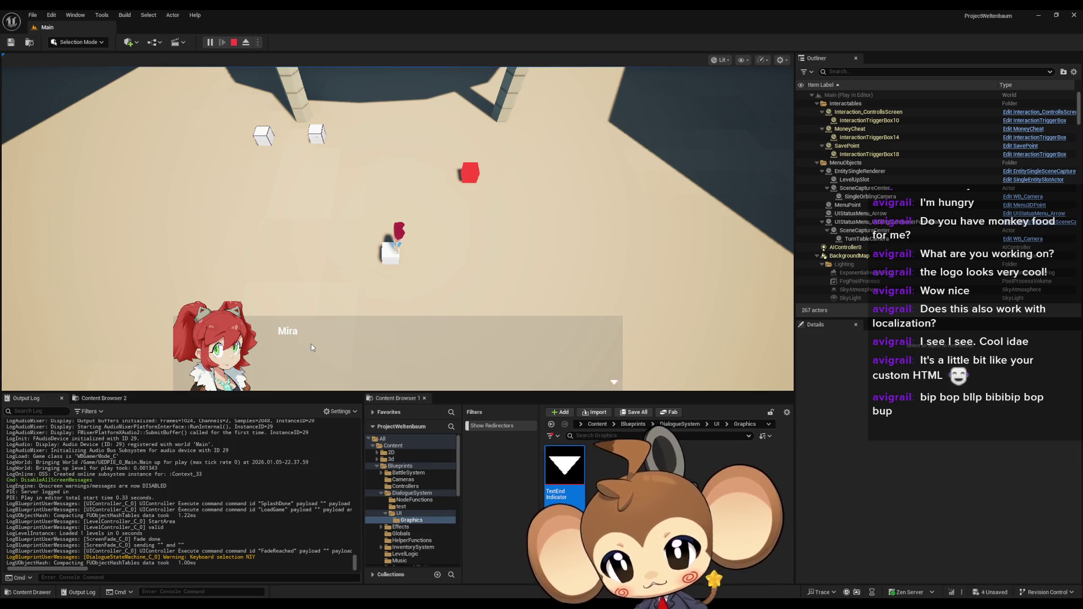
left_click(564, 375)
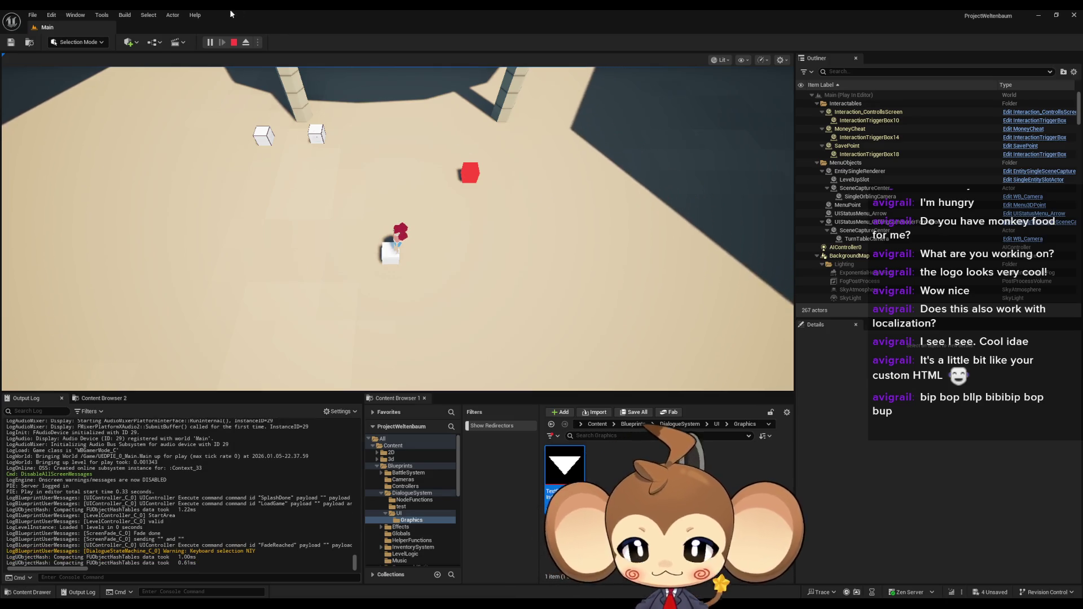
left_click(234, 42)
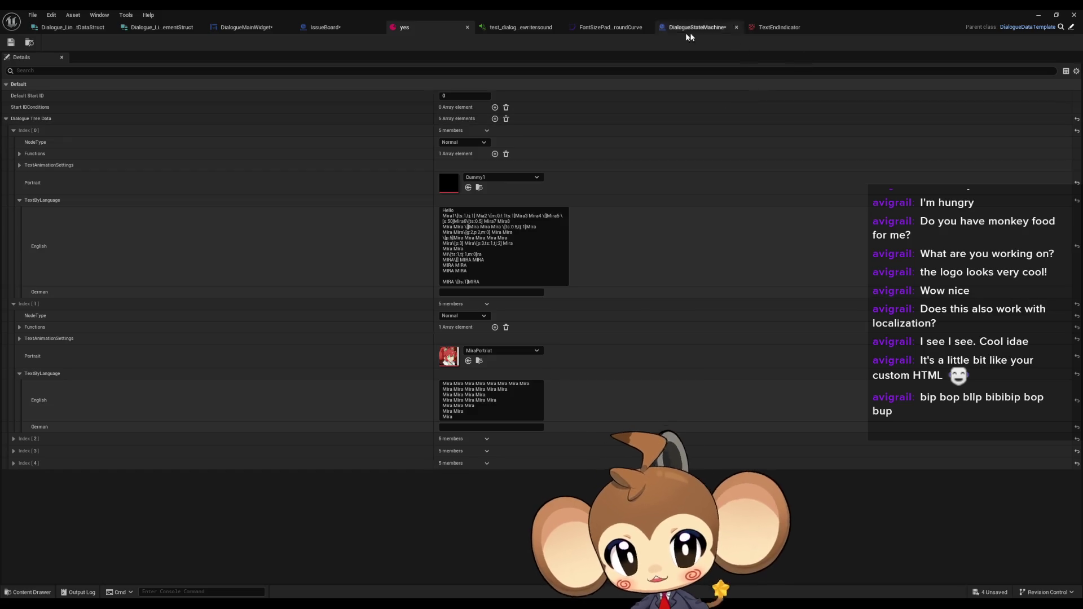
Reposition the Branch, Cast and Set UI Elements nodes and shift the top Find nodes right
left_click(682, 28)
scroll(624, 172, "down", 3)
scroll(531, 320, "up", 2)
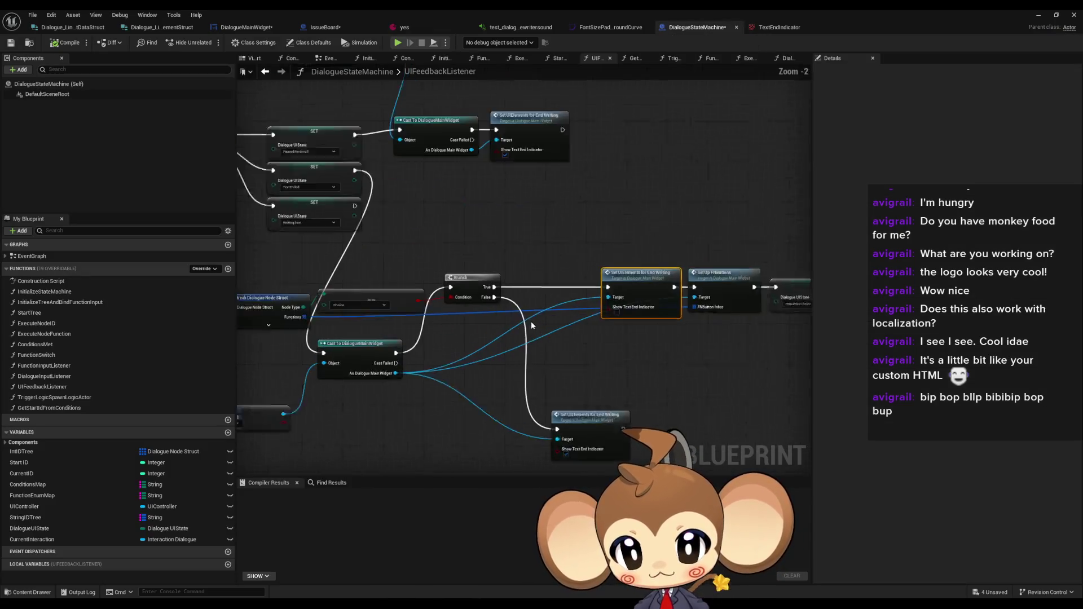
left_click_drag(444, 241, 738, 379)
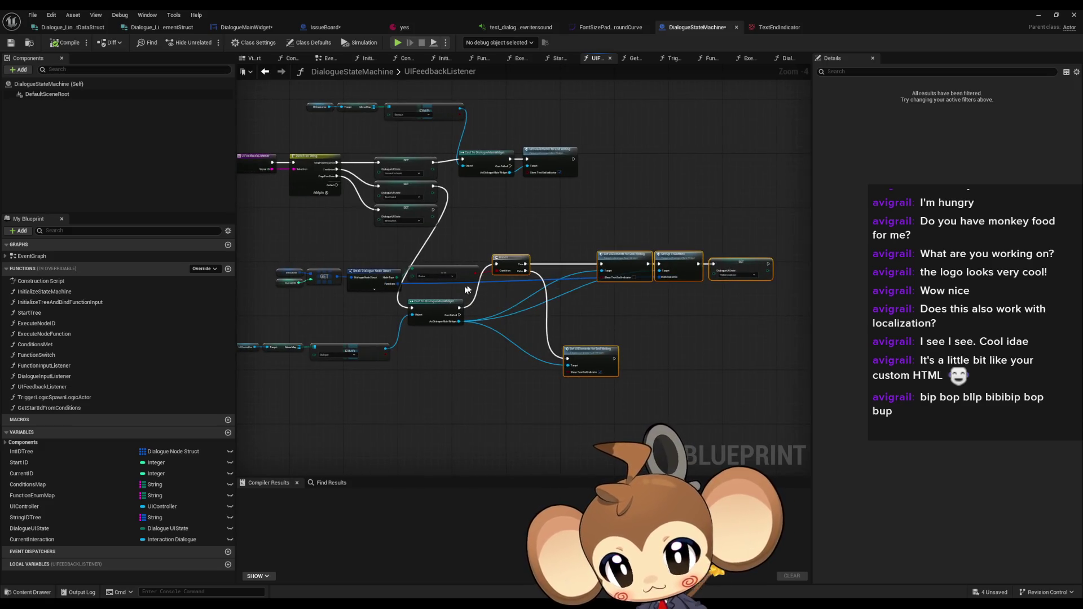
mouse_move(514, 262)
left_mouse_down()
mouse_move(524, 303)
mouse_move(514, 307)
left_mouse_up()
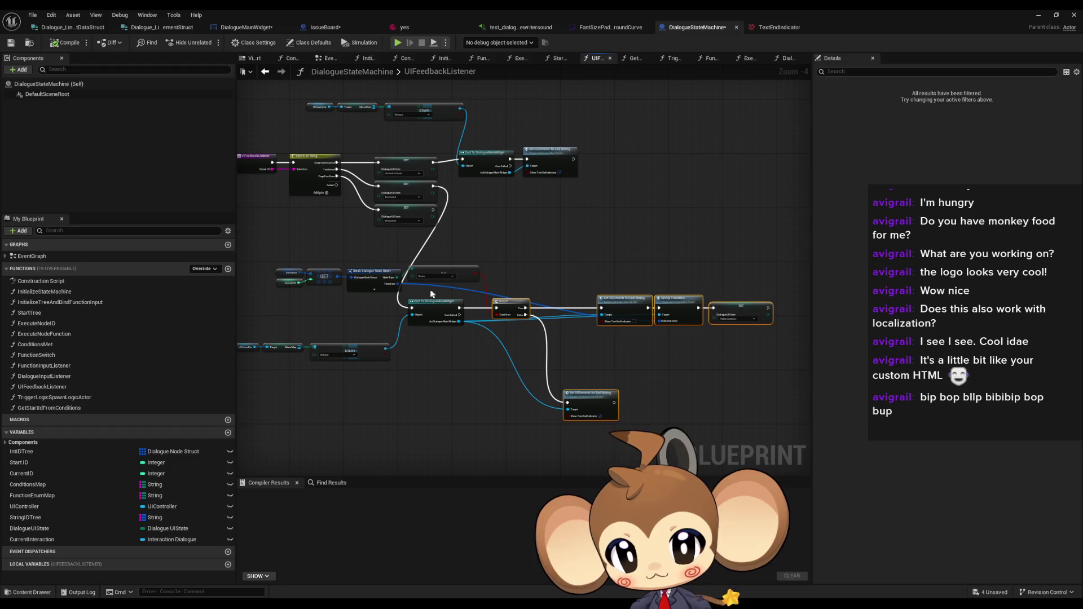
mouse_move(426, 296)
left_mouse_down()
mouse_move(734, 416)
mouse_move(507, 224)
mouse_move(509, 213)
mouse_move(535, 219)
left_mouse_up()
left_click_drag(452, 169, 584, 217)
left_click_drag(480, 195, 529, 195)
mouse_move(321, 123)
left_mouse_down()
mouse_move(406, 148)
mouse_move(452, 142)
left_mouse_up()
Move the GET, Break and Select group right and align the Cast, Branch and Set nodes
mouse_move(274, 293)
left_mouse_down()
mouse_move(422, 321)
mouse_move(447, 304)
mouse_move(554, 302)
left_mouse_up()
mouse_move(231, 356)
left_mouse_down()
mouse_move(303, 357)
mouse_move(468, 397)
mouse_move(507, 279)
mouse_move(534, 278)
left_mouse_up()
left_click(585, 346)
mouse_move(585, 346)
left_mouse_down()
mouse_move(497, 335)
mouse_move(492, 304)
left_mouse_up()
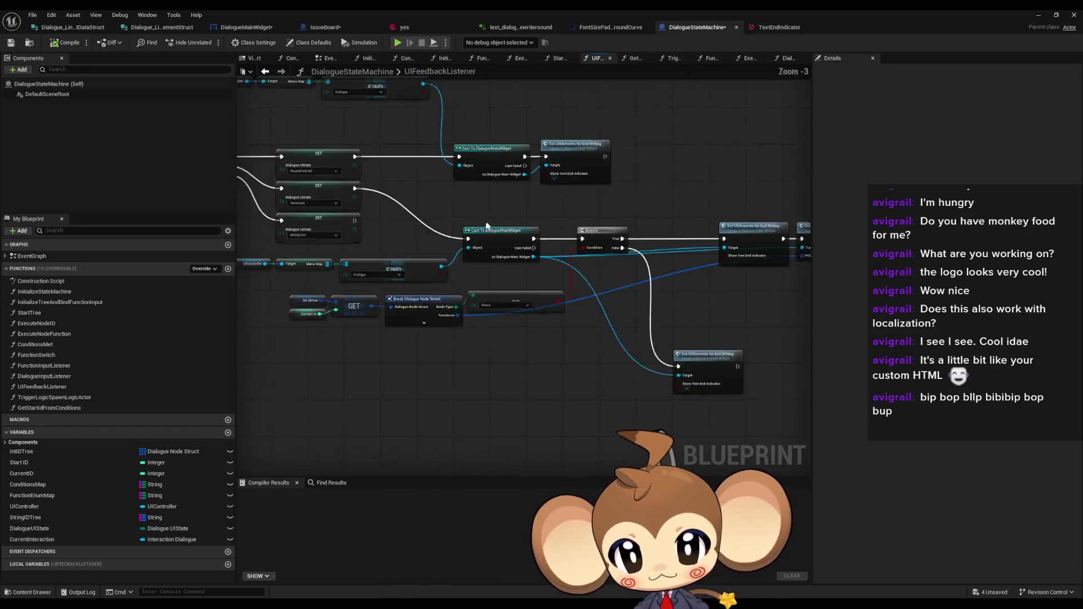
left_click_drag(665, 293, 481, 291)
left_click_drag(787, 257, 287, 215)
scroll(453, 242, "up", 3)
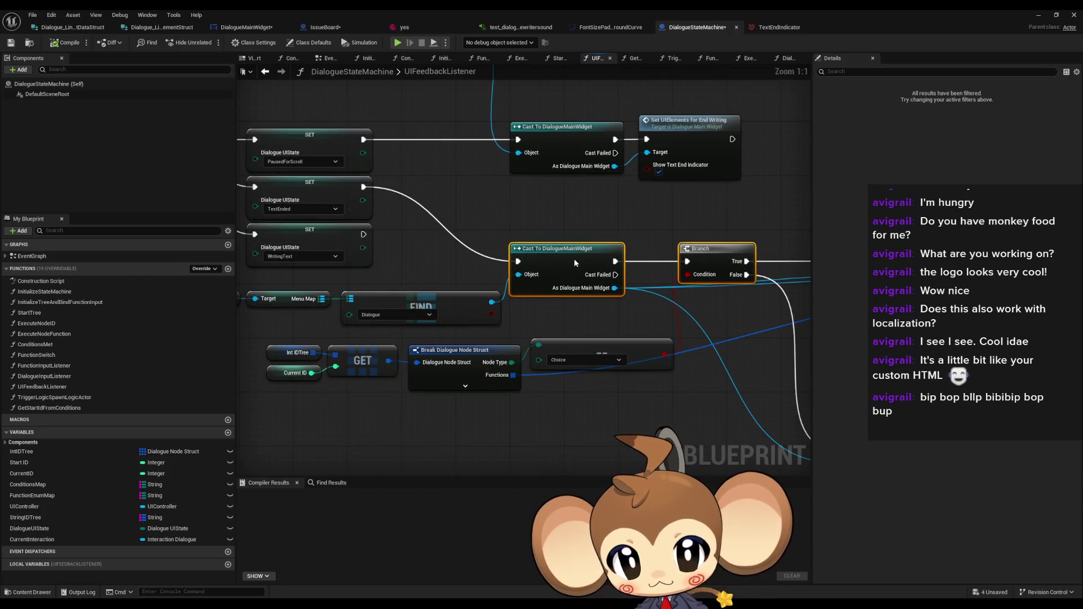
scroll(450, 294, "up", 2)
left_click(450, 294)
left_click_drag(526, 315, 604, 386)
scroll(604, 386, "down", 1)
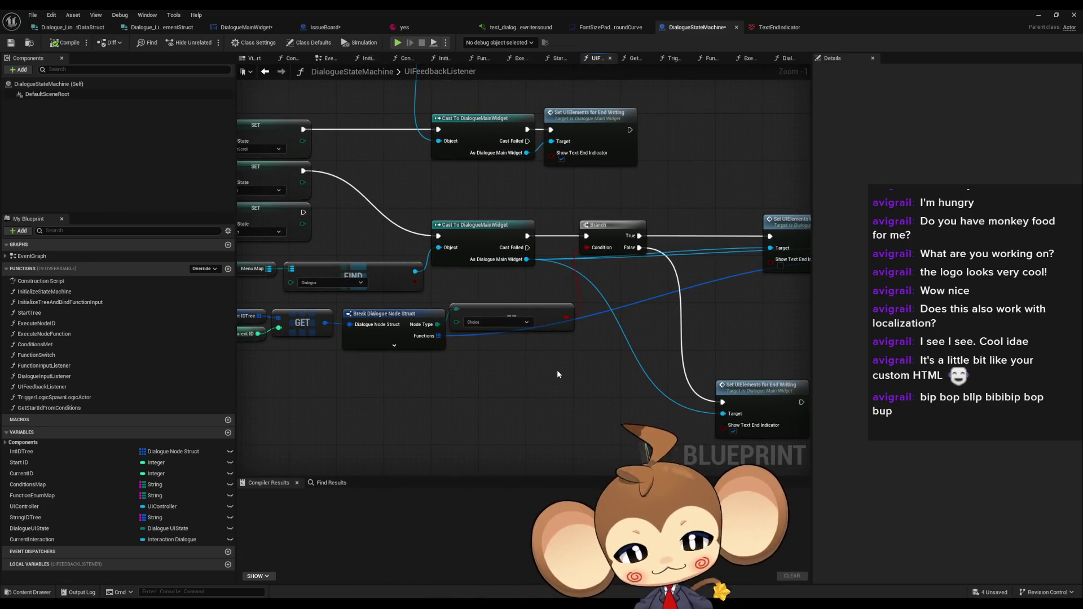
scroll(556, 368, "down", 4)
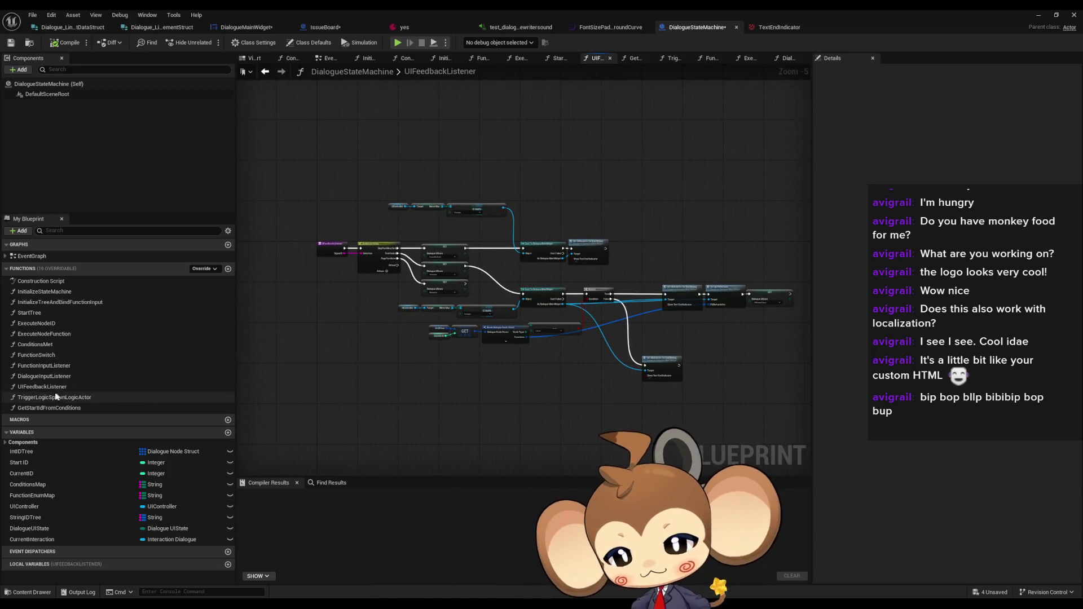
Inspect the 'make failsafe for start id. if minus' comment in InitializeTreeAndBindFunctionInput
double_click(56, 302)
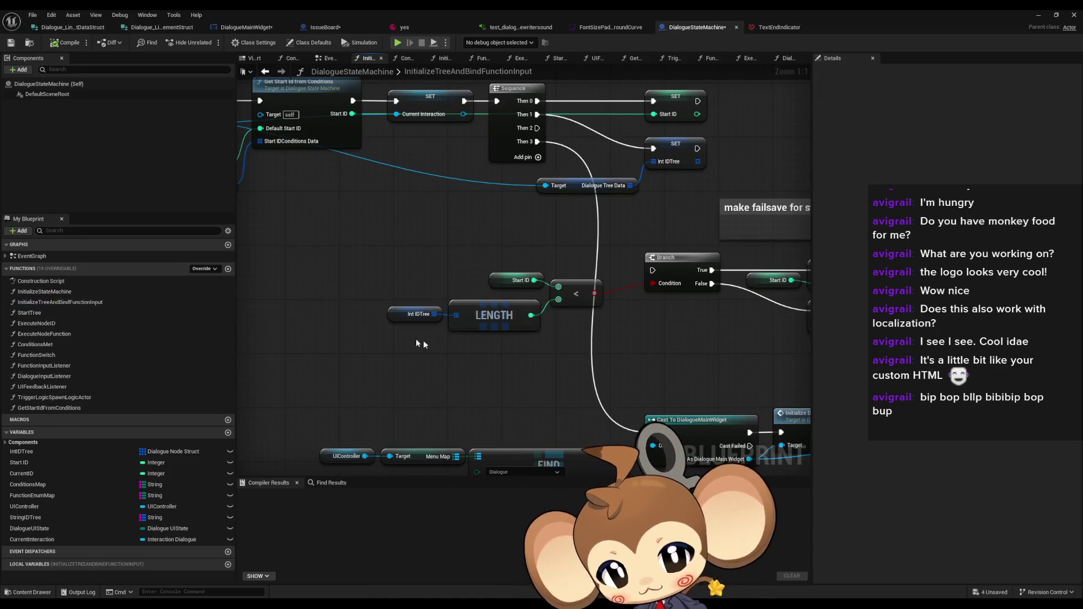
scroll(519, 378, "down", 3)
scroll(473, 365, "up", 2)
scroll(473, 365, "up", 1)
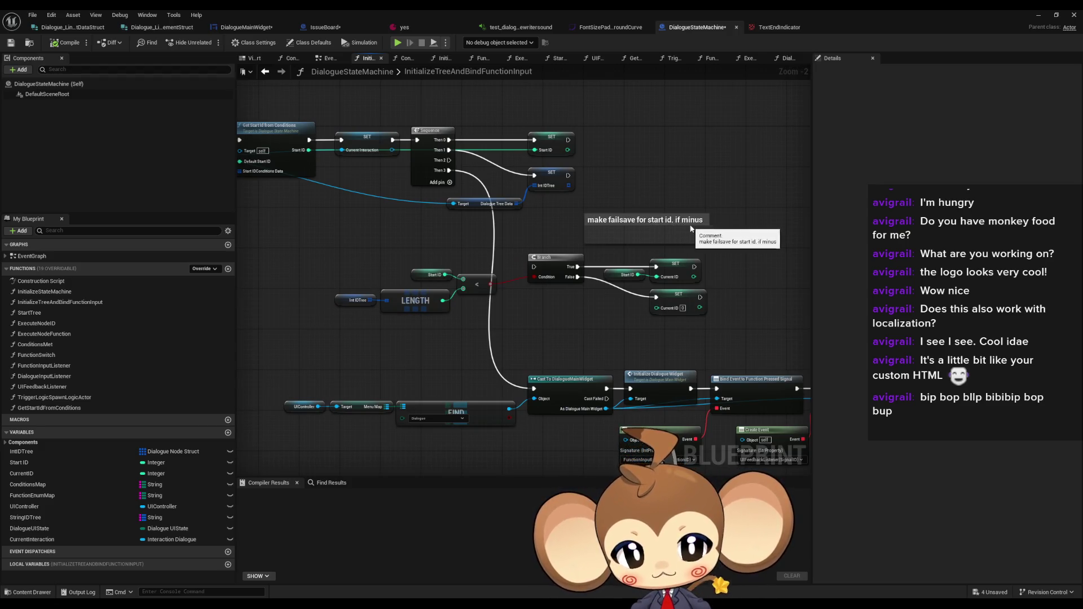
left_click_drag(698, 228, 630, 233)
left_click(636, 240)
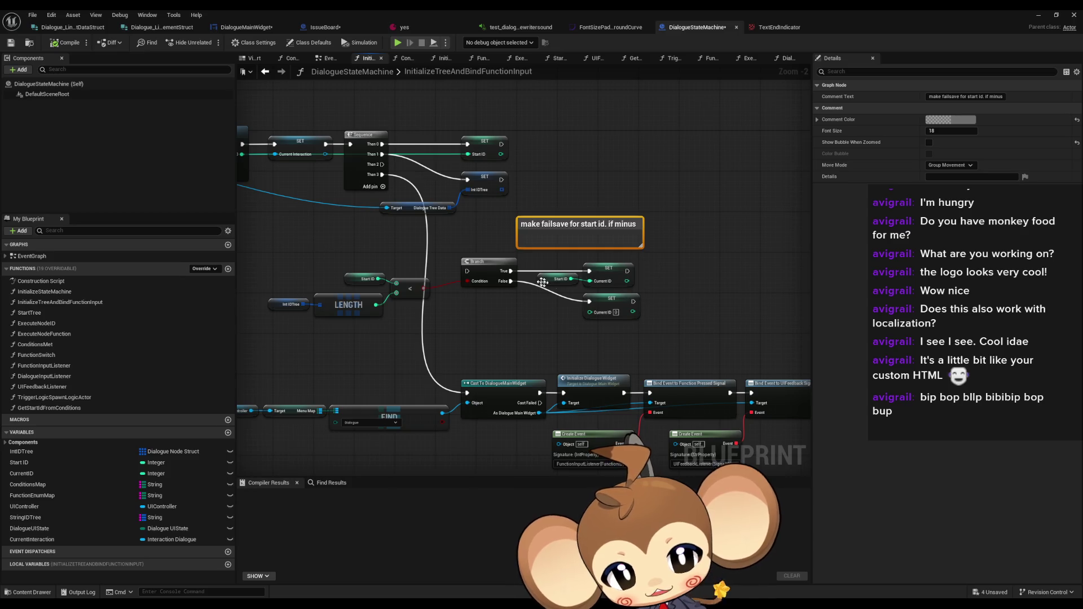
left_click(500, 338)
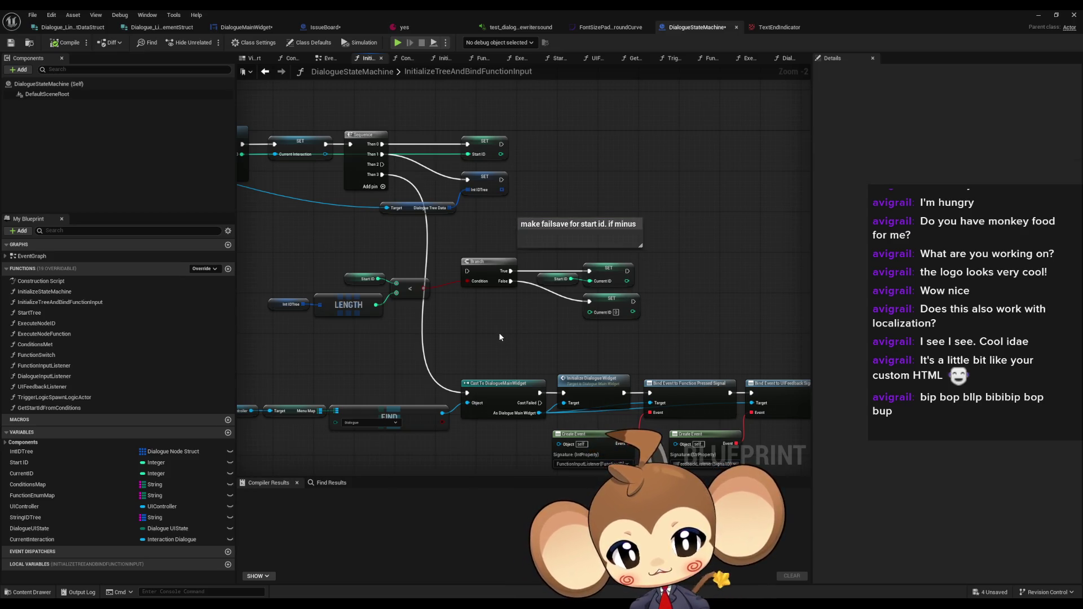
mouse_move(500, 337)
left_mouse_down()
mouse_move(594, 347)
mouse_move(523, 338)
left_mouse_up()
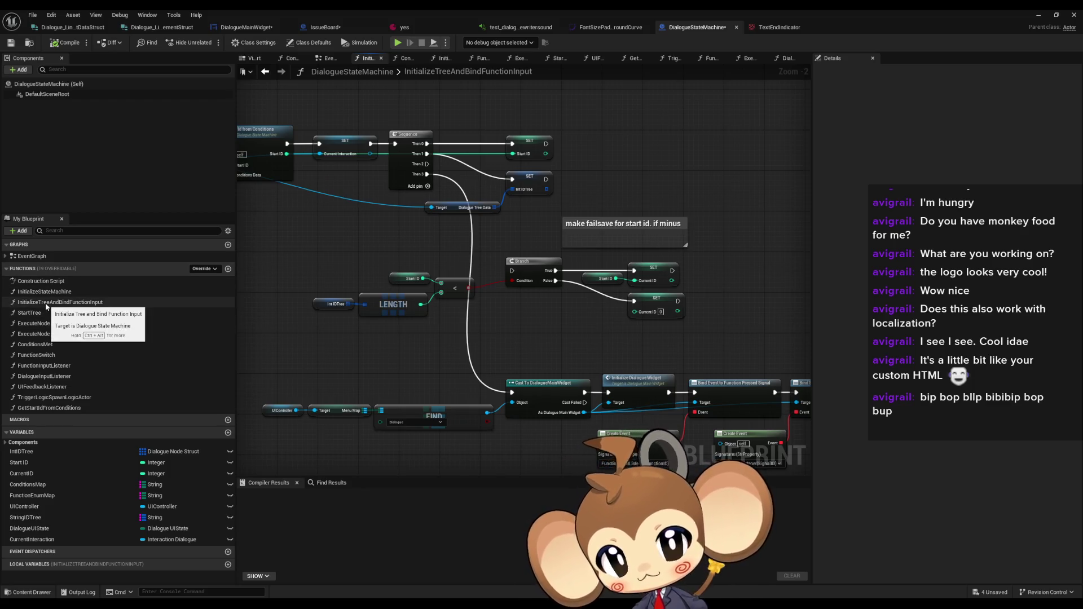
left_click(240, 27)
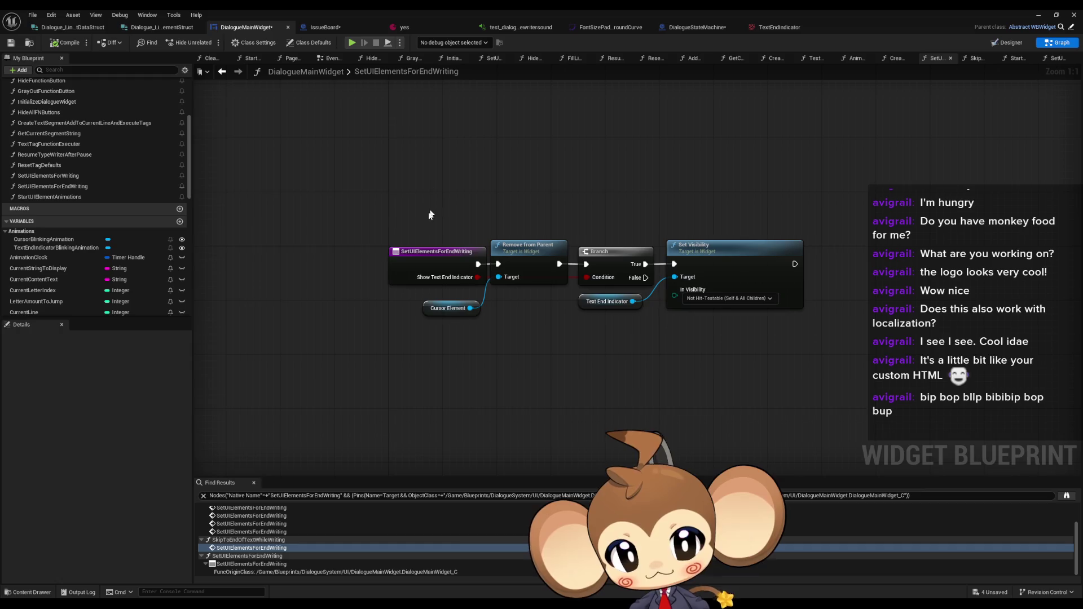
Open the AnimateDialogueText function graph in DialogueMainWidget
left_click(673, 27)
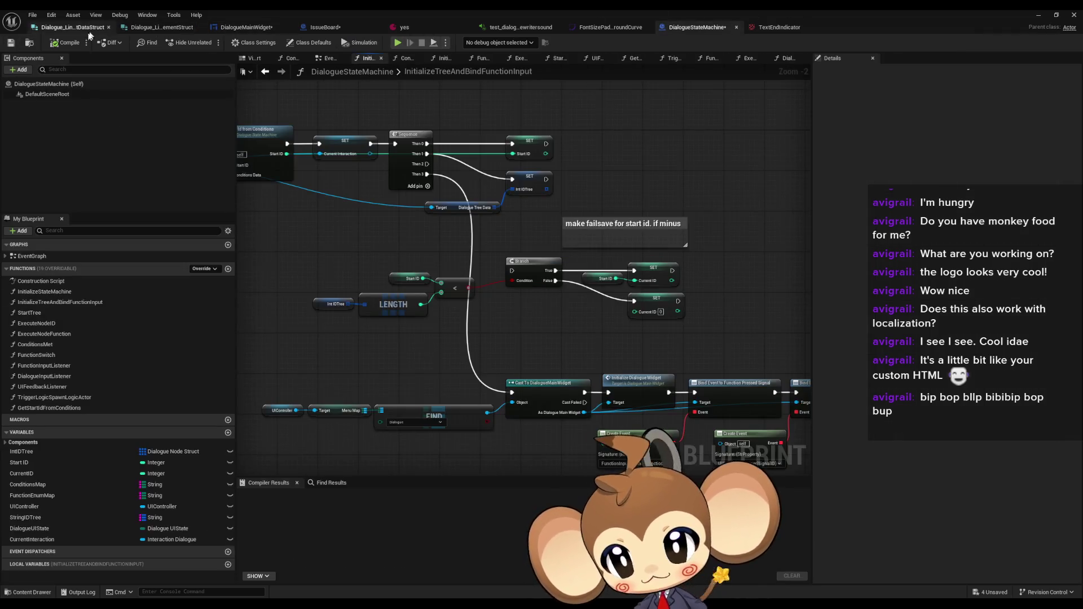
left_click(242, 27)
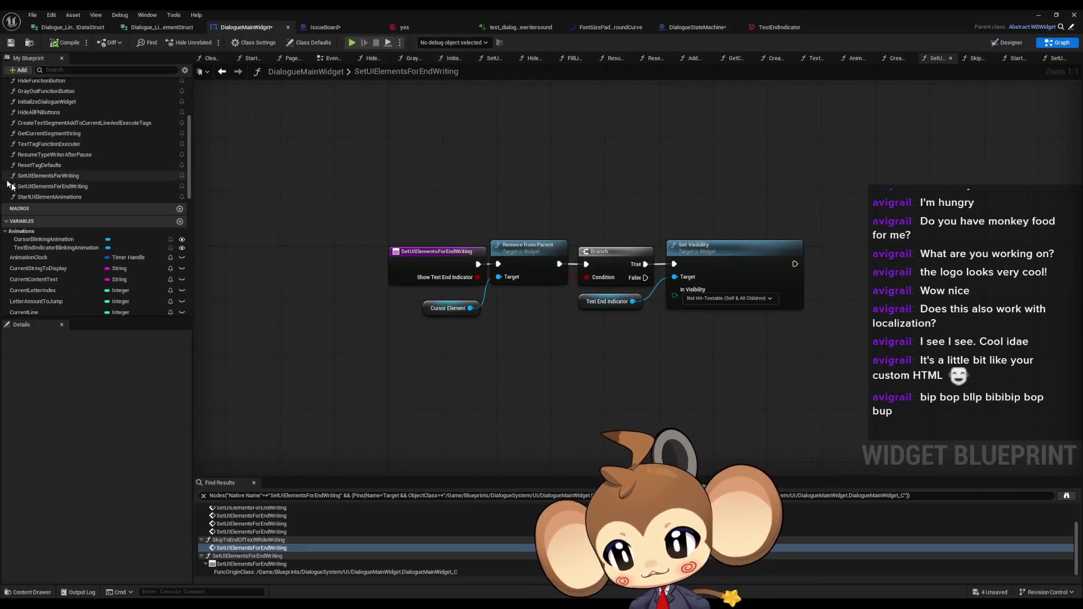
scroll(60, 162, "up", 3)
scroll(60, 162, "up", 2)
double_click(39, 130)
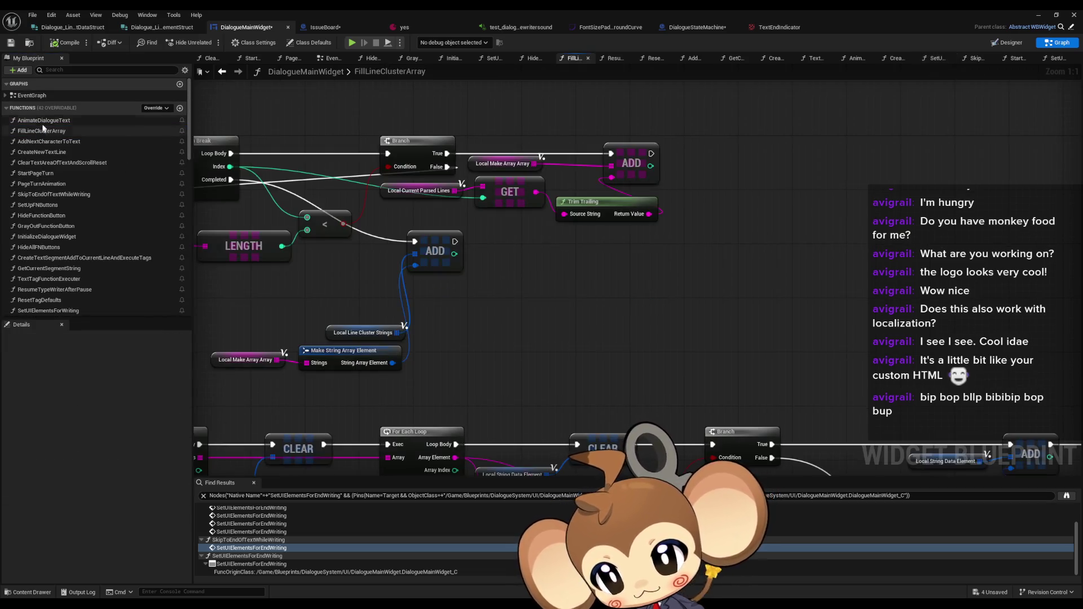
left_click(44, 122)
double_click(44, 121)
scroll(711, 350, "down", 4)
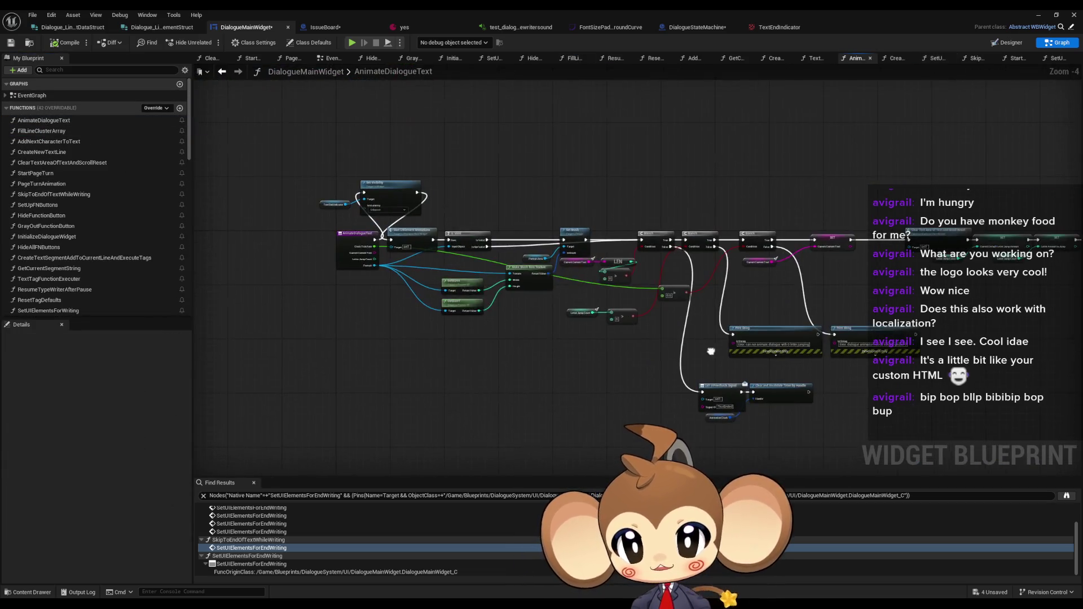
scroll(374, 225, "up", 2)
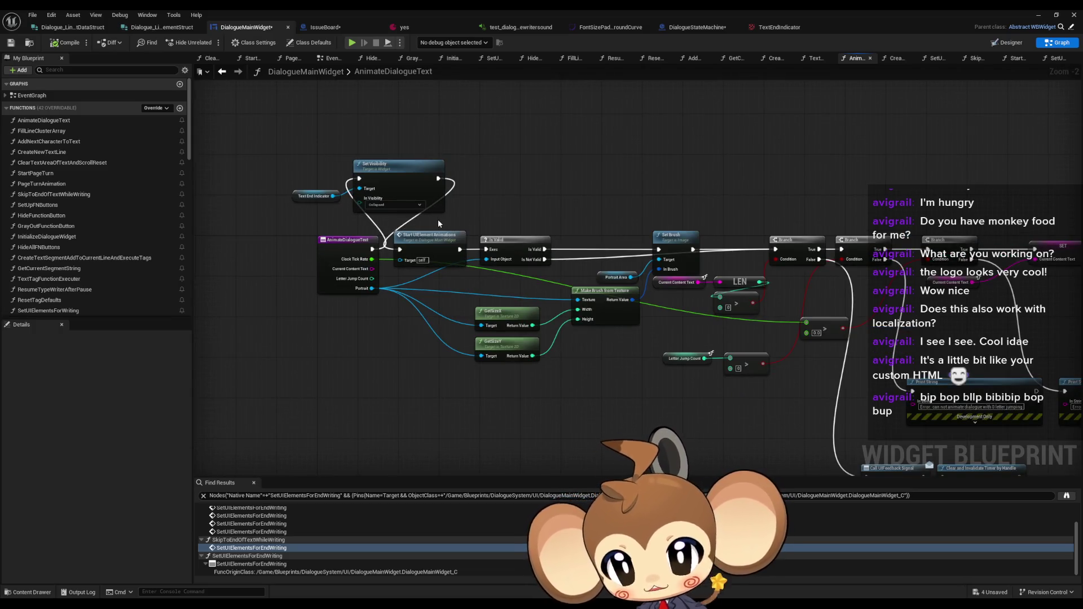
Place the Set Visibility chain after the entry, with Text End Indicator beneath it
key("ctrl+a")
scroll(404, 204, "up", 2)
left_click(332, 252, "ctrl")
mouse_move(428, 249)
left_mouse_down()
mouse_move(462, 249)
mouse_move(502, 205)
mouse_move(503, 154)
left_mouse_up()
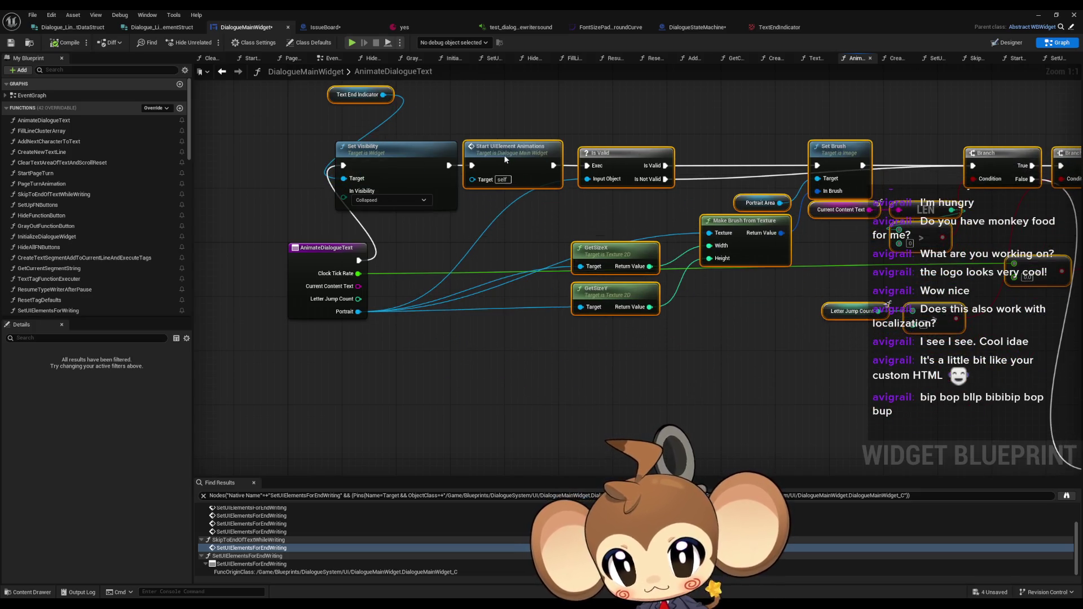
mouse_move(391, 154)
left_mouse_down()
mouse_move(434, 192)
mouse_move(431, 248)
left_mouse_up()
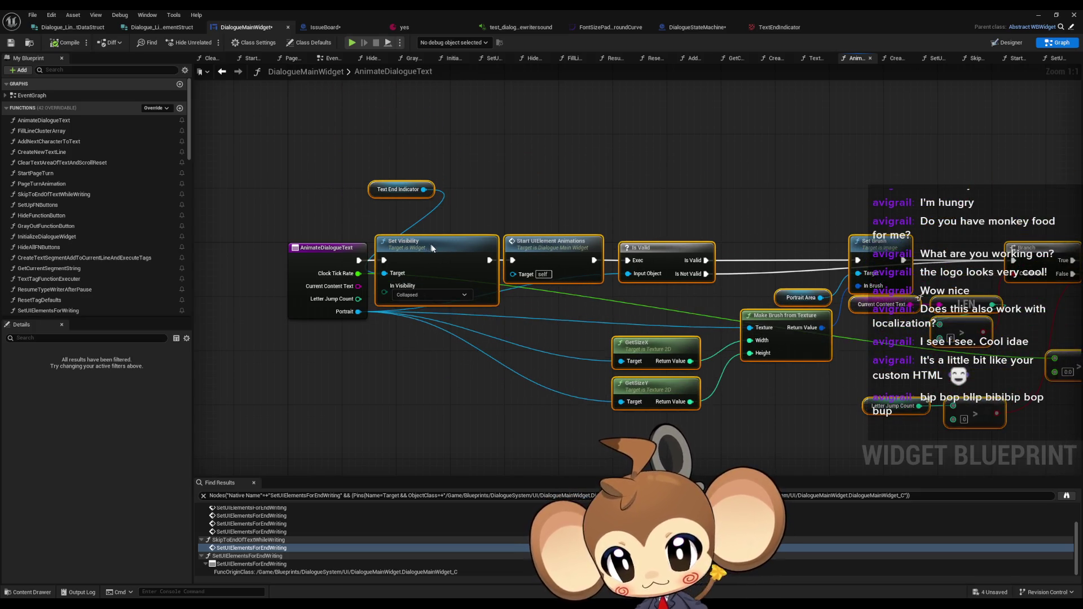
left_click(373, 195)
left_click_drag(373, 194, 309, 337)
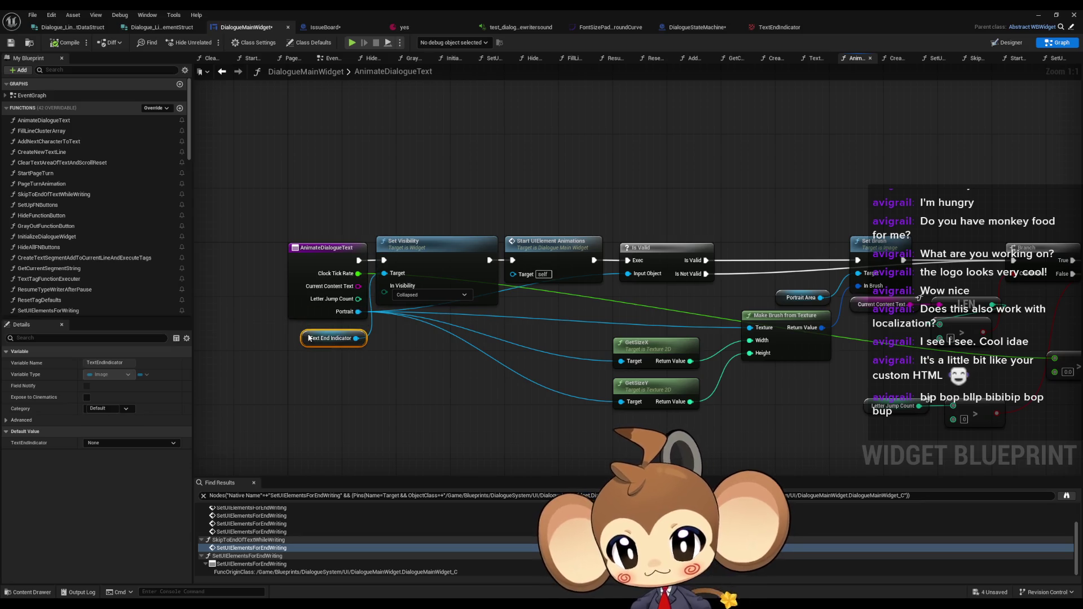
left_click(380, 386)
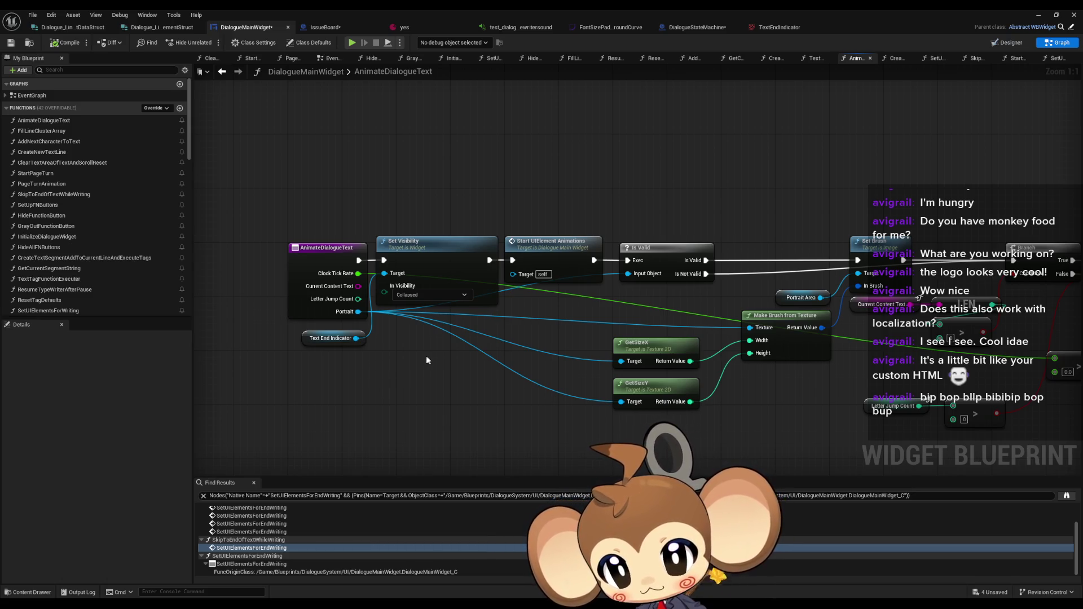
scroll(426, 356, "down", 5)
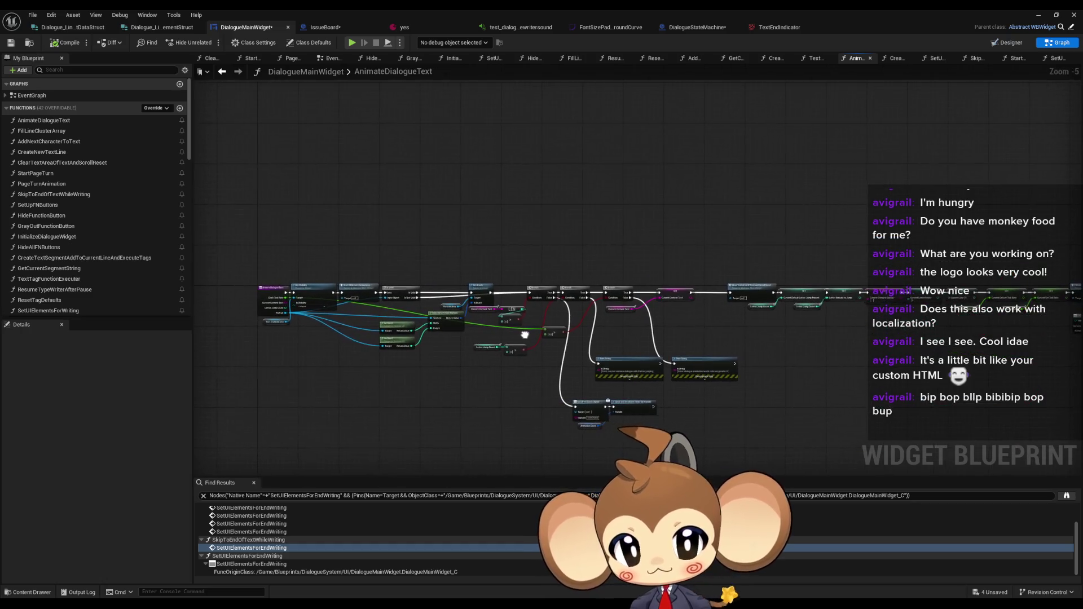
left_click_drag(525, 334, 343, 302)
mouse_move(582, 351)
left_mouse_down()
mouse_move(491, 357)
mouse_move(828, 370)
left_mouse_up()
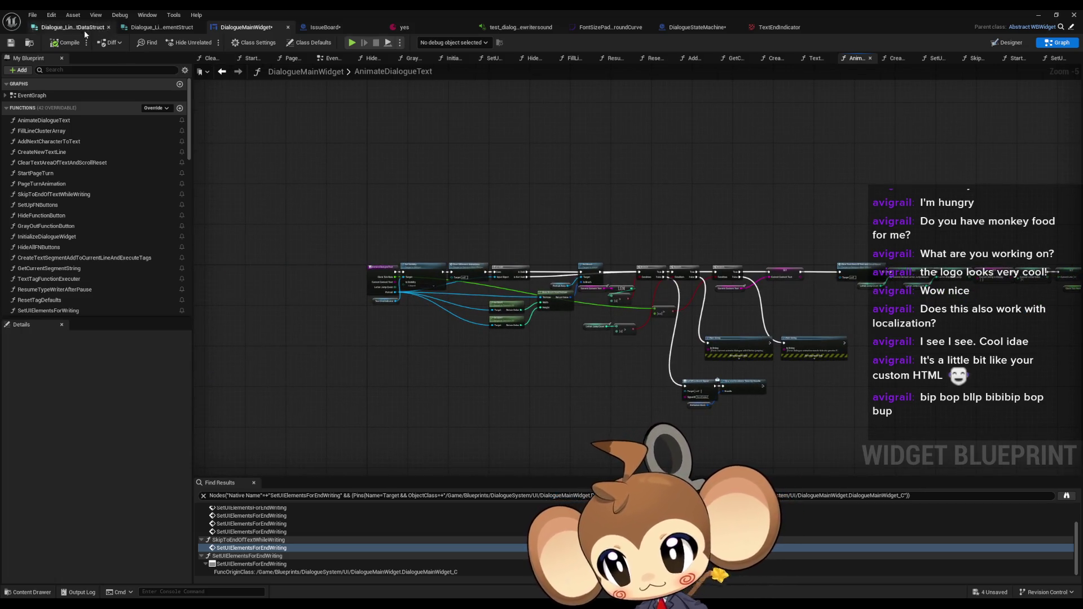
Open the IssueBoard blueprint from the Content root folder and maximize its window
double_click(718, 9)
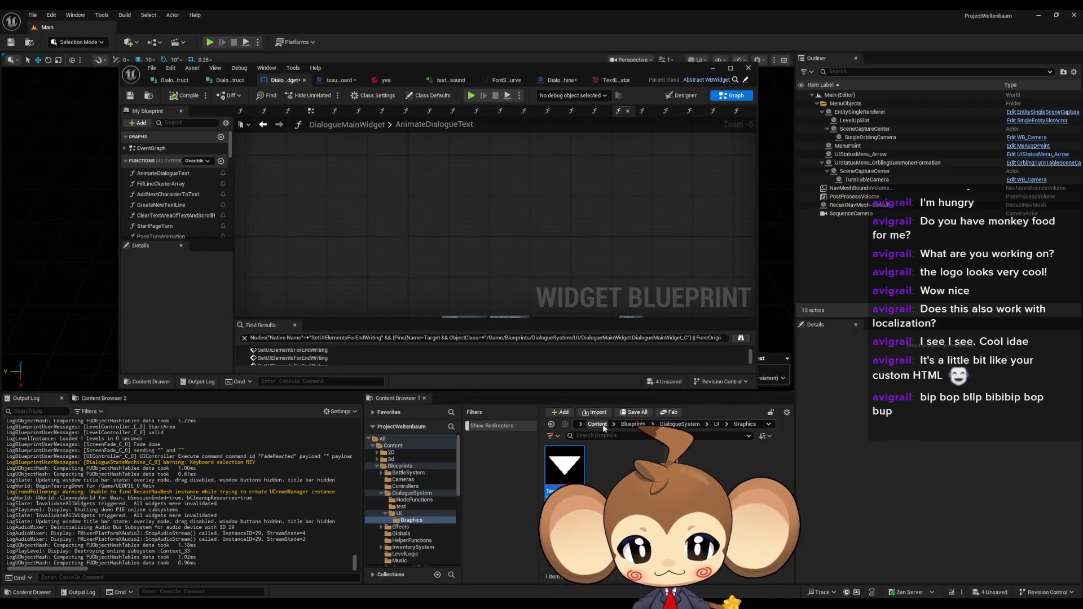
left_click(601, 424)
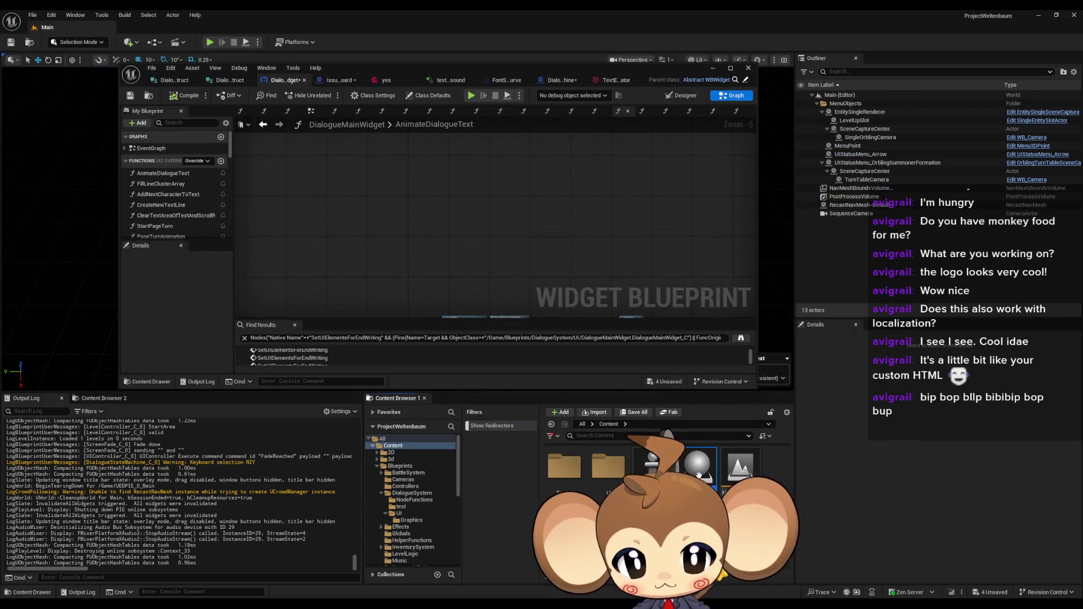
double_click(698, 476)
key("super+Up")
scroll(417, 336, "up", 3)
Delete the finished cursor note and the 'indicator that we can go' note from Current Board
left_click(468, 231)
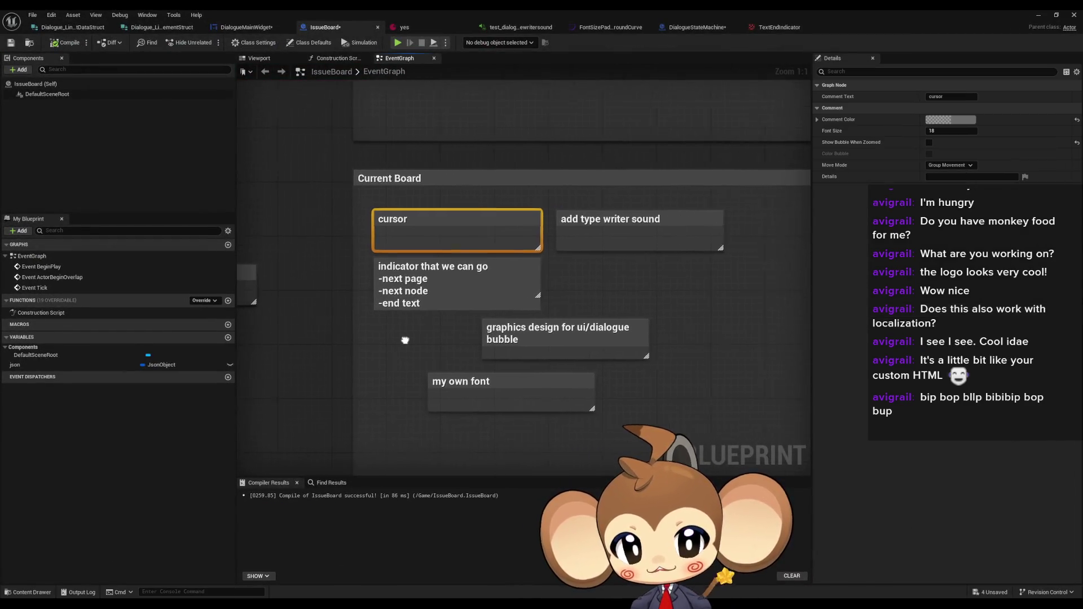
left_click_drag(408, 340, 385, 339)
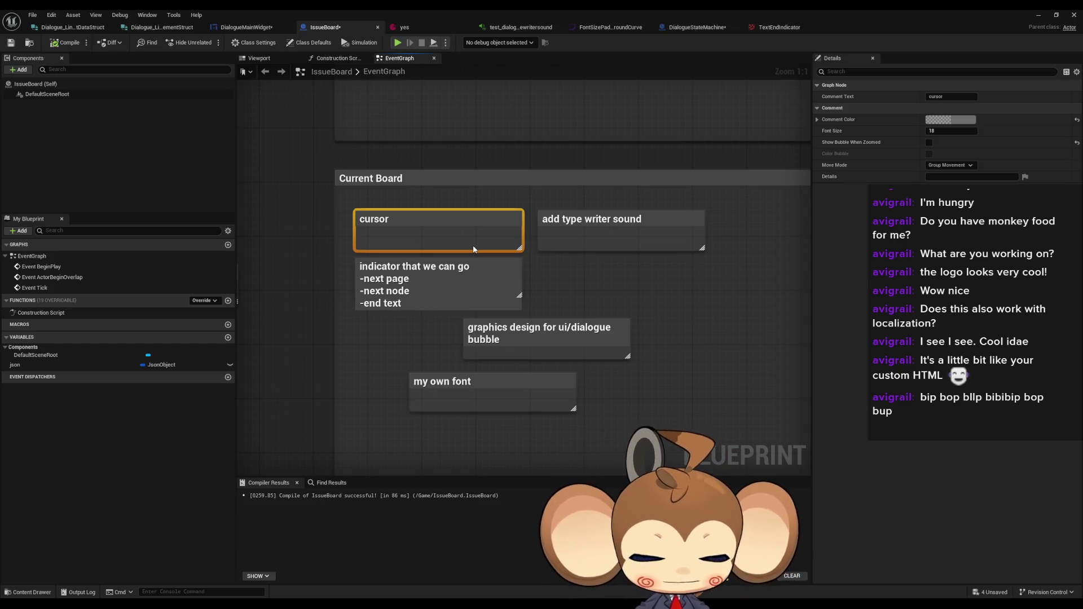
key("Delete")
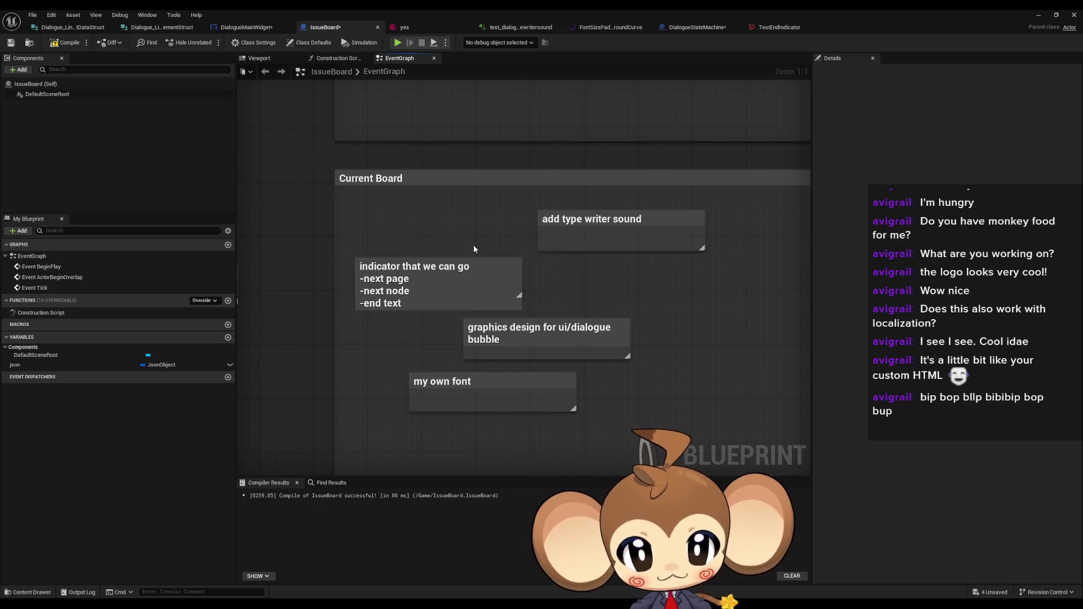
left_click_drag(474, 249, 458, 237)
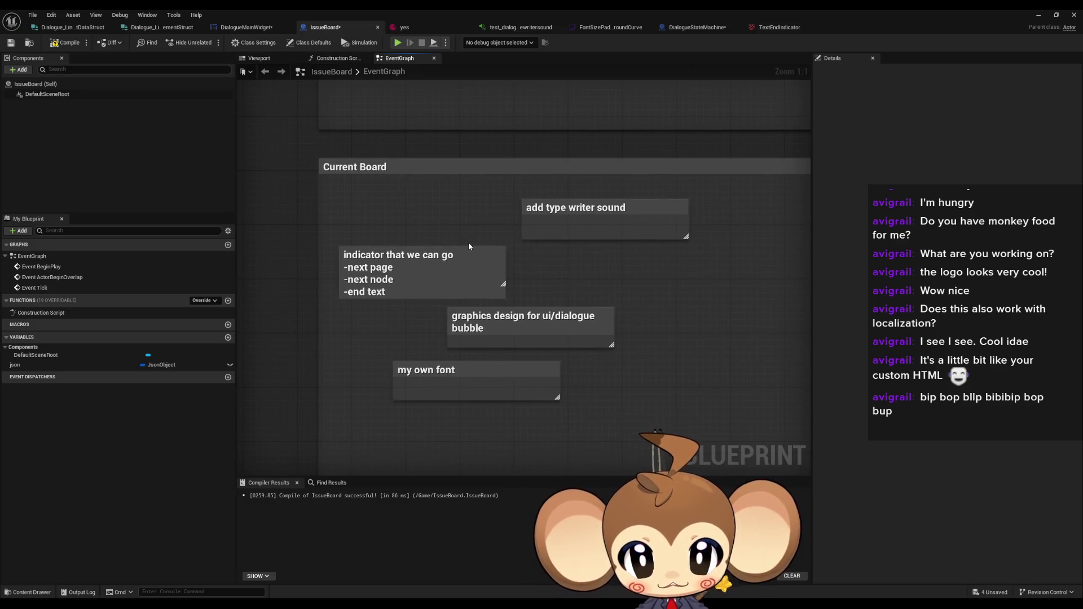
left_click_drag(613, 325, 612, 326)
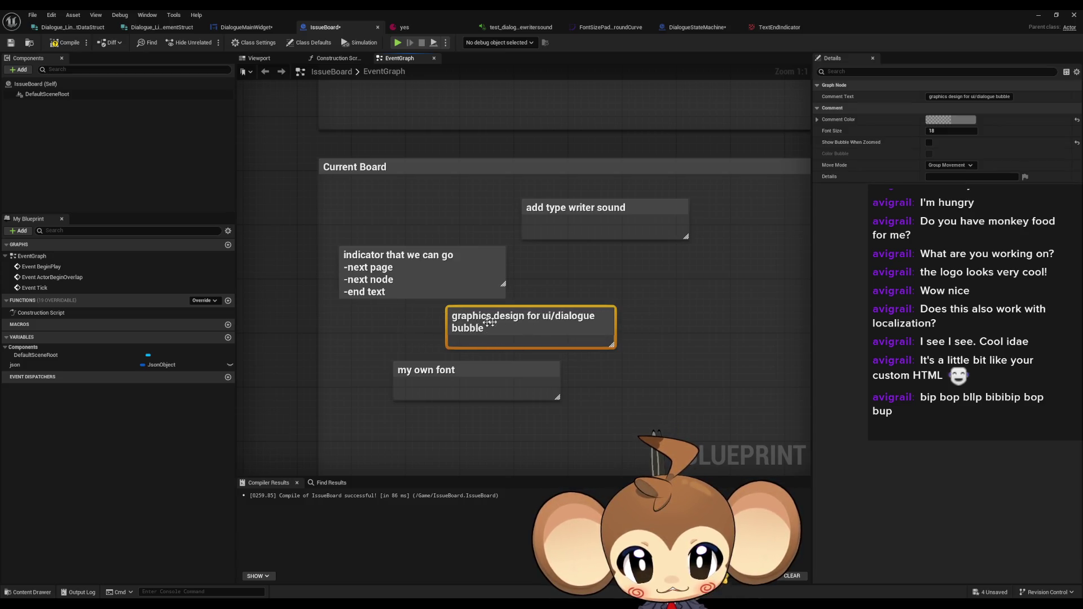
left_click(407, 232)
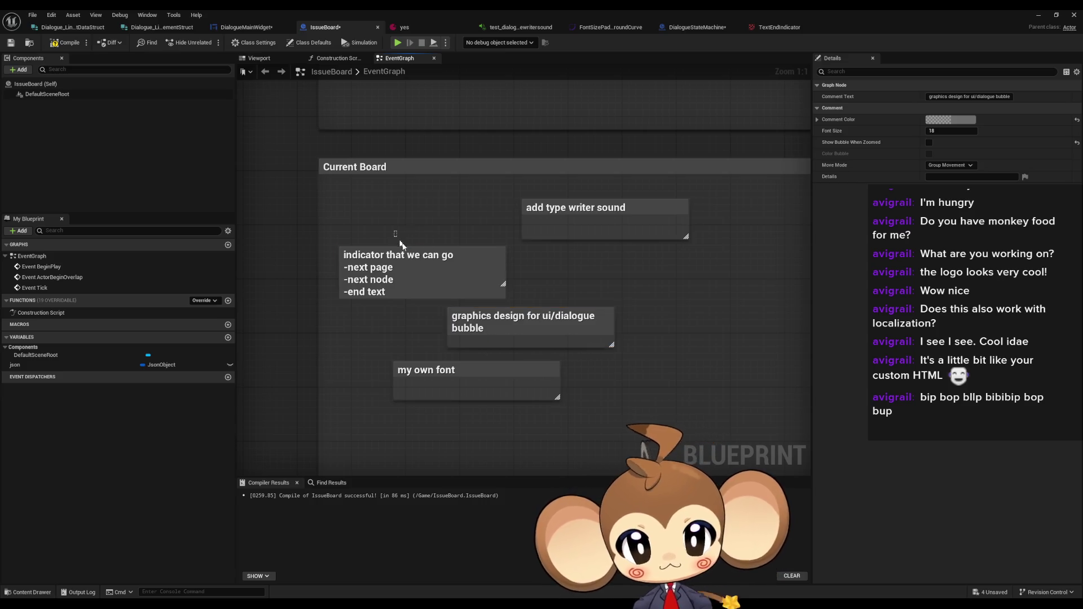
left_click(436, 274)
key("Delete")
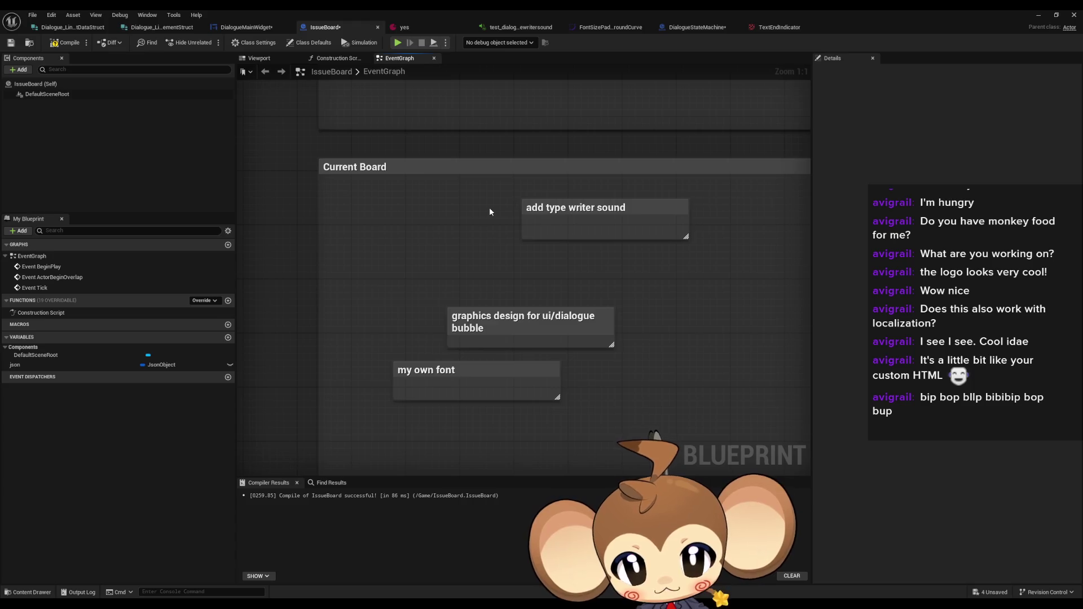
Stack 'add type writer sound', 'graphics design' and 'my own font' in one column
mouse_move(551, 210)
left_mouse_down()
mouse_move(367, 205)
mouse_move(392, 203)
mouse_move(409, 234)
left_mouse_up()
double_click(408, 199)
key("Escape")
left_click(417, 278)
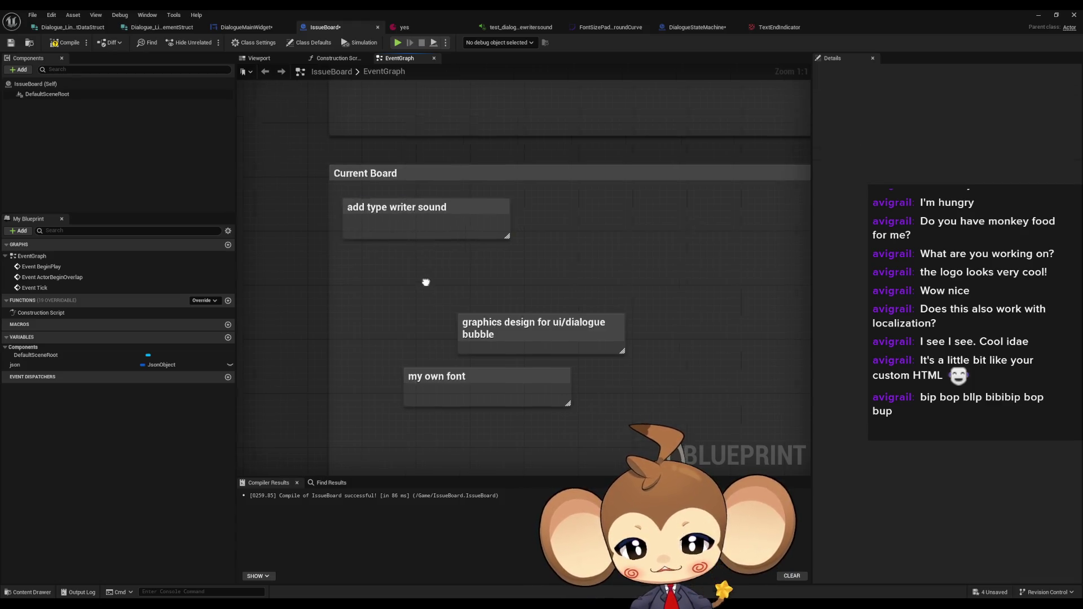
left_click_drag(420, 279, 503, 320)
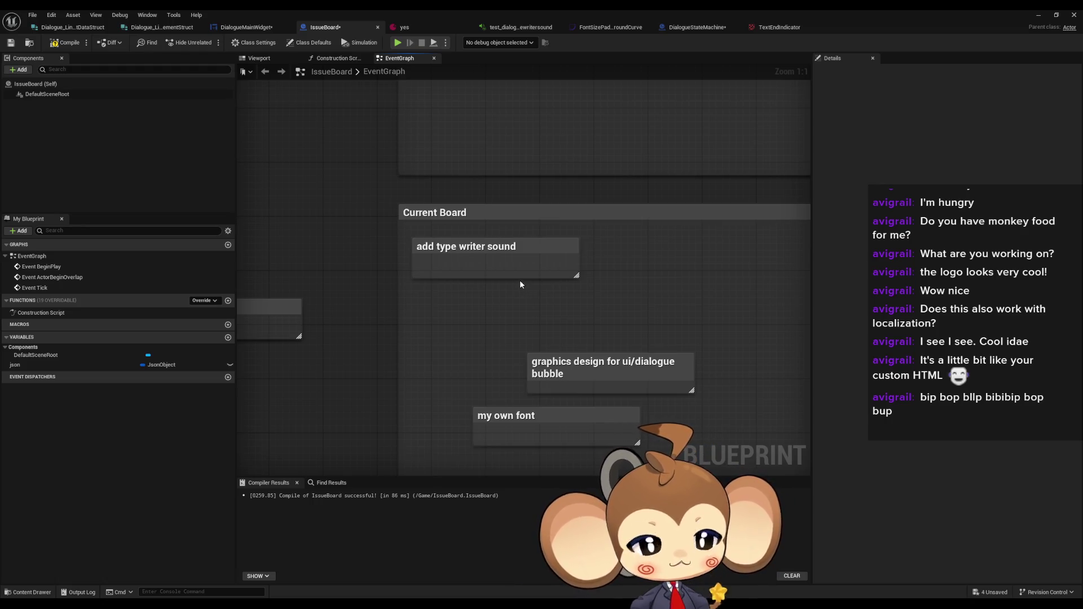
left_click(496, 249)
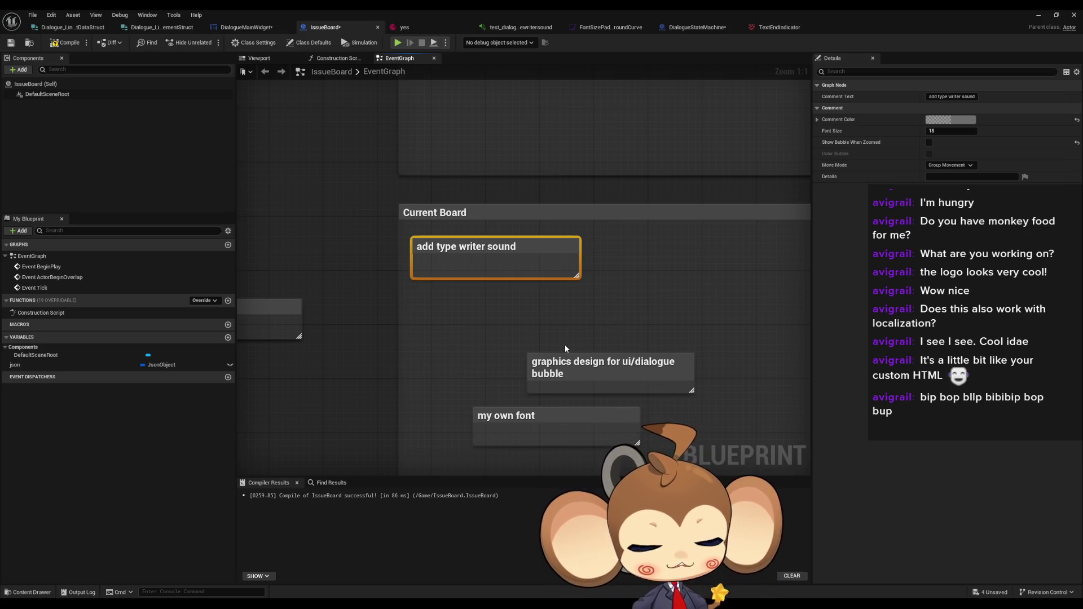
left_click_drag(566, 357, 451, 288)
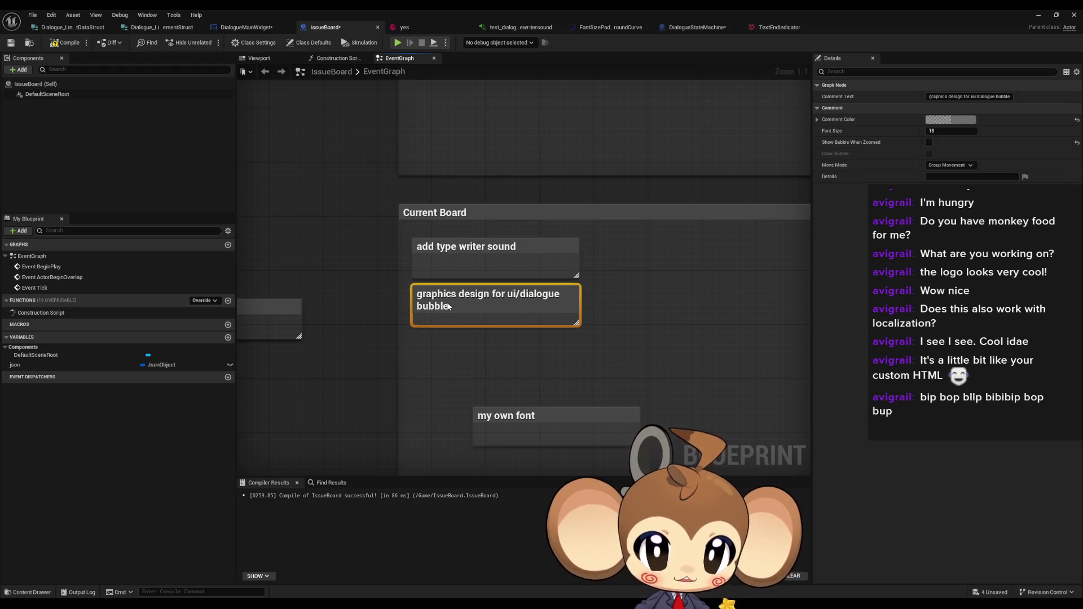
mouse_move(519, 429)
left_mouse_down()
mouse_move(457, 381)
mouse_move(456, 355)
left_mouse_up()
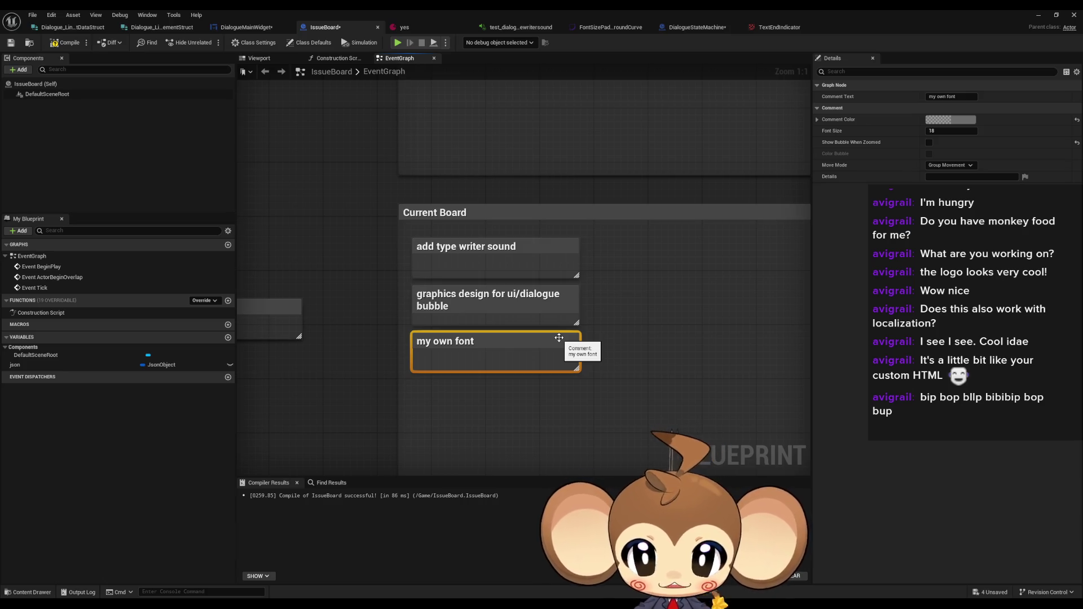
scroll(548, 344, "down", 4)
left_click_drag(330, 282, 402, 364)
scroll(390, 320, "down", 2)
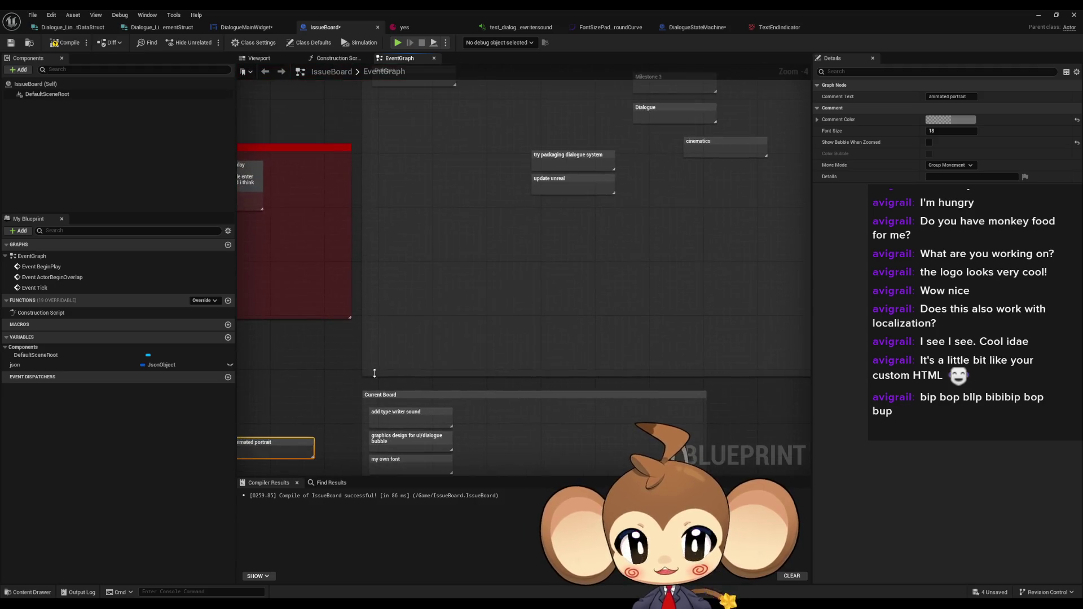
scroll(355, 288, "up", 2)
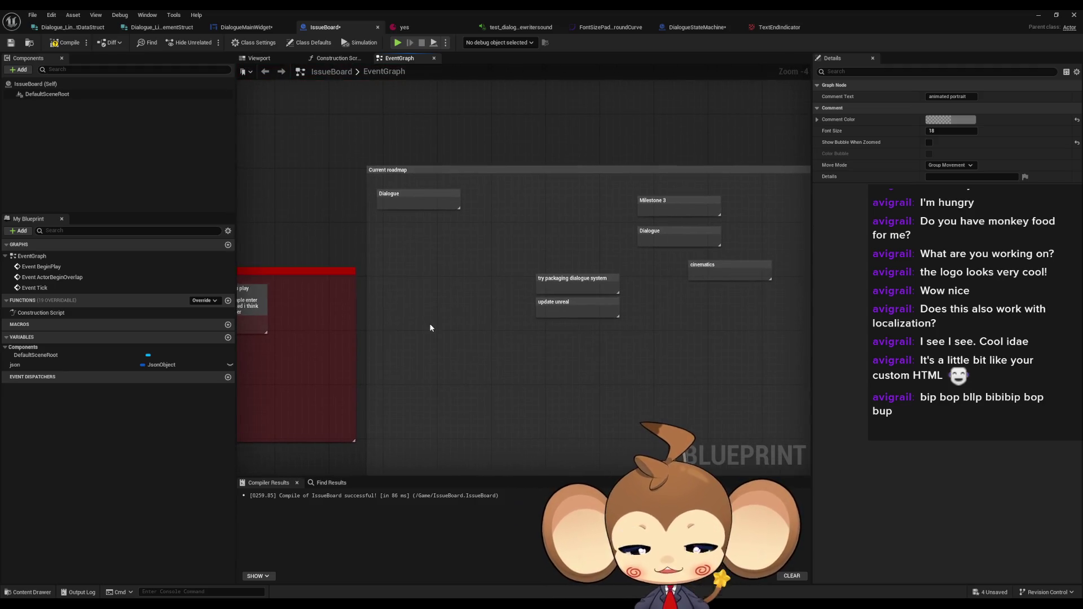
scroll(536, 331, "up", 1)
left_click_drag(442, 173, 598, 200)
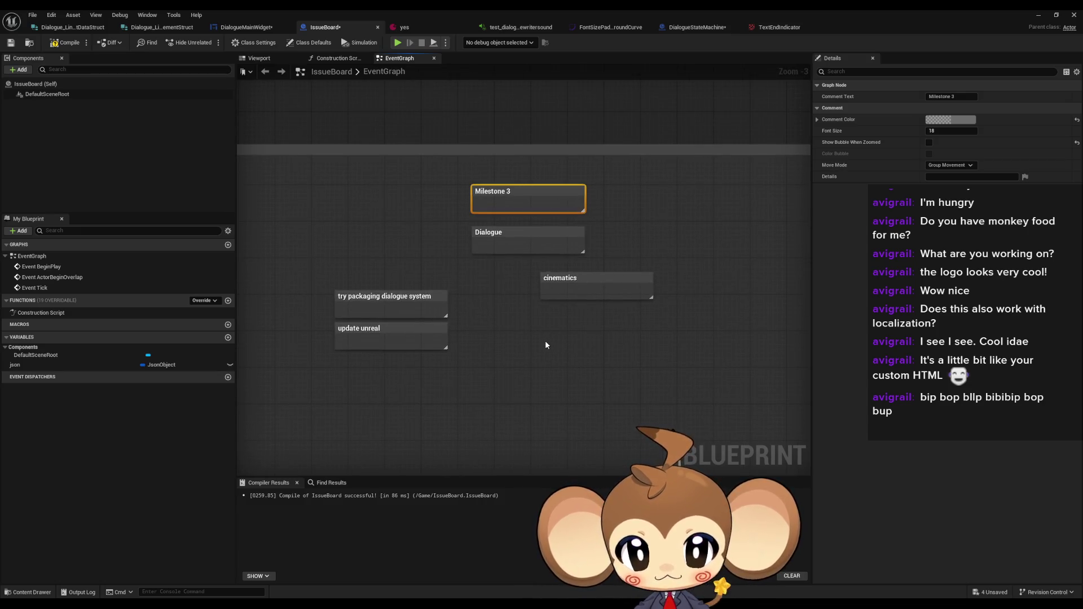
scroll(545, 340, "down", 4)
left_click_drag(495, 370, 629, 206)
scroll(577, 306, "up", 2)
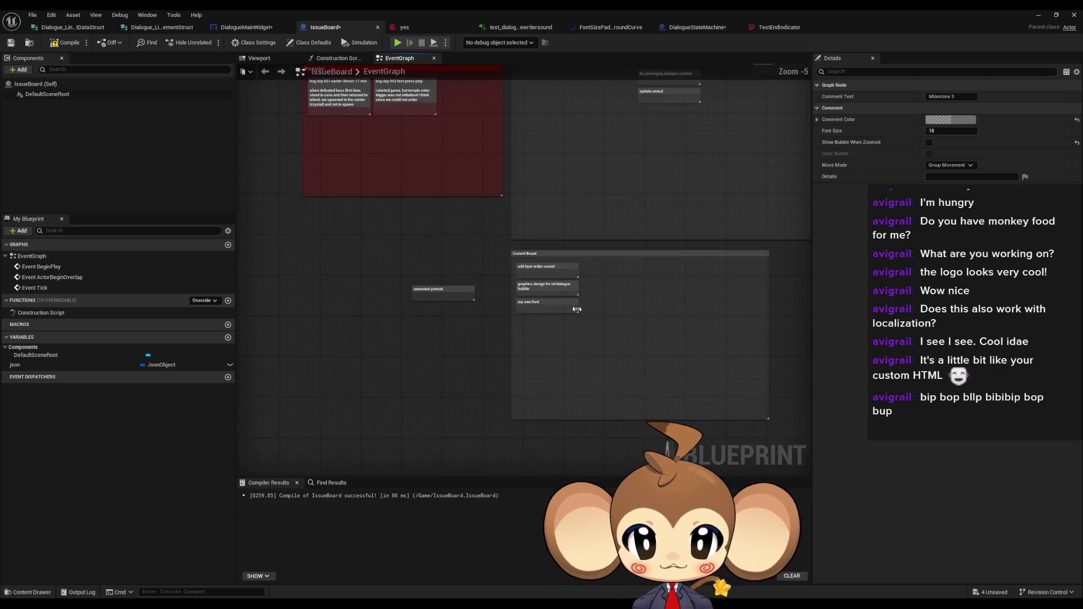
left_click_drag(585, 331, 653, 332)
left_click(676, 344)
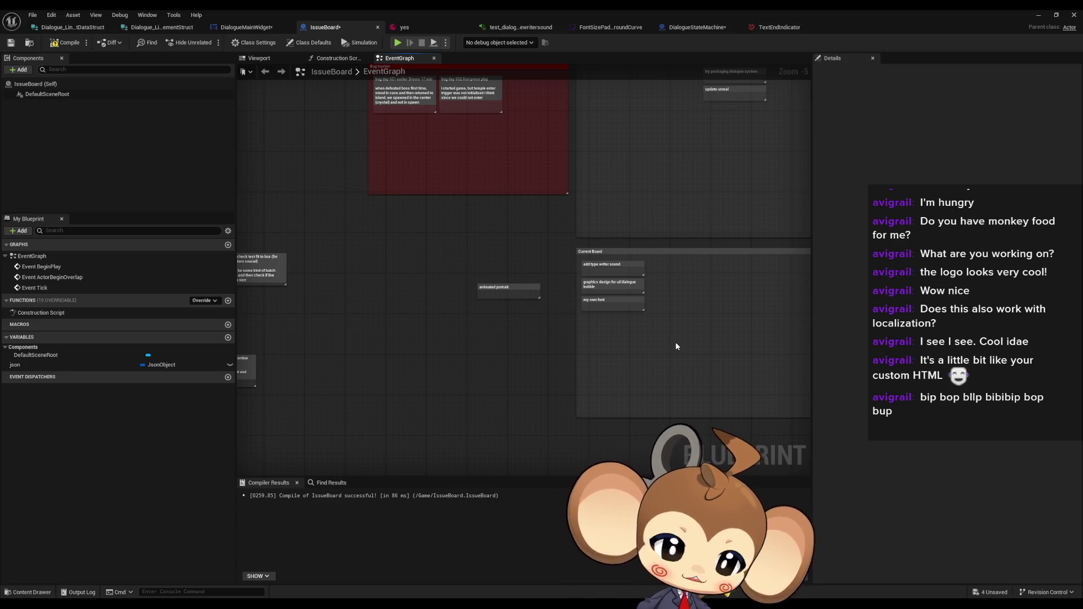
left_click(1055, 15)
left_click(993, 25)
Play in the editor, load the saved game, walk forward with W, then return to IssueBoard
left_click(209, 41)
left_click(120, 333)
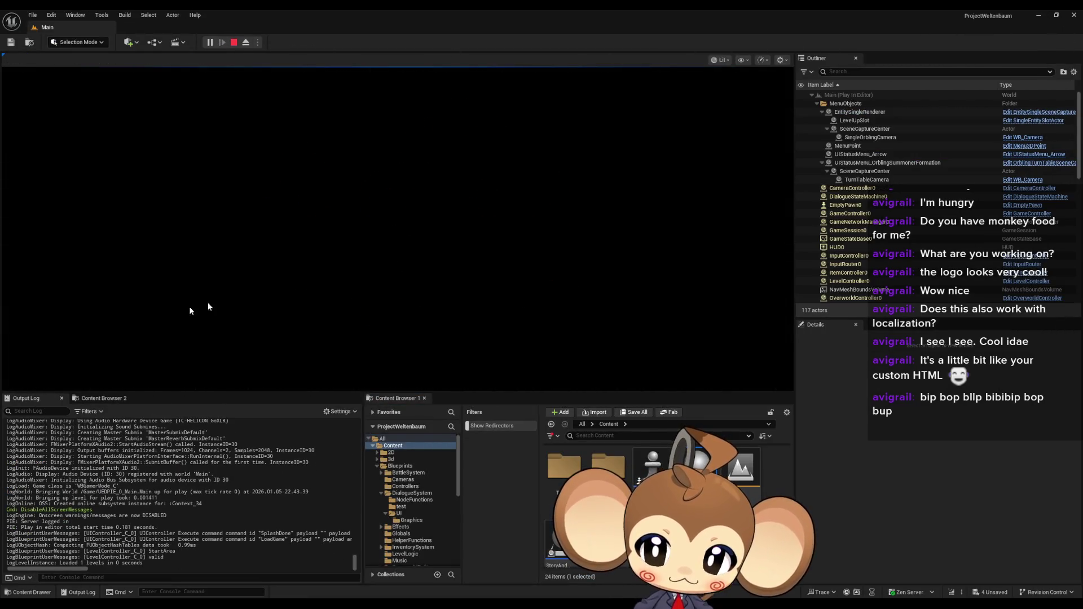
key("w")
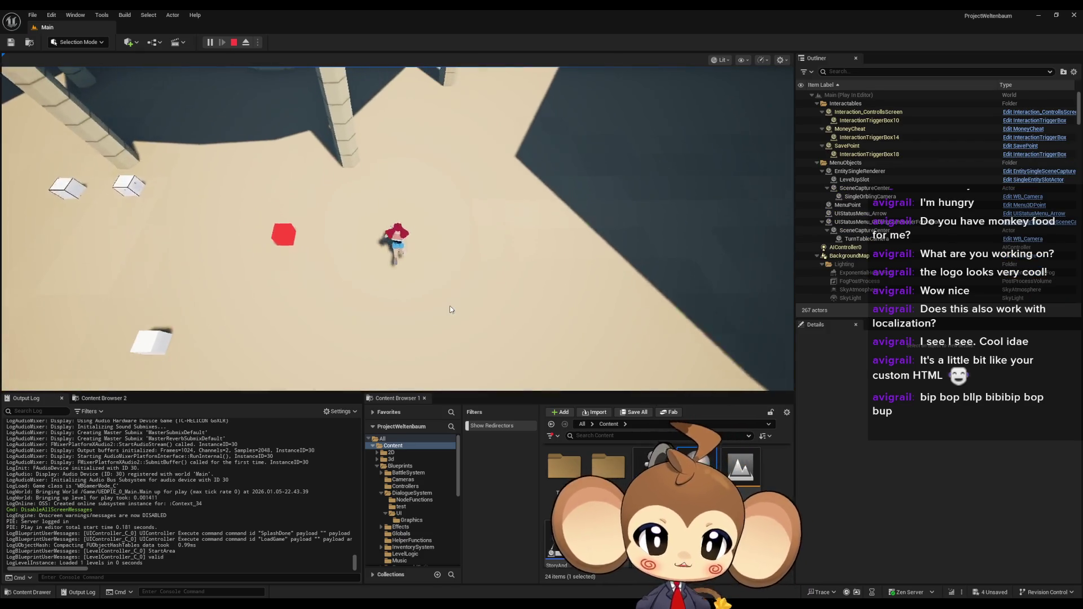
key("w")
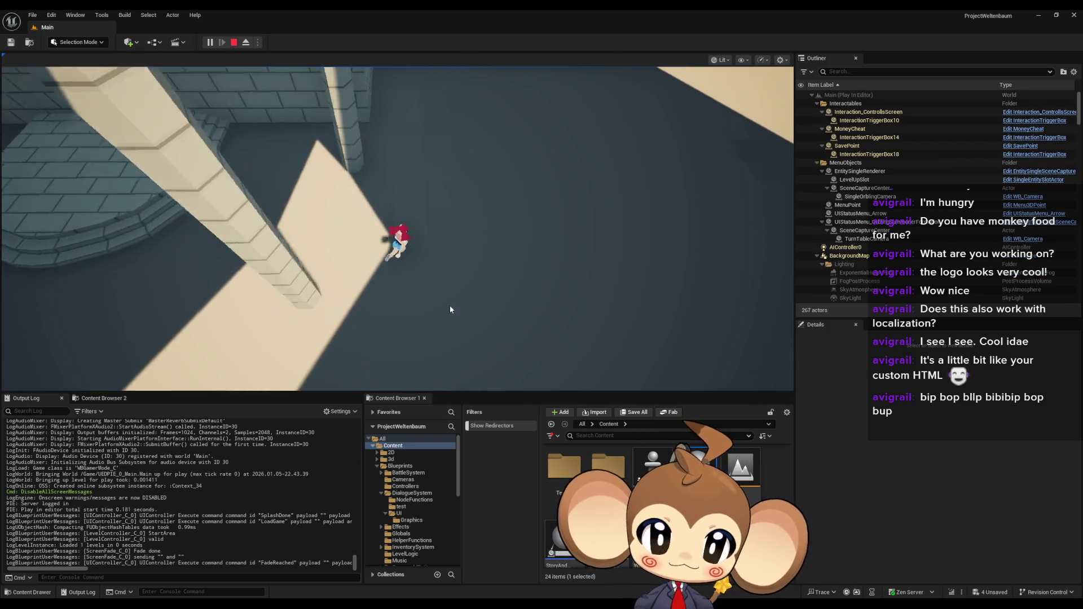
key("w")
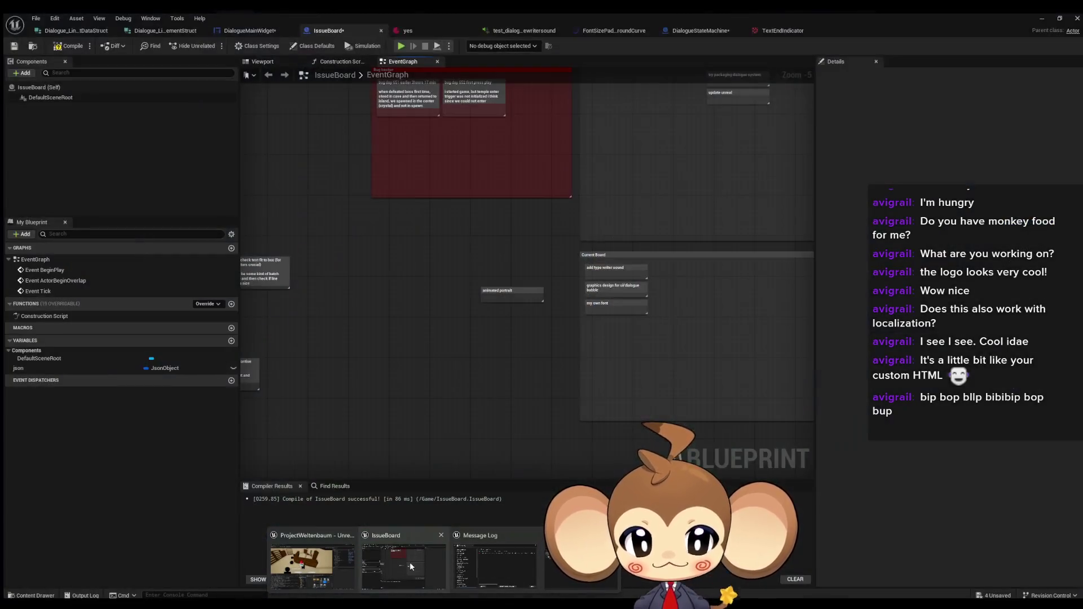
left_click(409, 562)
Stop the simulation and add a note under 'my own font': 'look at texts. rework them and add tags...'
left_click(398, 42)
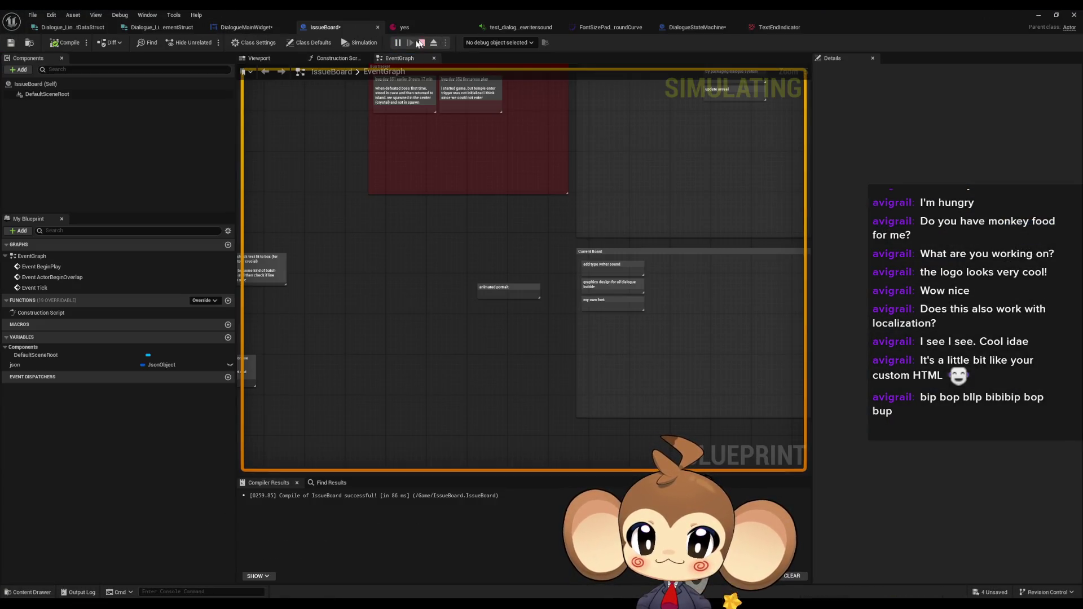
left_click(422, 43)
scroll(381, 310, "up", 5)
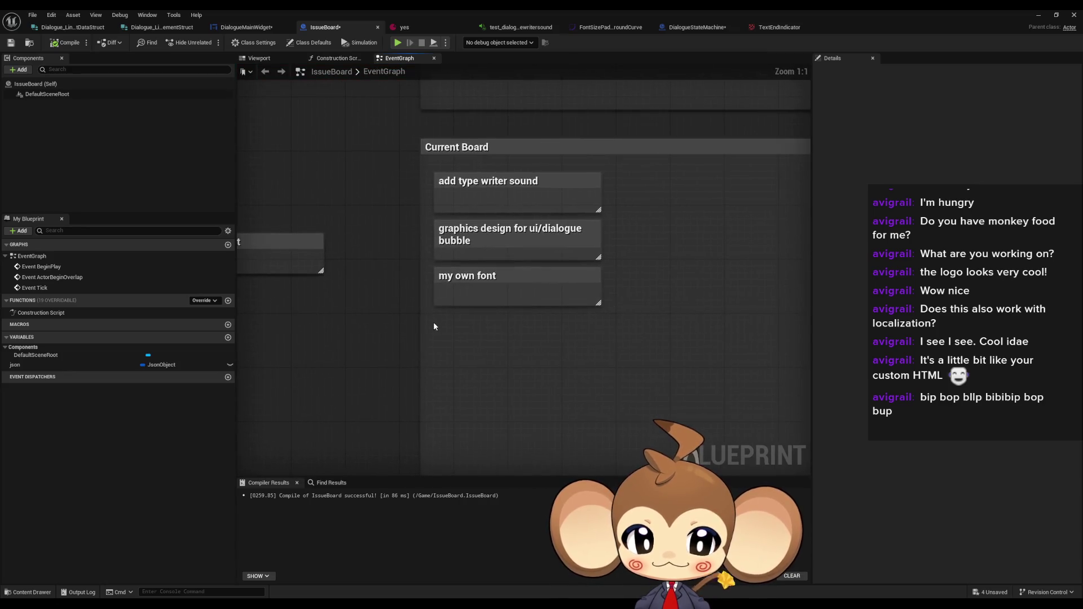
key("c")
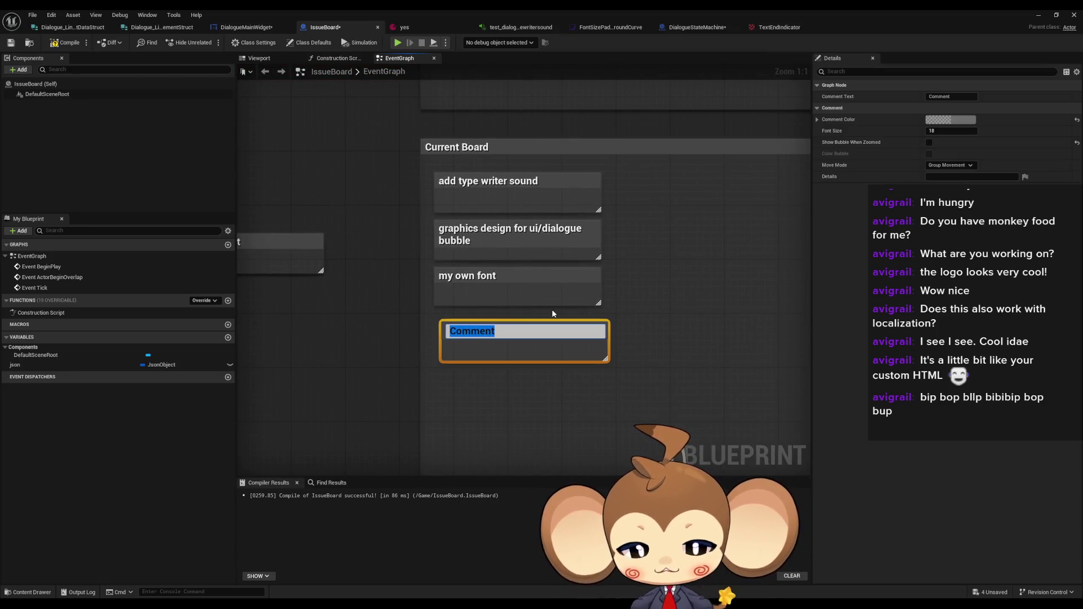
type("look at t")
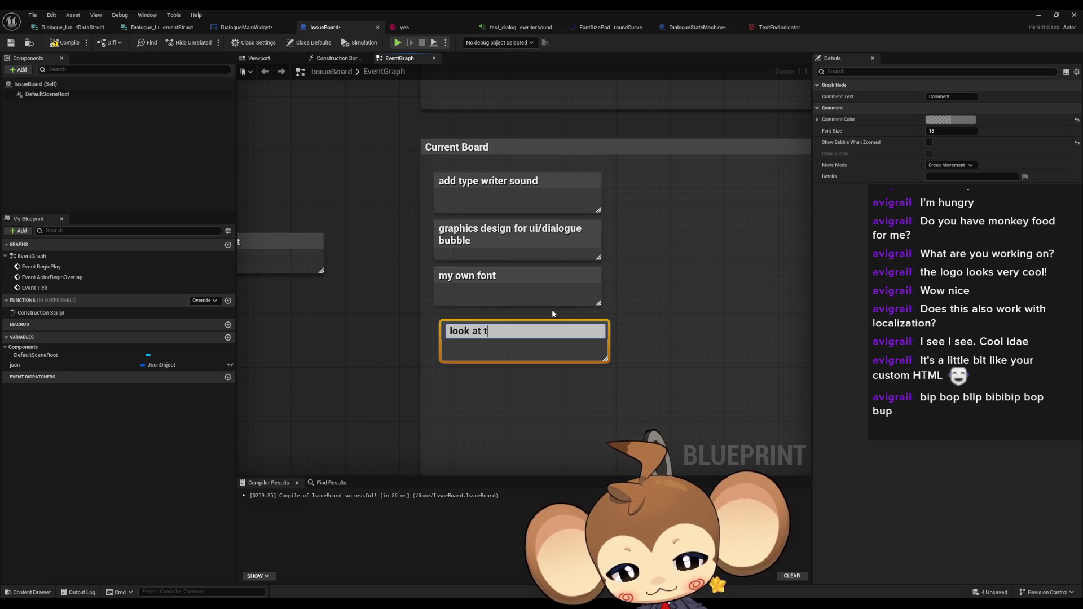
type("exts. ")
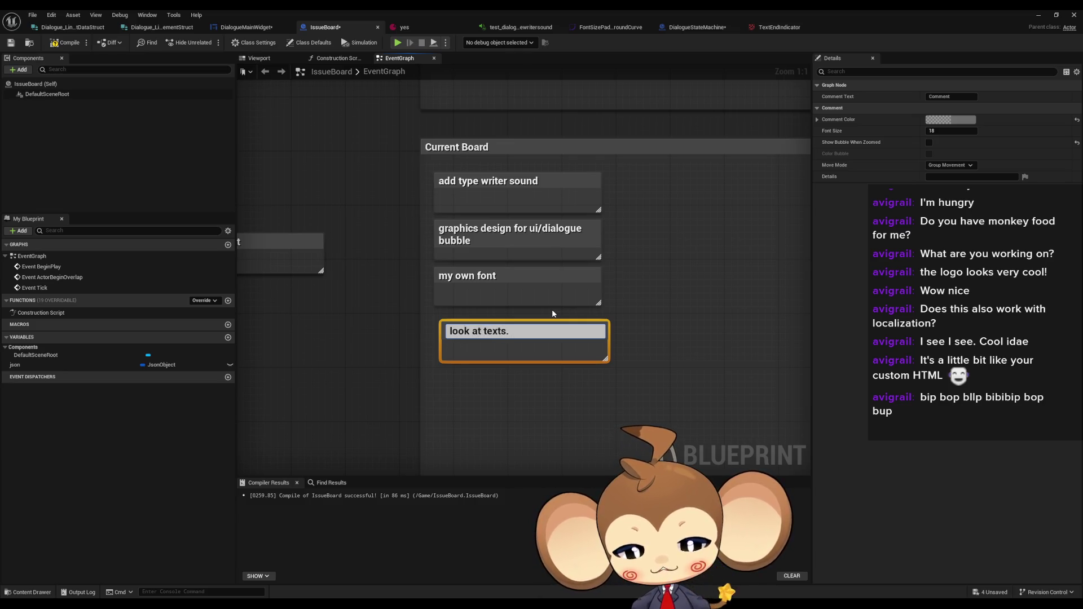
type("rework ")
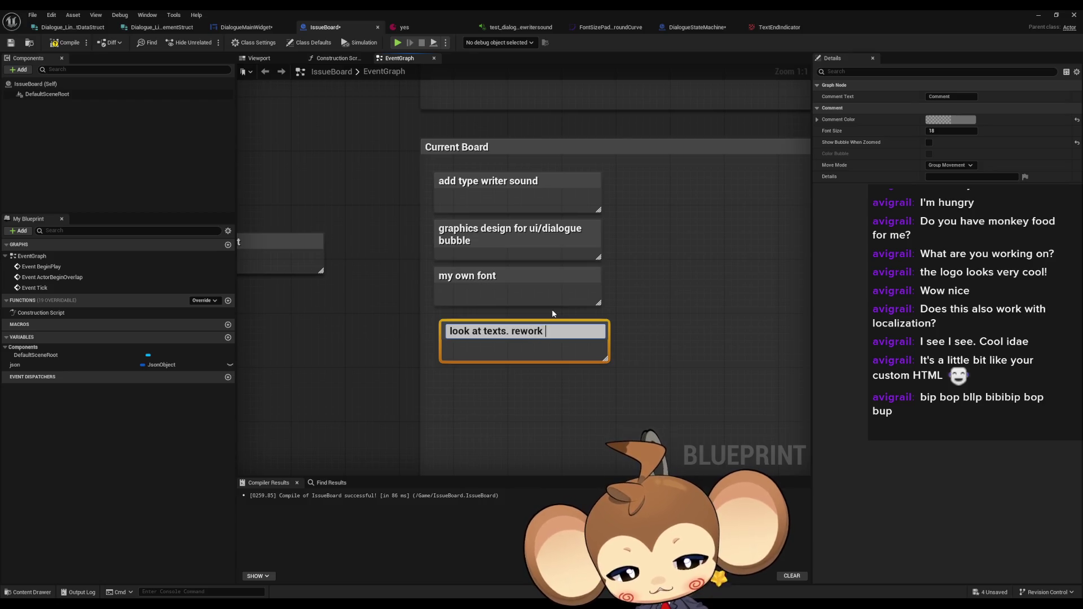
type("them and add")
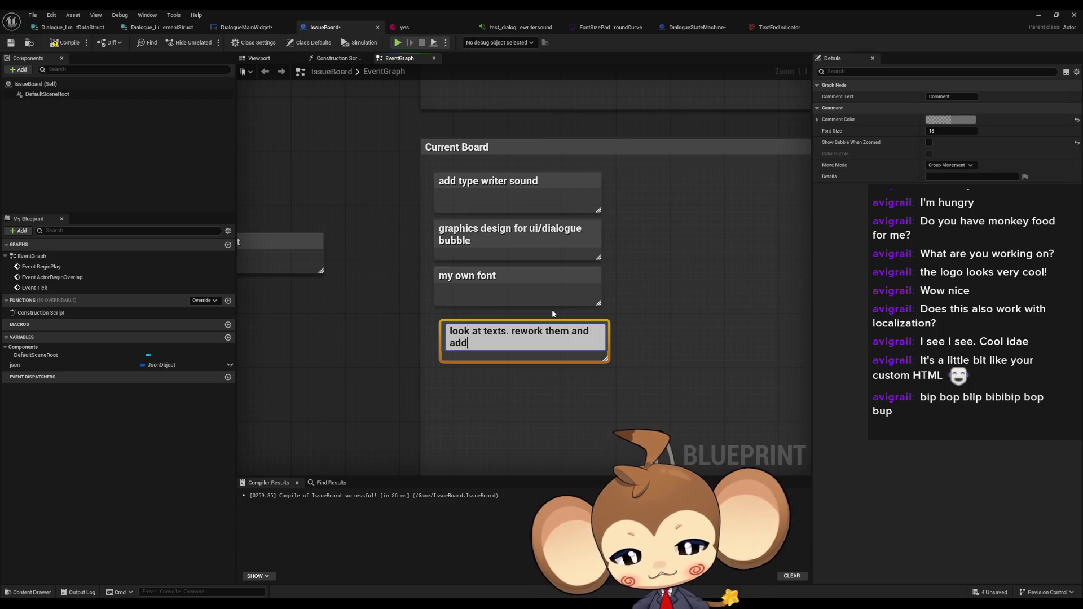
type(" tag")
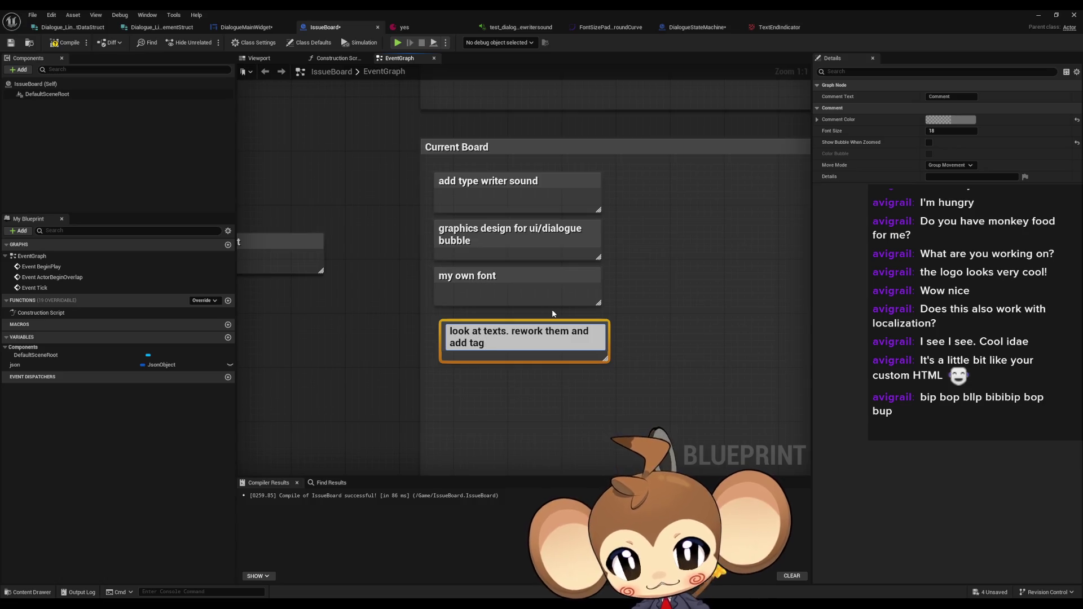
type("s to")
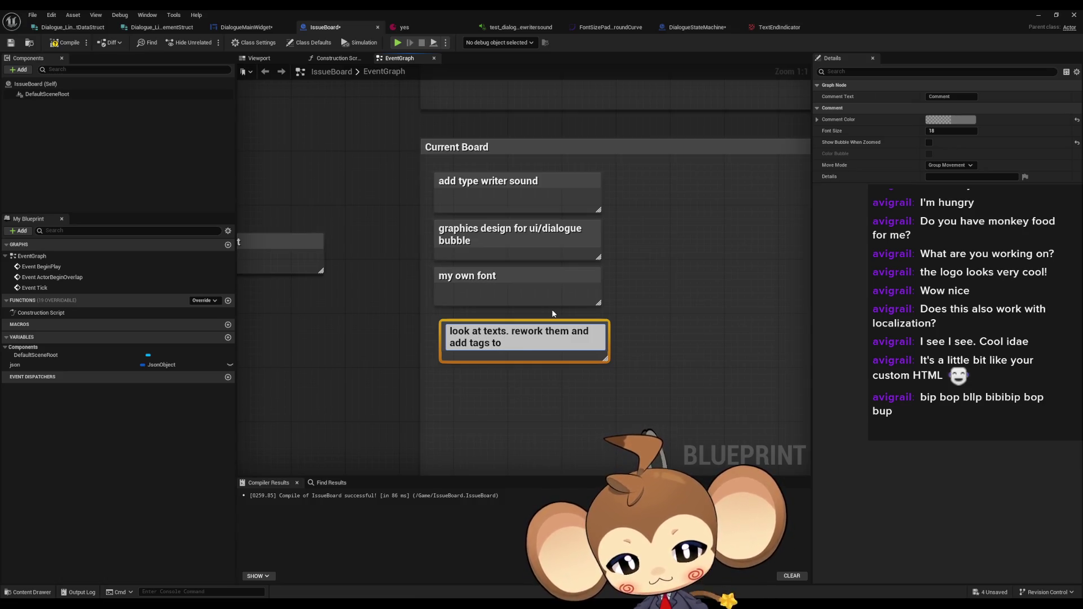
type(" make them more i")
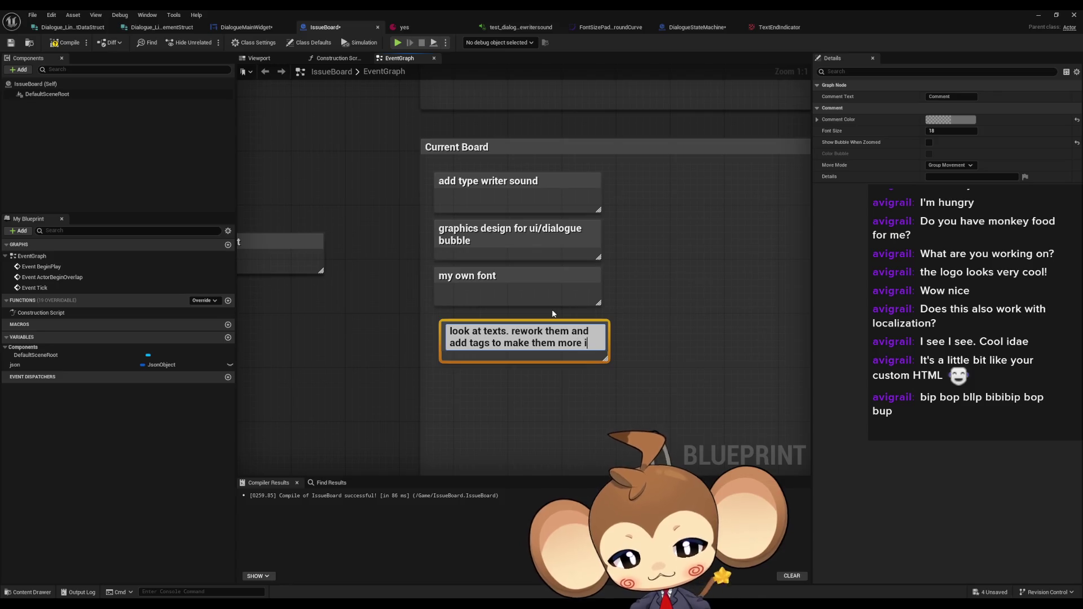
type("nteressting")
key("Return")
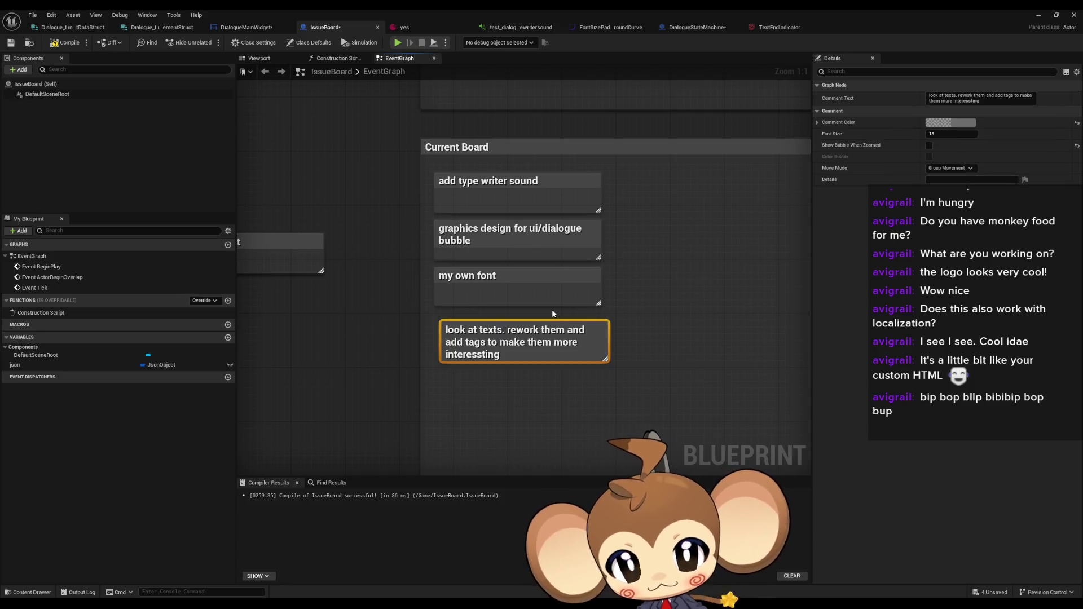
left_click(638, 313)
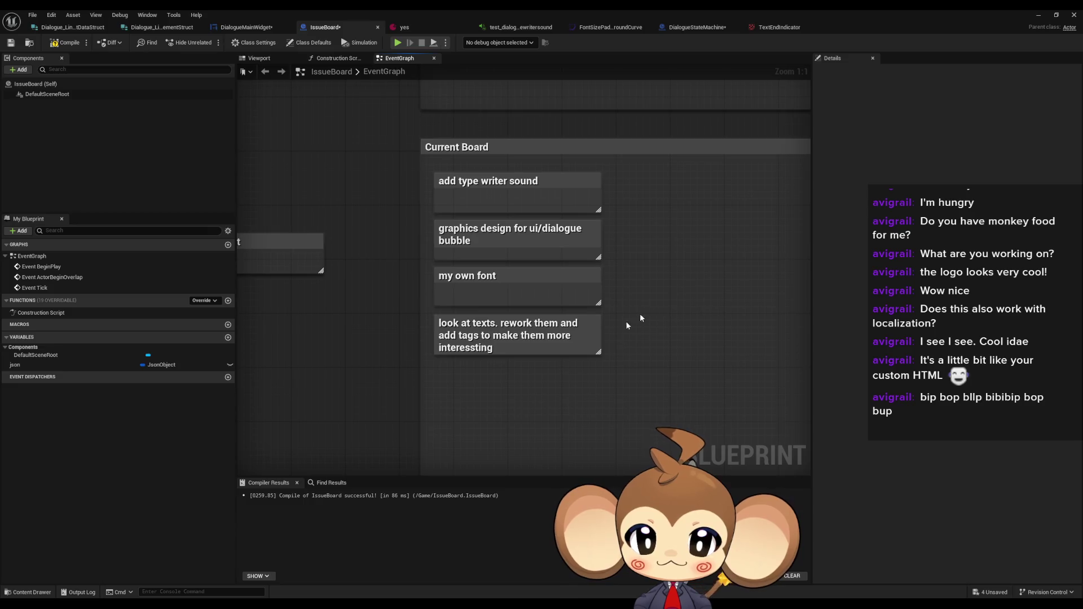
Select Current Board notes, then the Milestone 3 'try packaging dialogue system' and 'update unreal' notes
left_click_drag(640, 411, 483, 217)
left_click(490, 195)
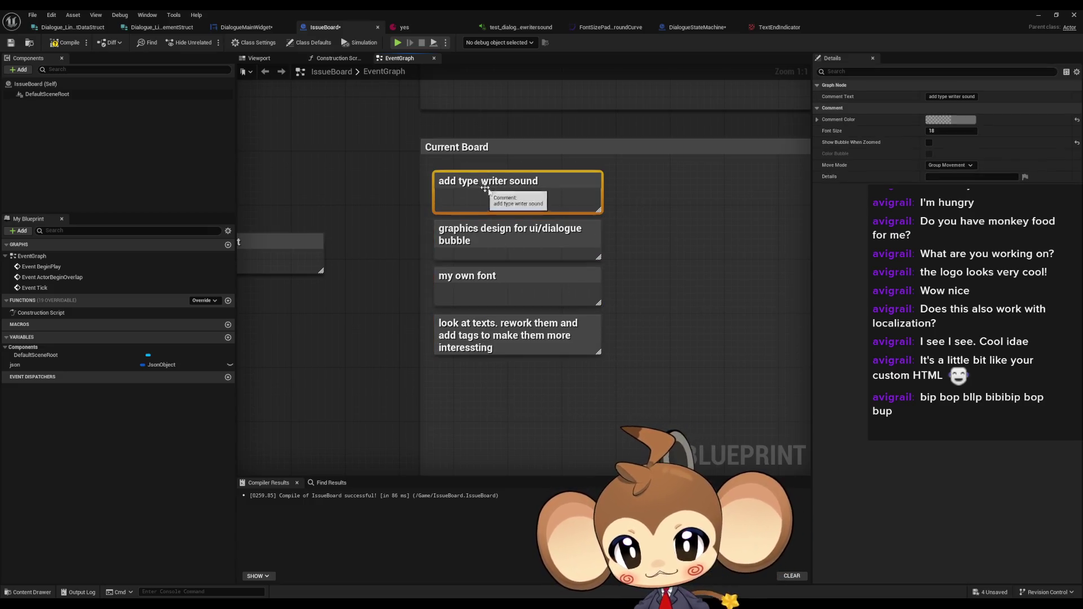
scroll(499, 399, "down", 5)
scroll(537, 215, "up", 4)
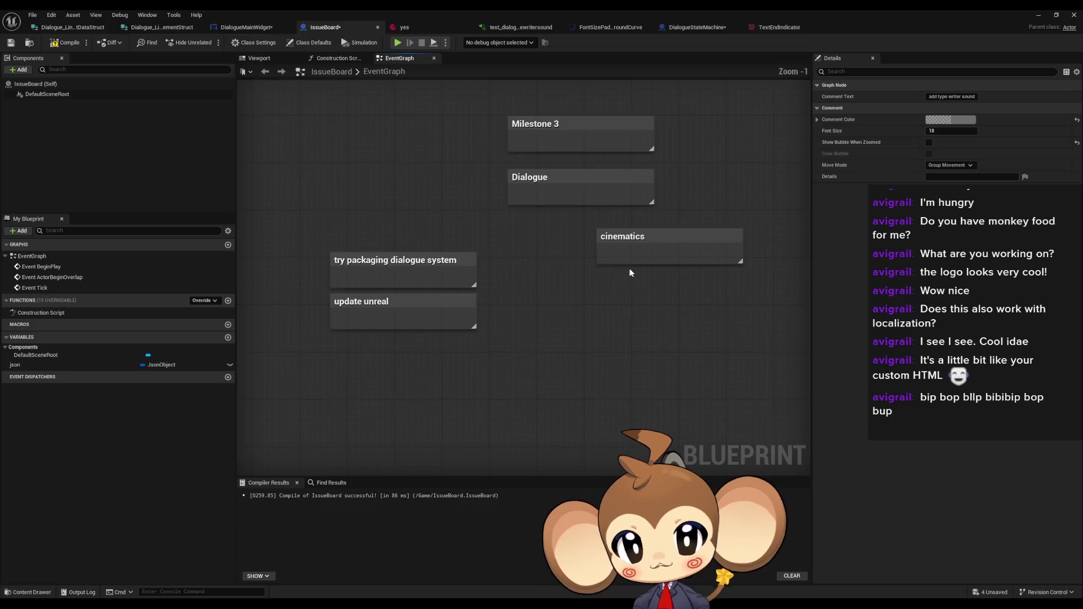
left_click(537, 215)
left_click(603, 401)
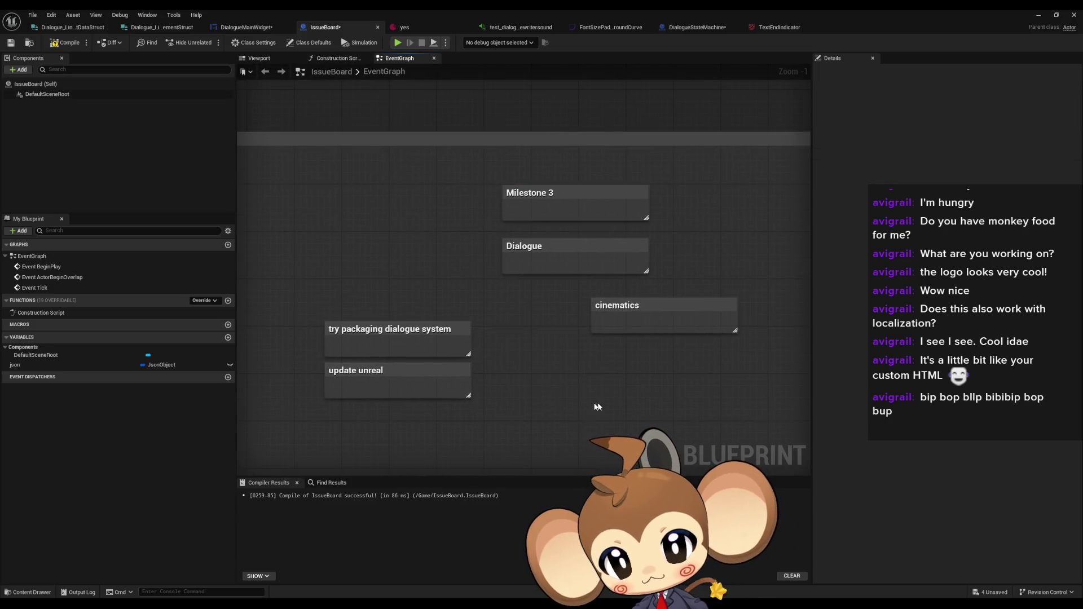
left_click_drag(575, 382, 624, 363)
left_click_drag(378, 257, 492, 394)
left_click_drag(422, 253, 511, 392)
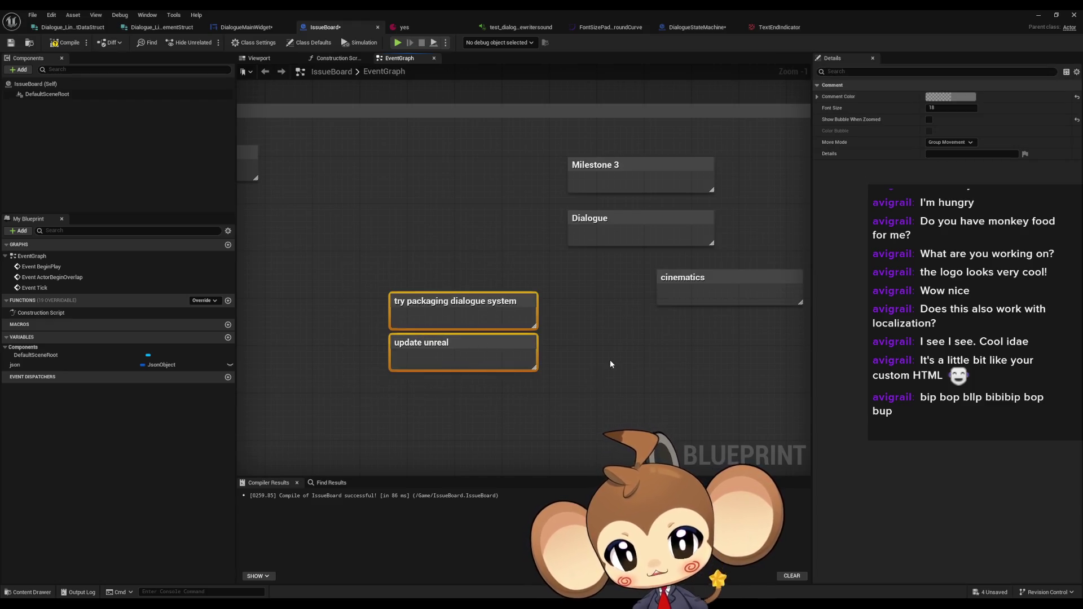
left_click_drag(604, 367, 509, 353)
Check Milestone 4's battle visuals note, then marquee-select the Milestone 3 cinematics note
left_click(586, 326)
scroll(586, 330, "right", 10)
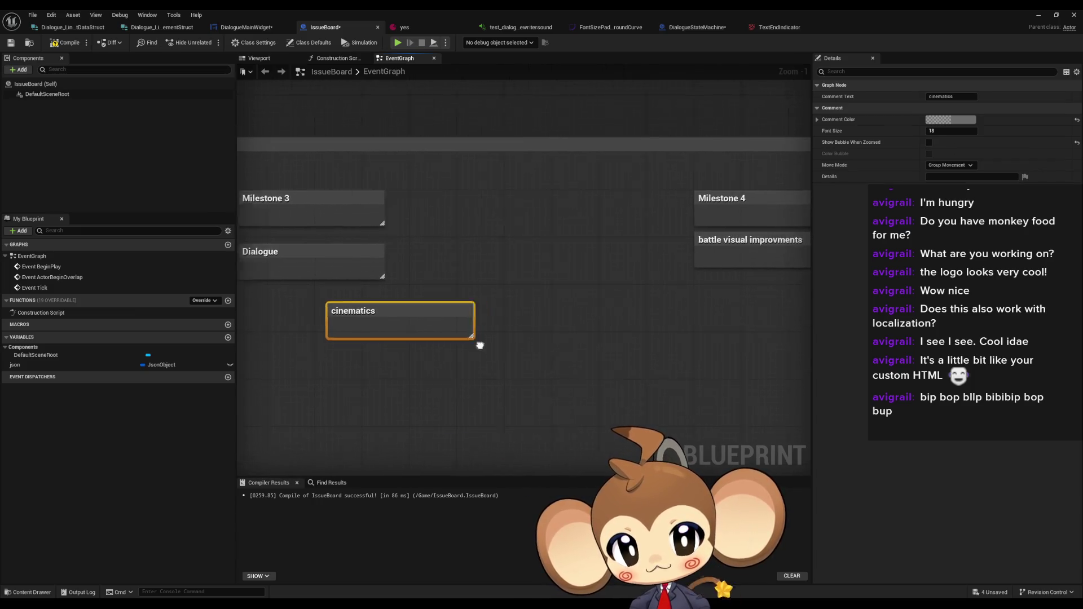
left_click_drag(552, 246, 692, 286)
scroll(539, 340, "left", 8)
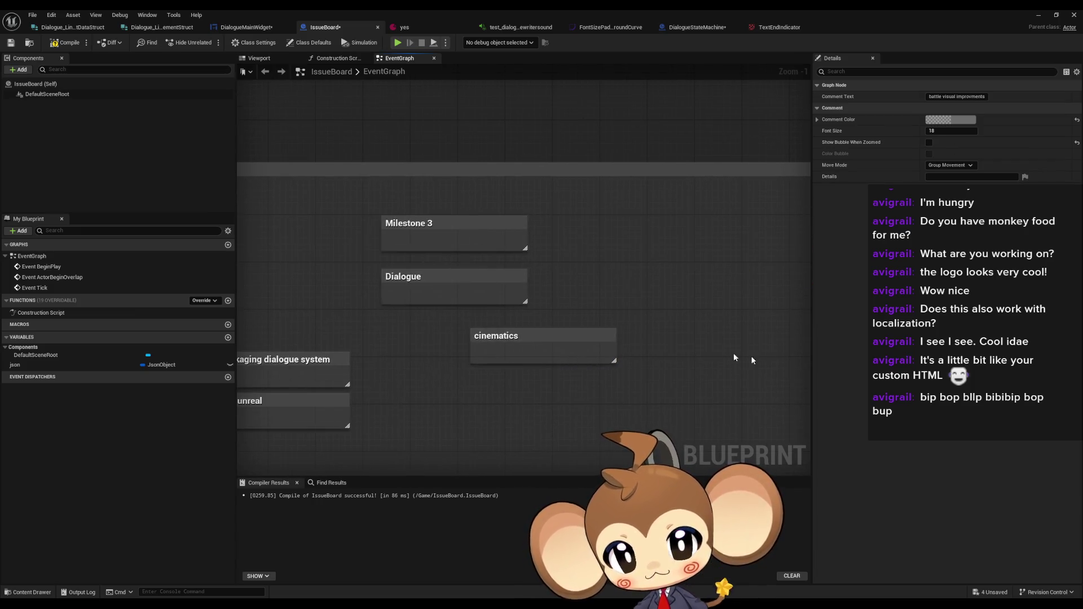
left_click(660, 255)
left_click_drag(436, 327, 595, 387)
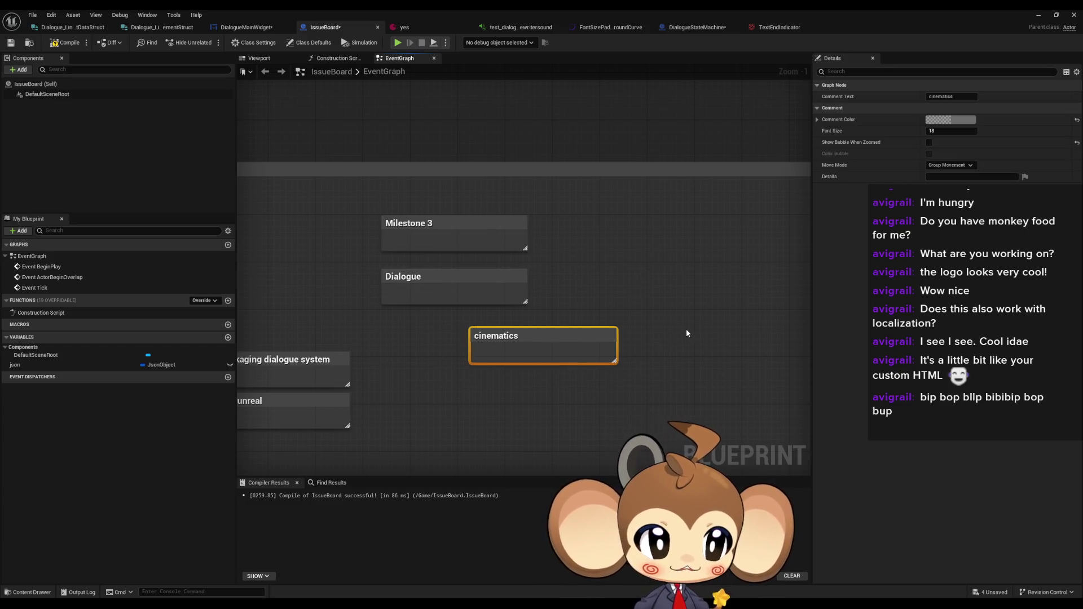